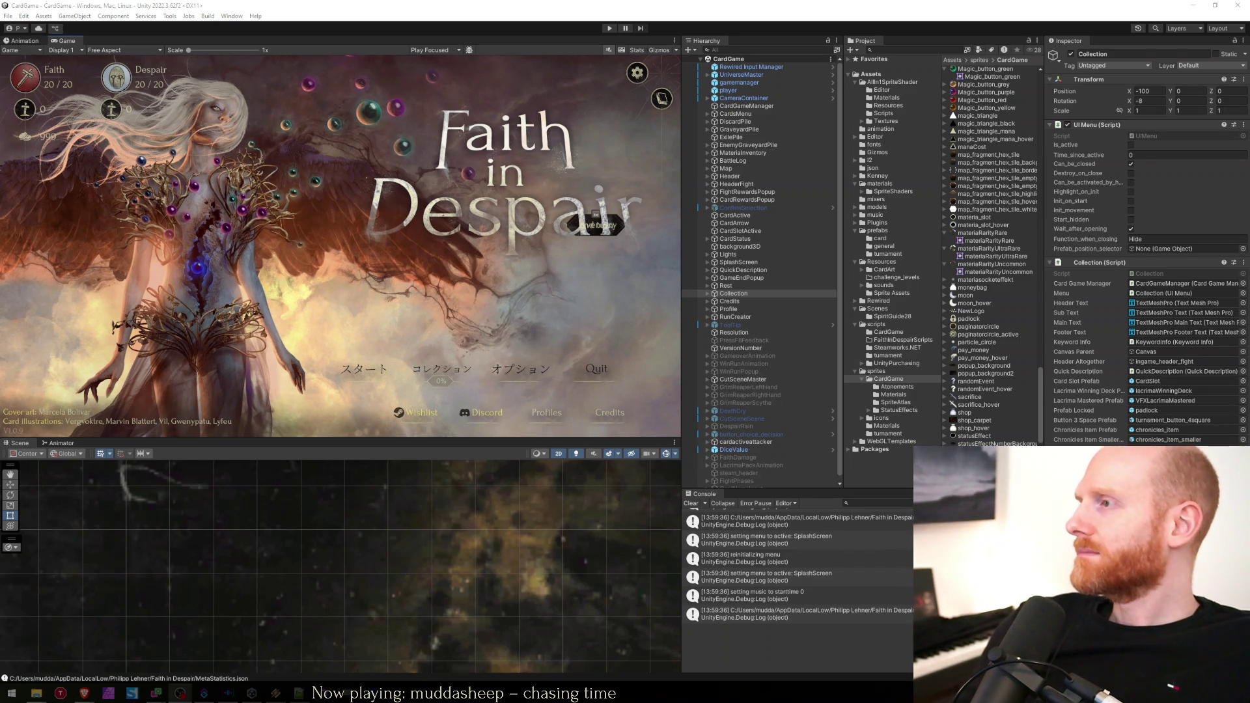
Enter Play mode so the game loads its Faith in Despair title menu.
left_click(604, 30)
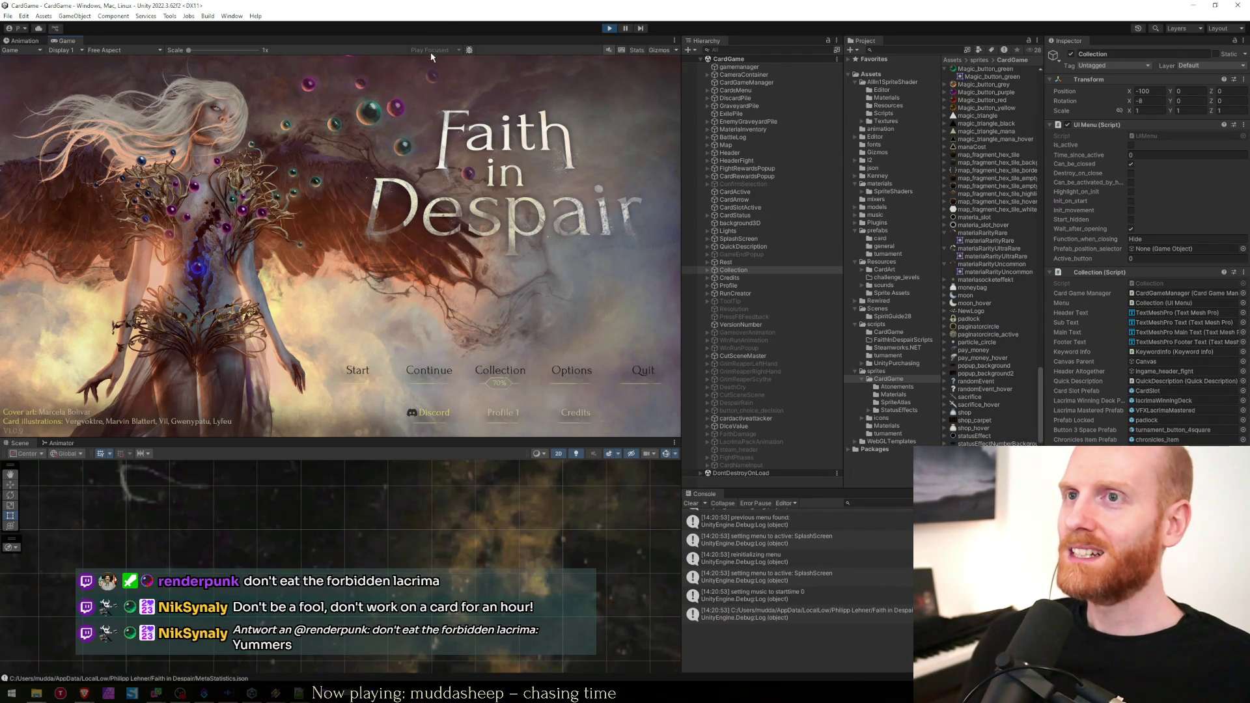
Open the run creator, try the locked next-deck arrow, and select the Day 31 entry.
left_click(353, 384)
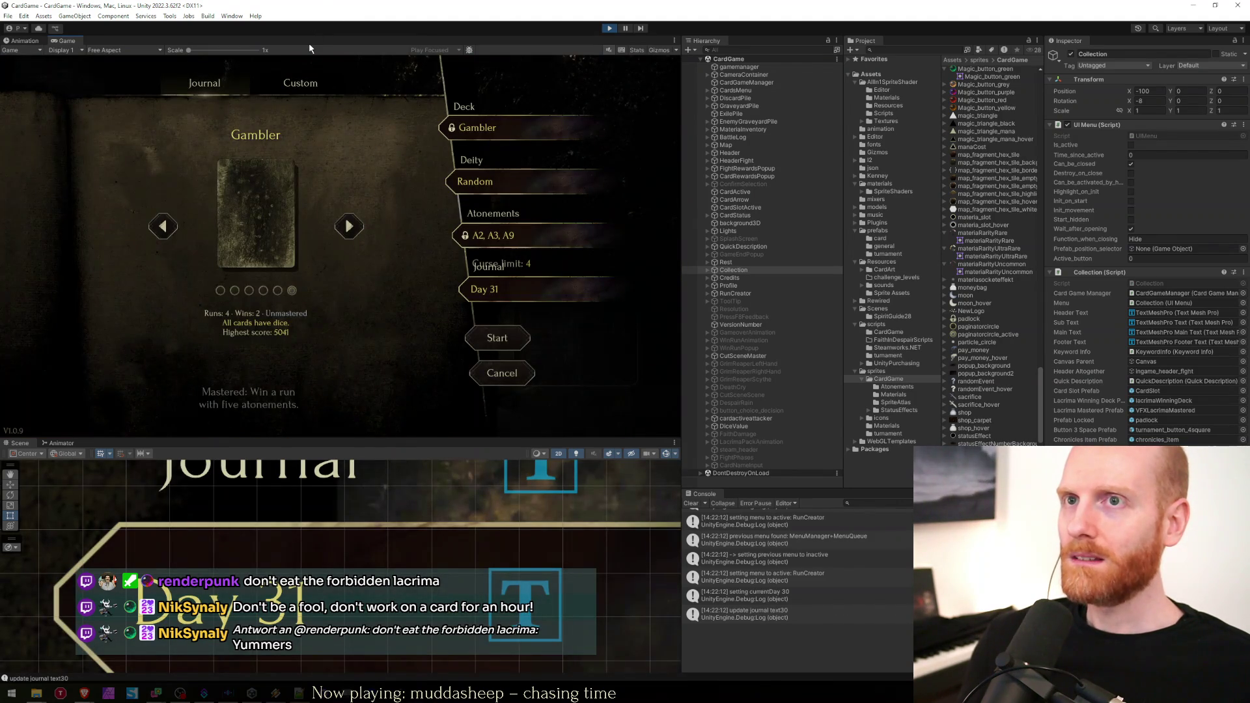
key("shift+space")
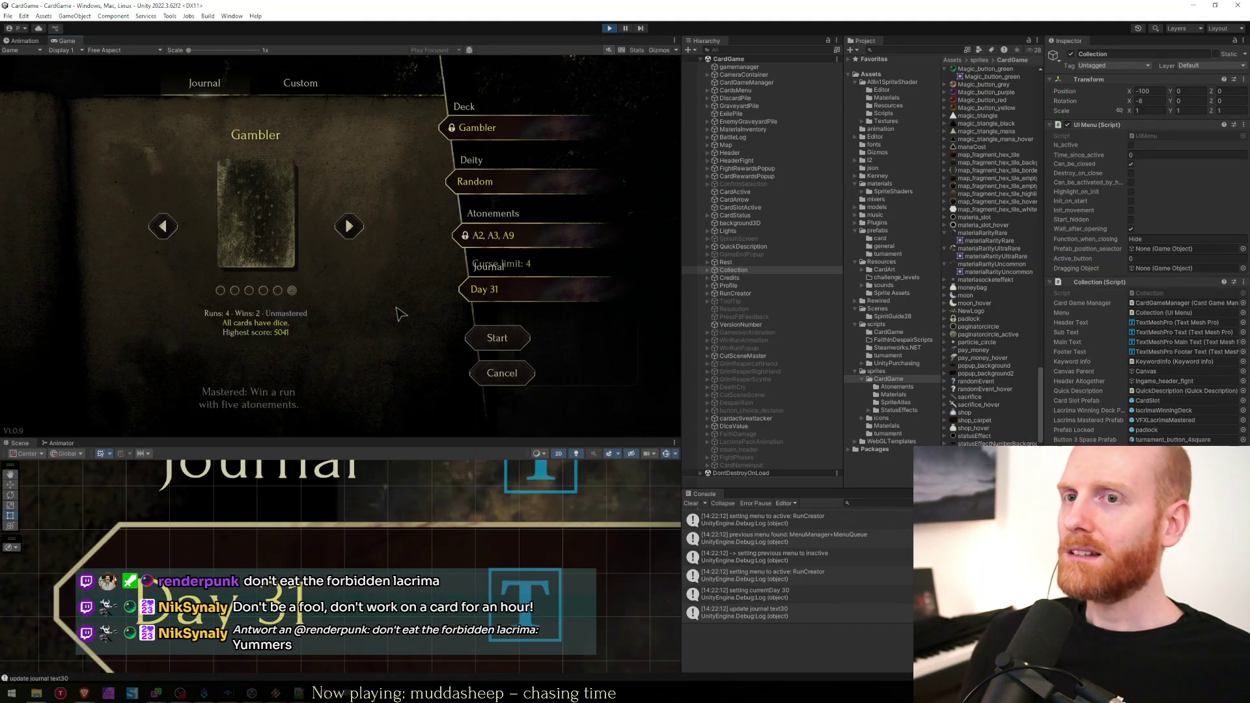
left_click(348, 227)
left_click(343, 281)
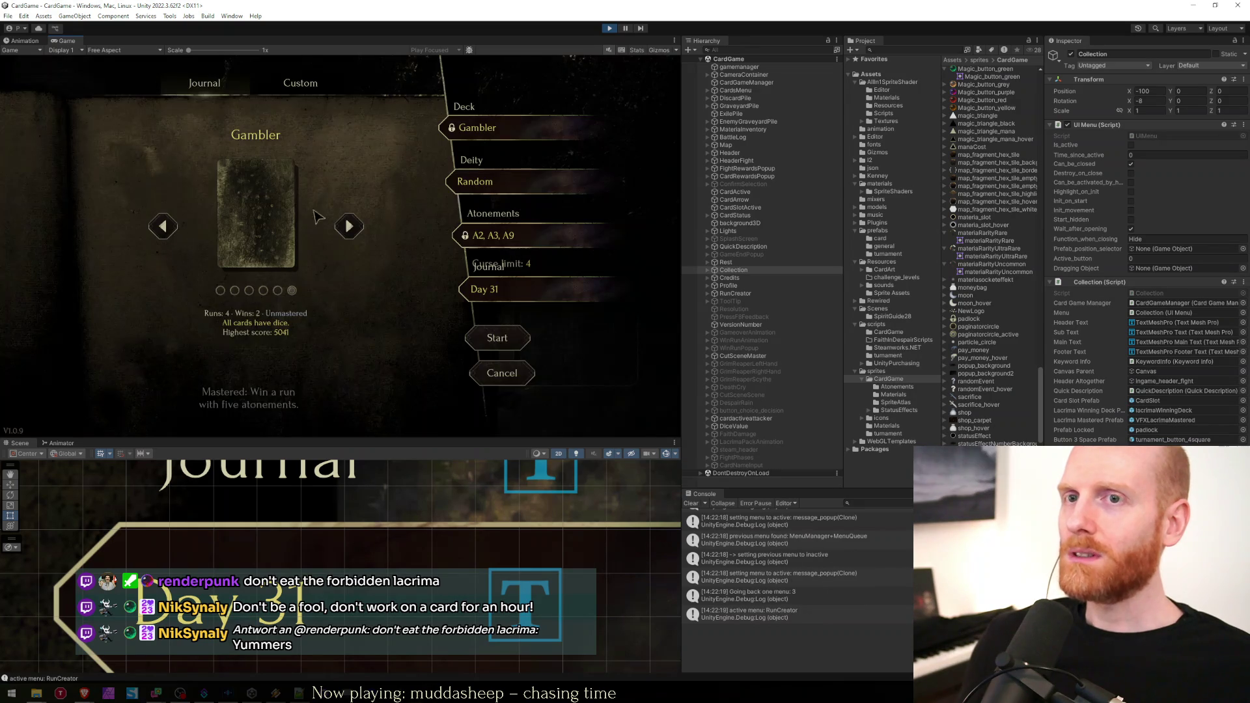
left_click(473, 294)
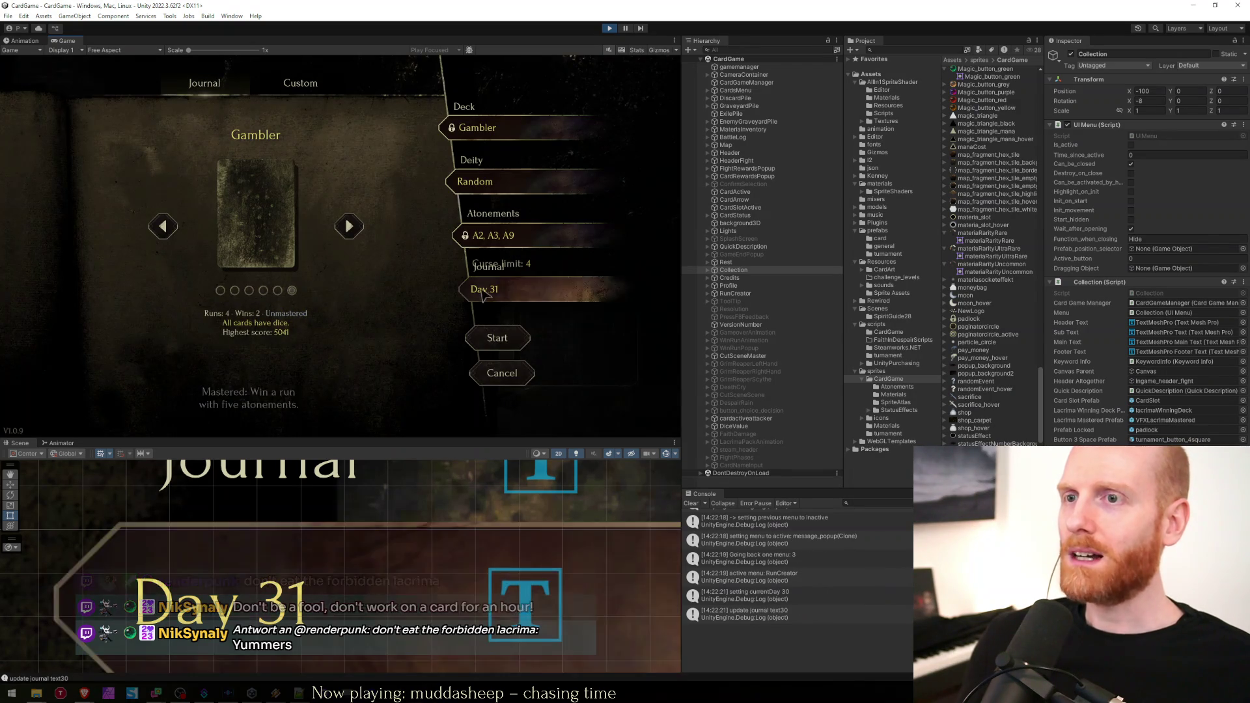
Frame the whole run-creator menu in the Scene view with F and zoom around it.
scroll(397, 538, "down", 6)
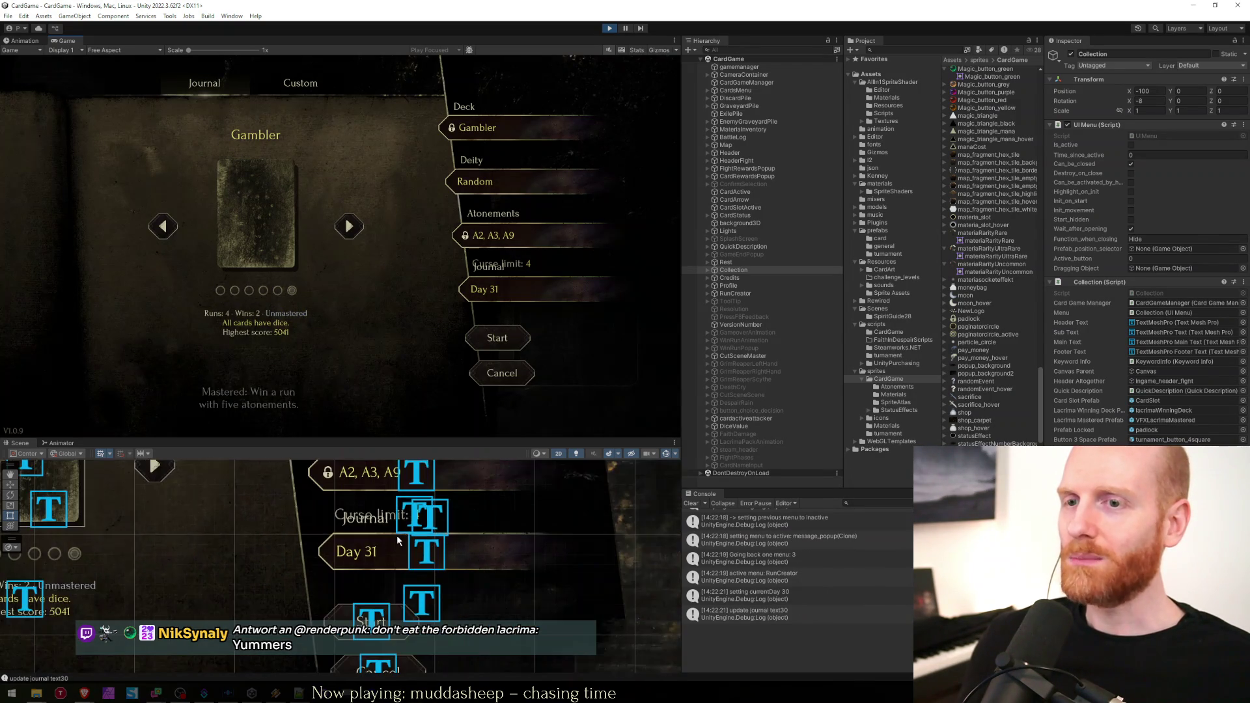
key("f")
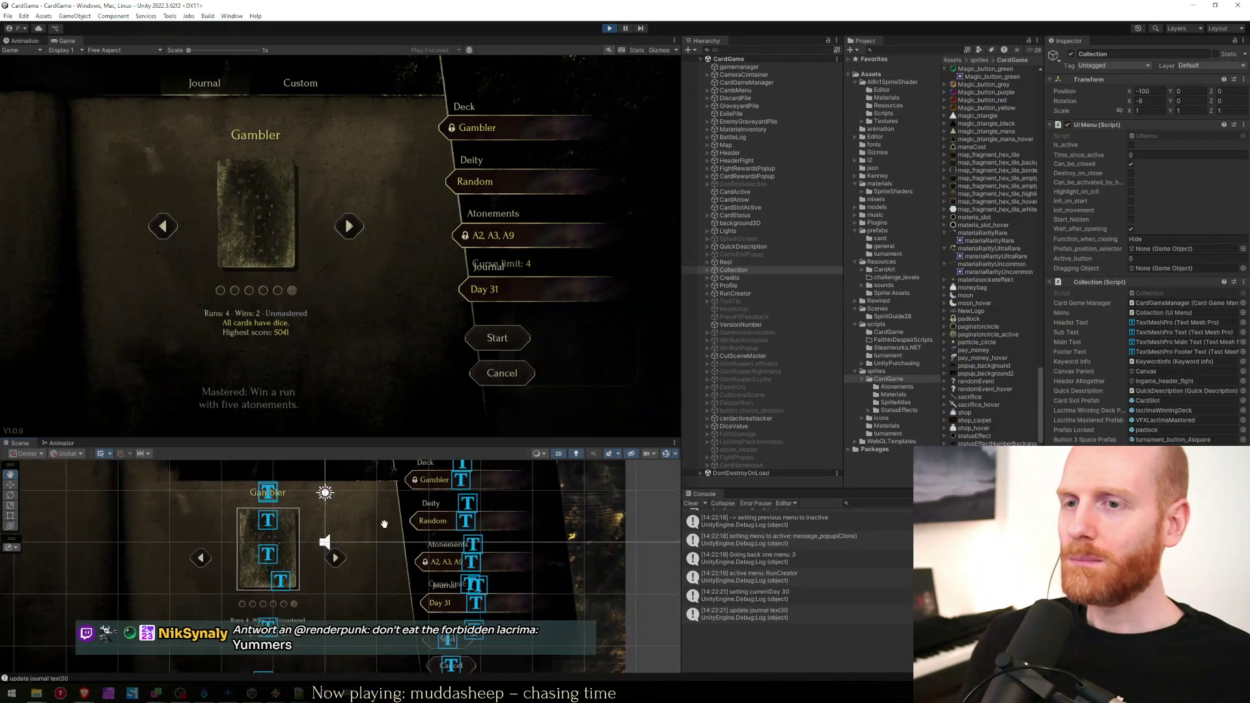
scroll(417, 524, "down", 2)
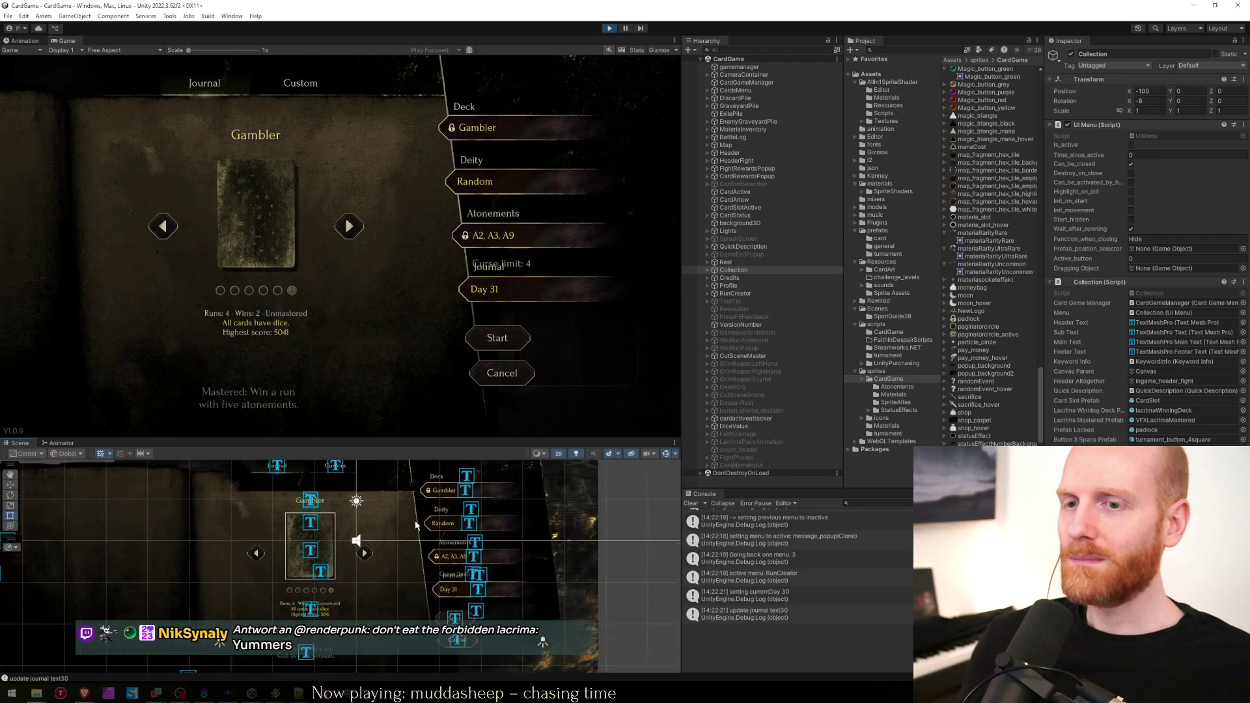
scroll(417, 524, "up", 3)
scroll(396, 537, "down", 2)
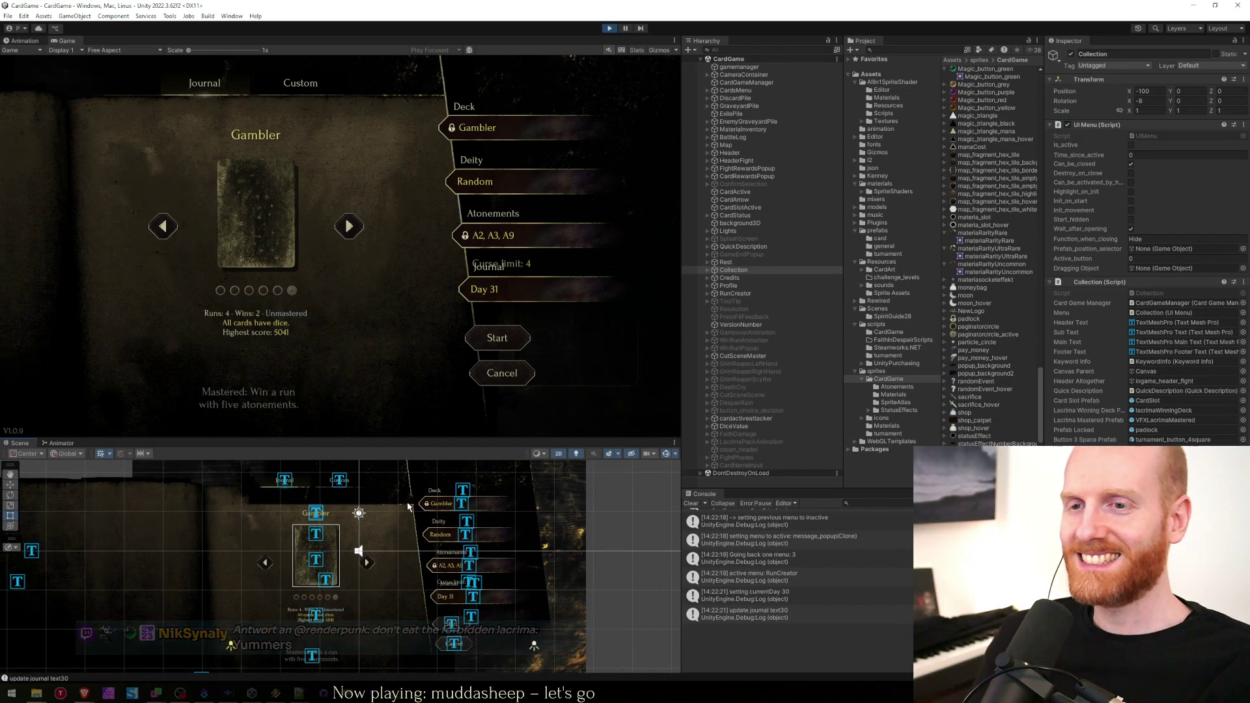
scroll(410, 539, "up", 2)
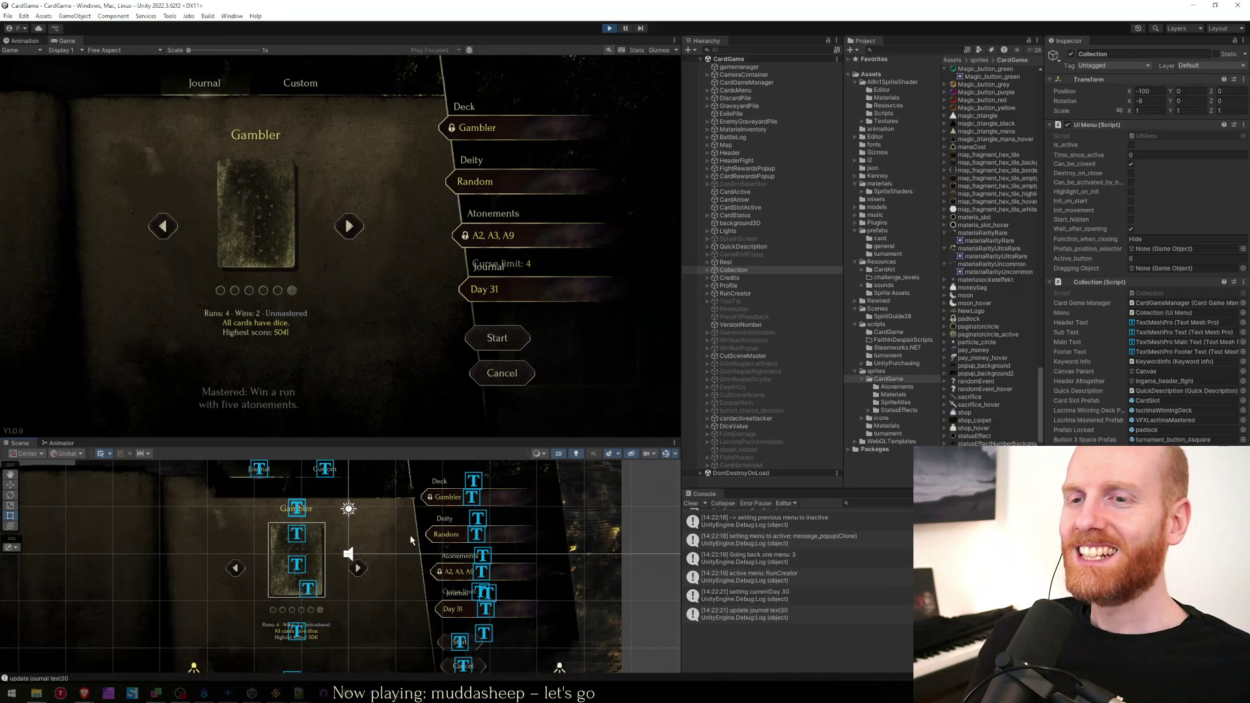
scroll(410, 540, "up", 2)
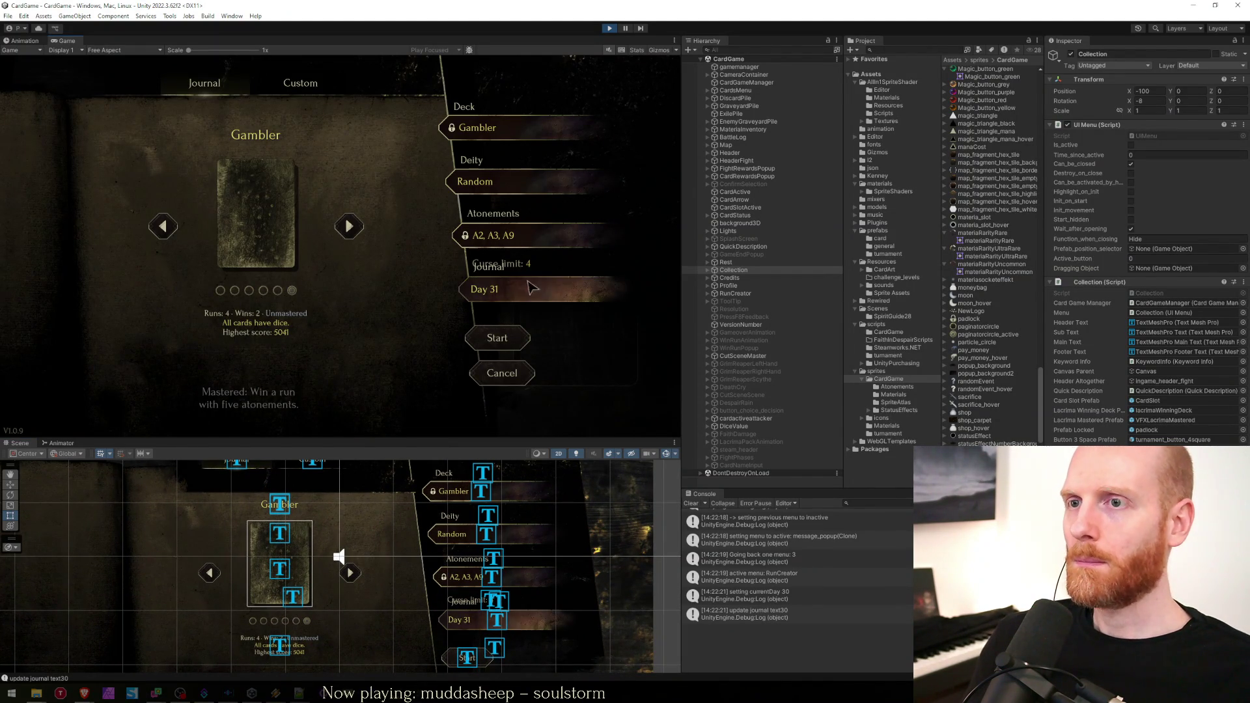
left_click(497, 296)
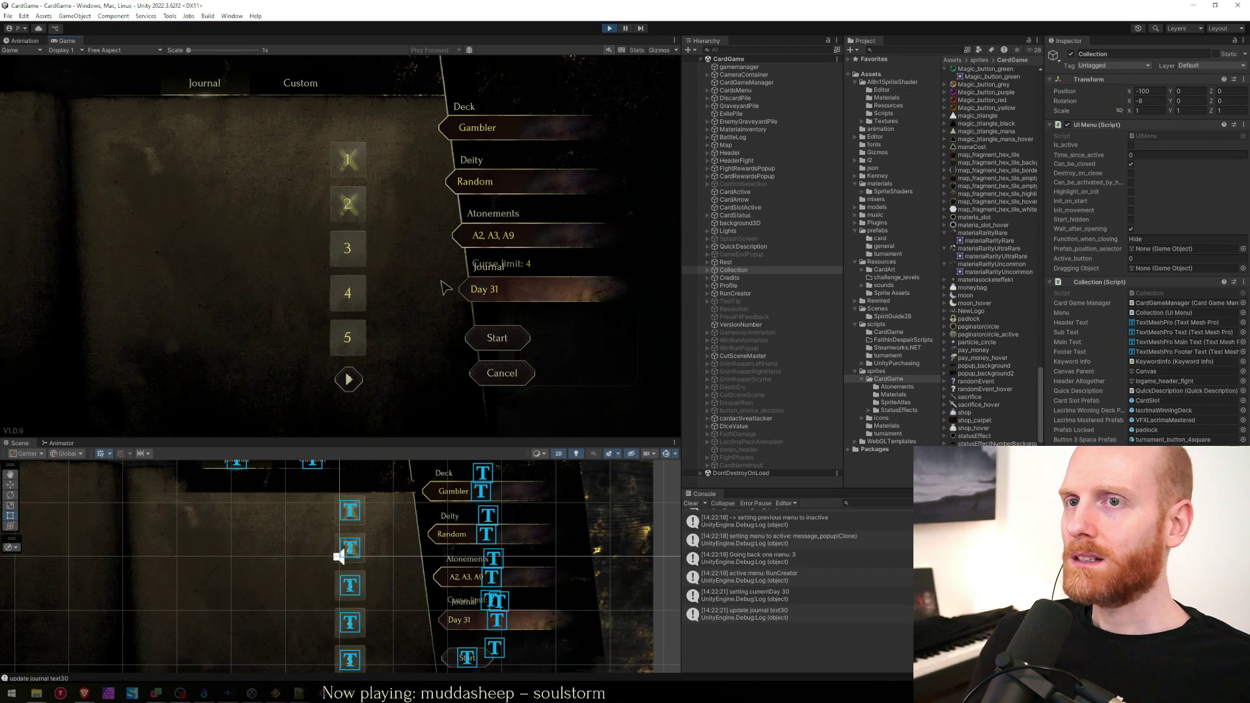
left_click(352, 379)
left_click(356, 379)
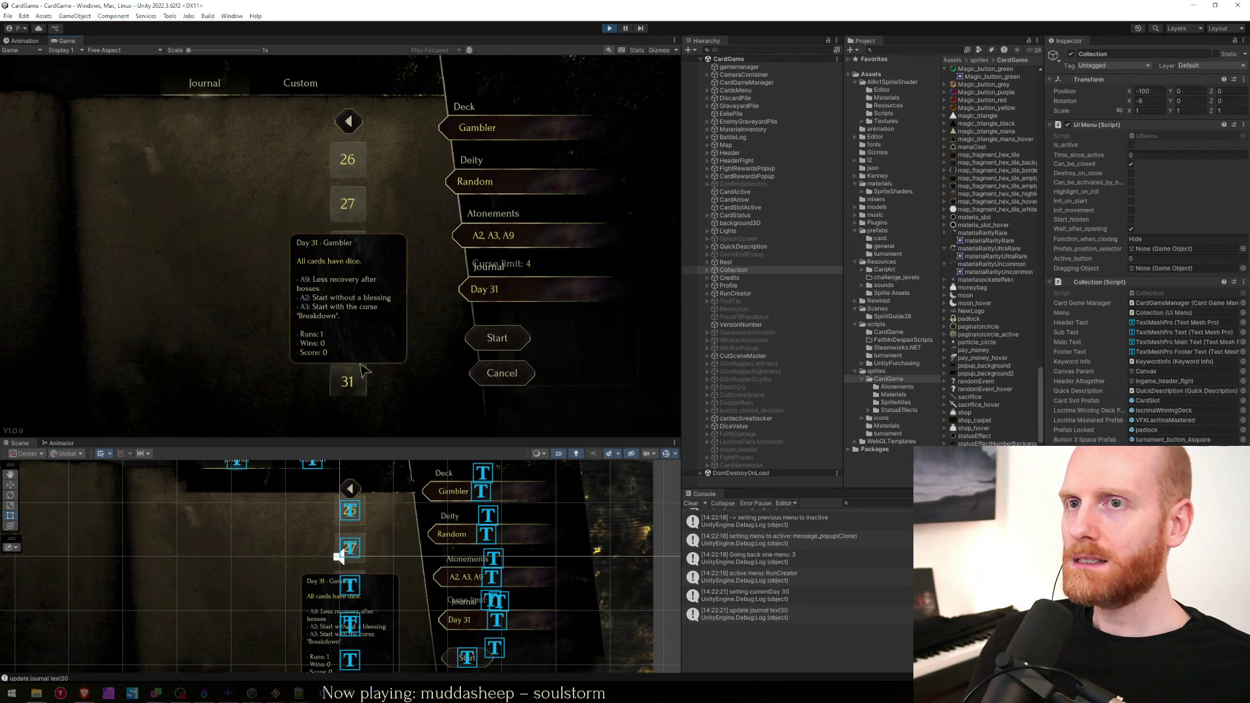
left_click(349, 121)
left_click(348, 121)
left_click(349, 121)
left_click(349, 121)
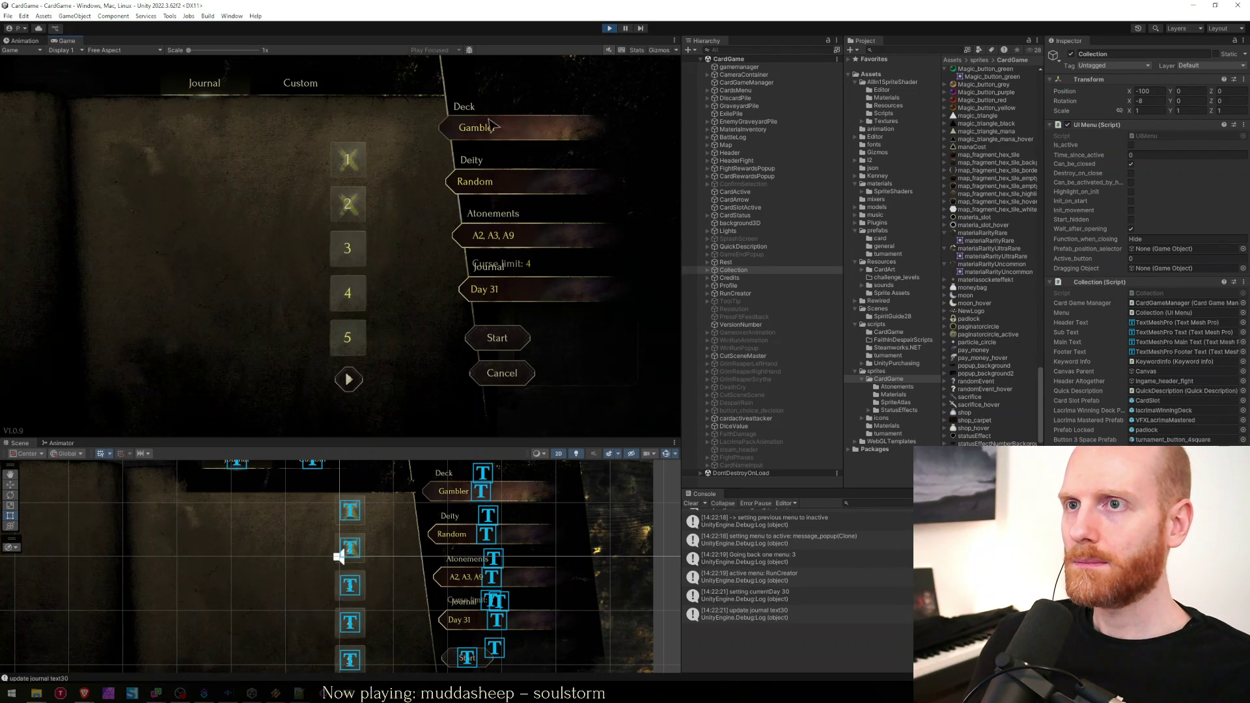
left_click(514, 127)
left_click(495, 289)
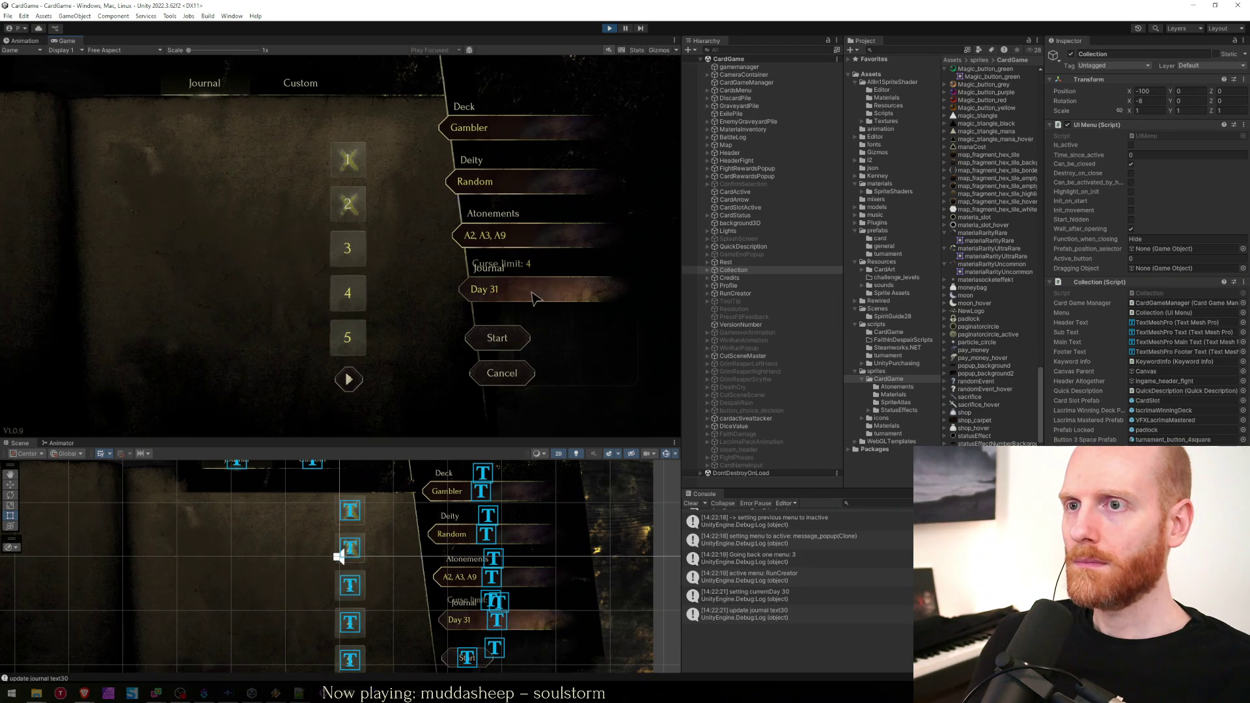
left_click(481, 127)
left_click(495, 188)
left_click(379, 362)
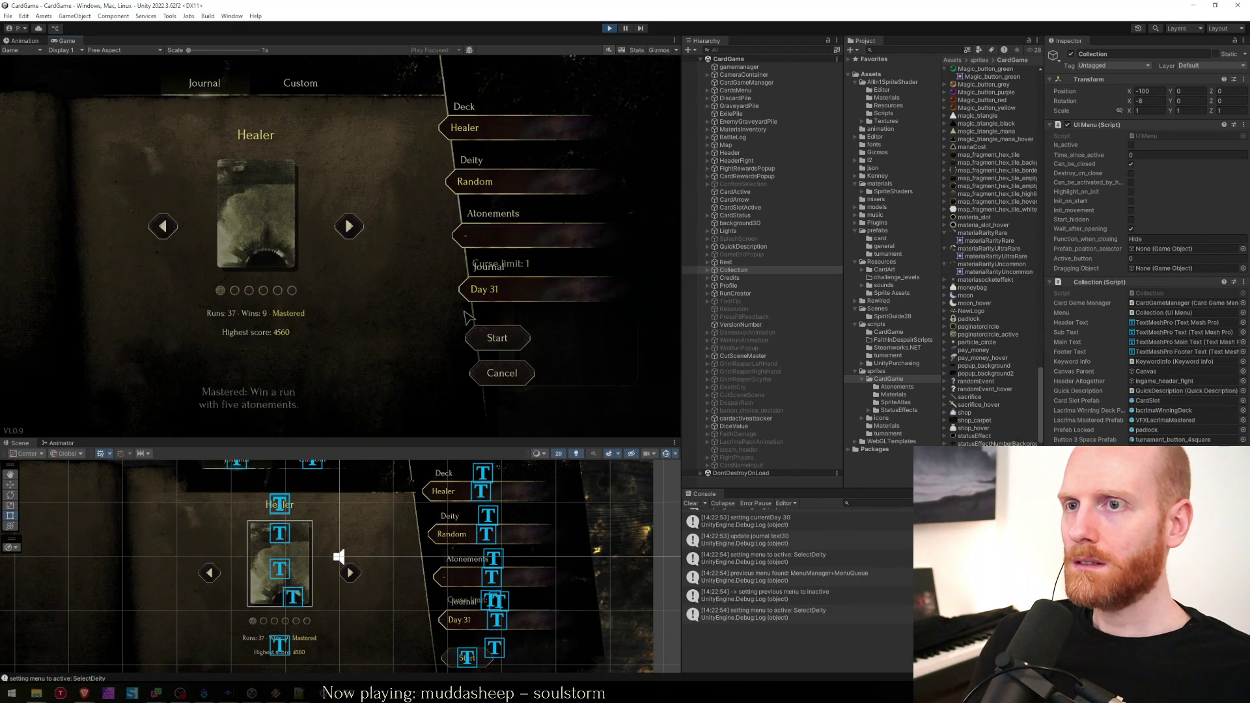
left_click(293, 88)
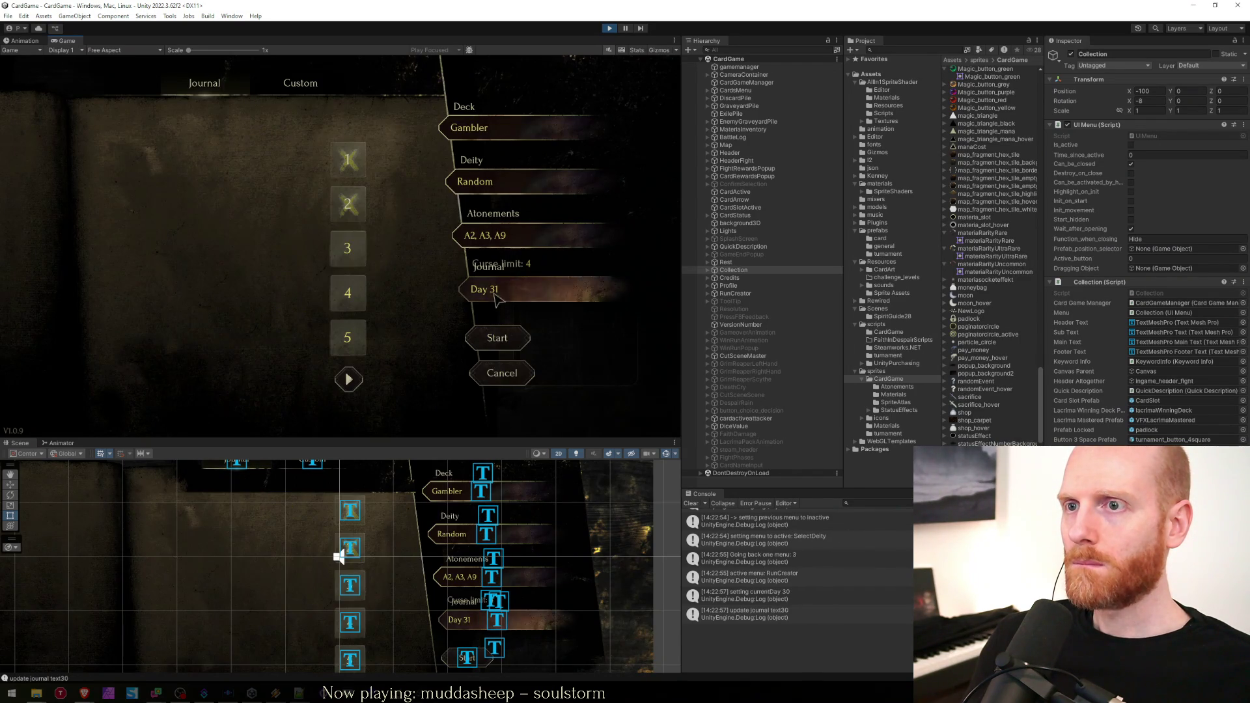
left_click(293, 96)
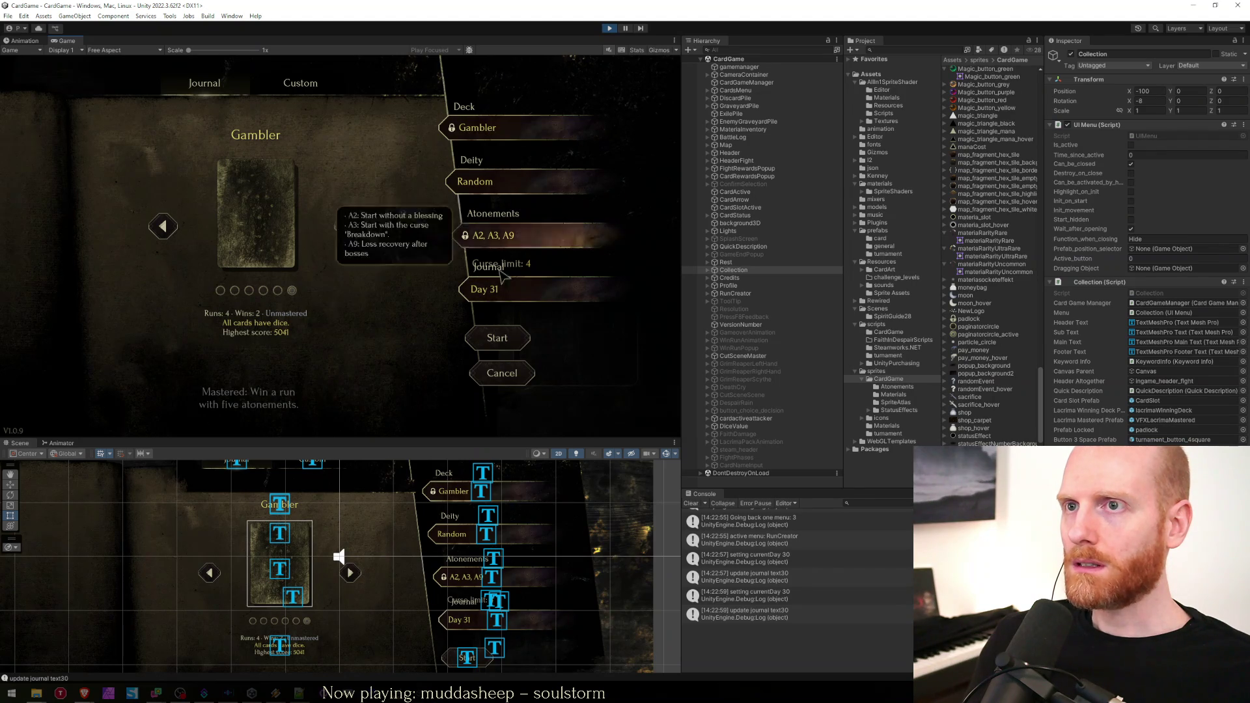
left_click(462, 240)
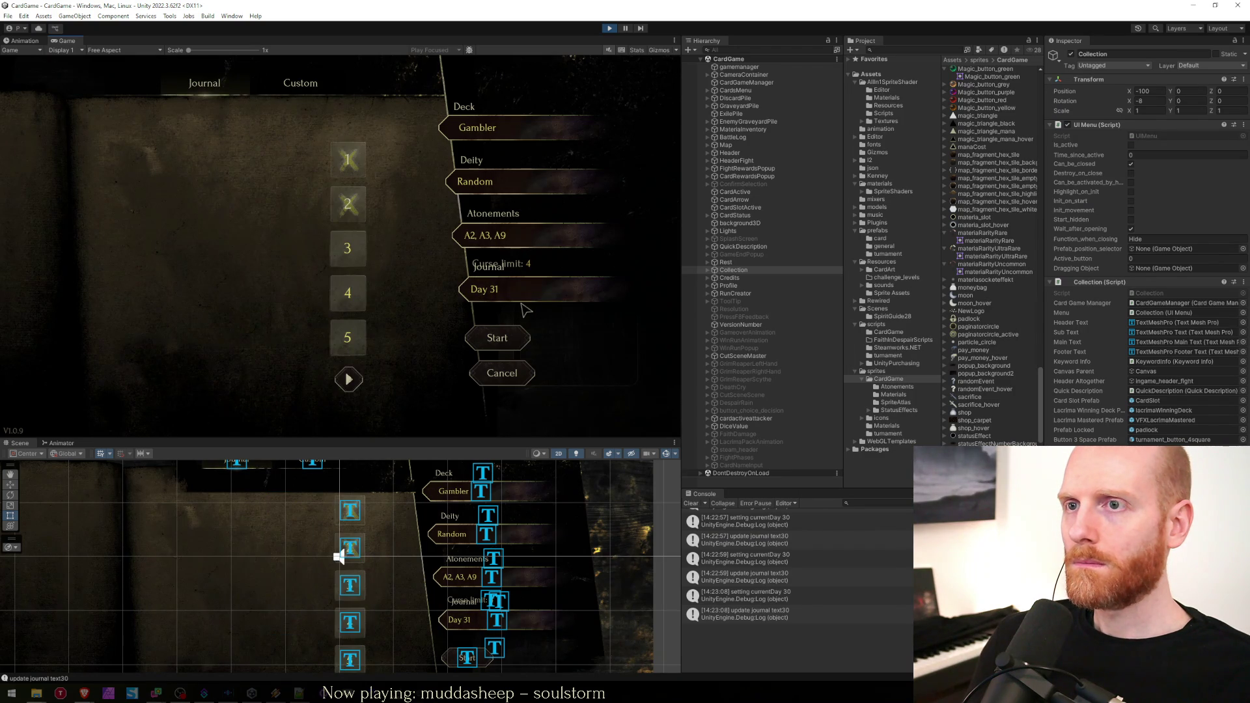
left_click(335, 148)
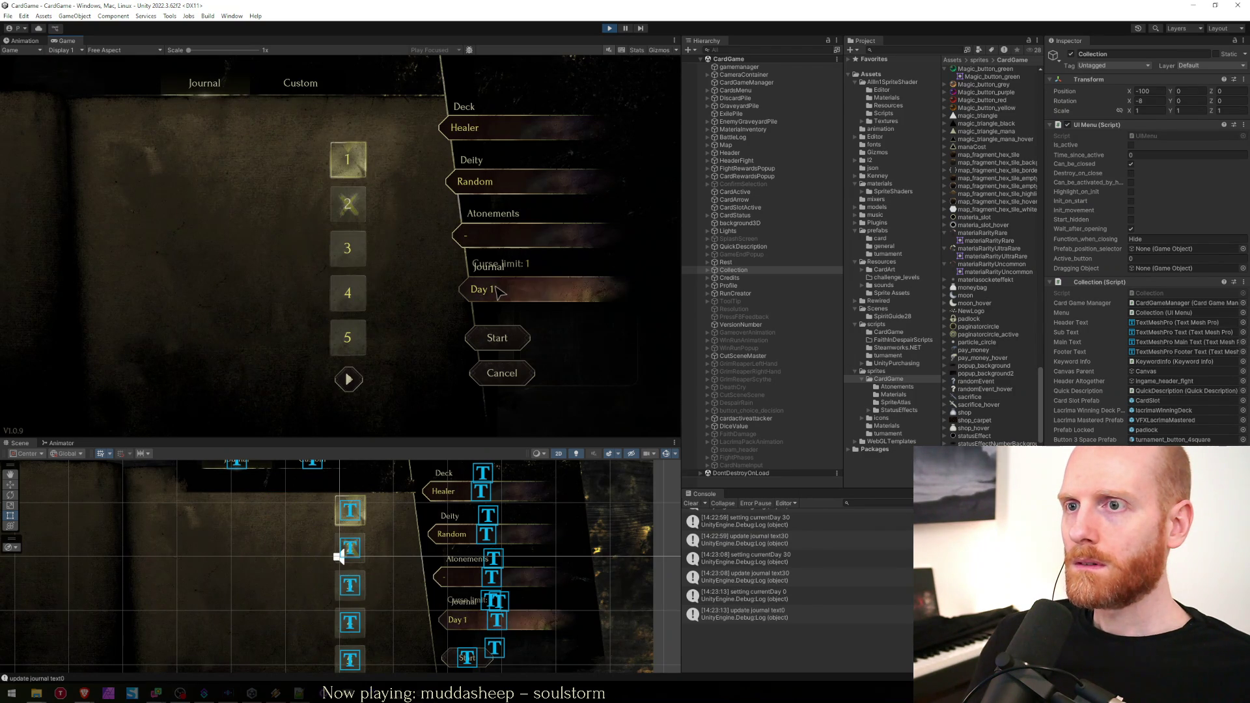
left_click(473, 130)
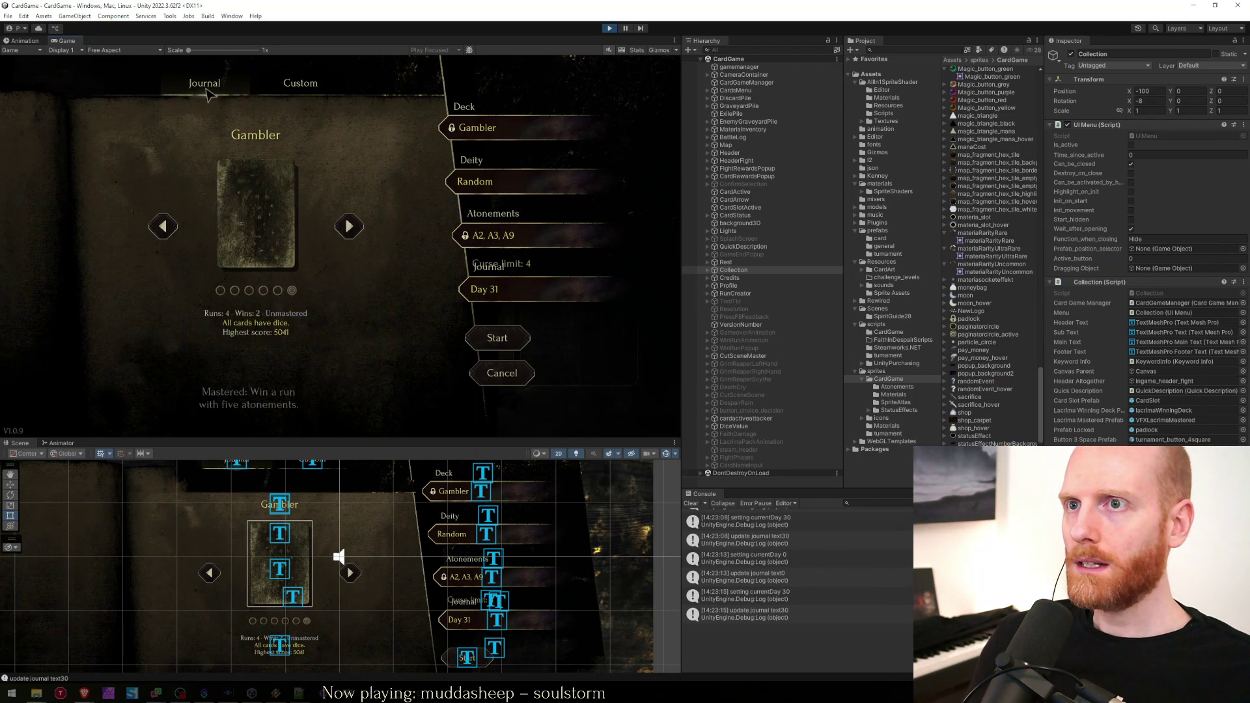
Stop Play mode and bring up RunCreator.cs in Visual Studio.
left_click(610, 29)
key("alt+Tab")
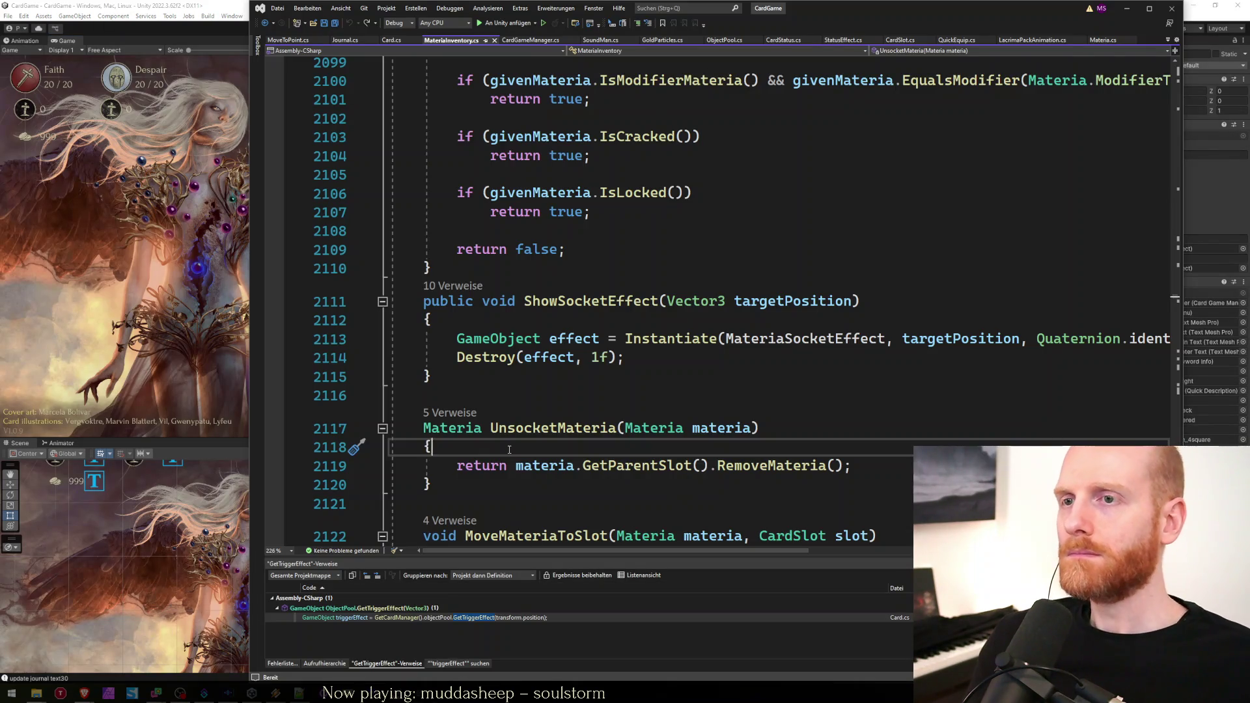
key("ctrl+Tab")
key("ctrl+Tab")
key("ctrl+Tab")
key("ctrl+Tab")
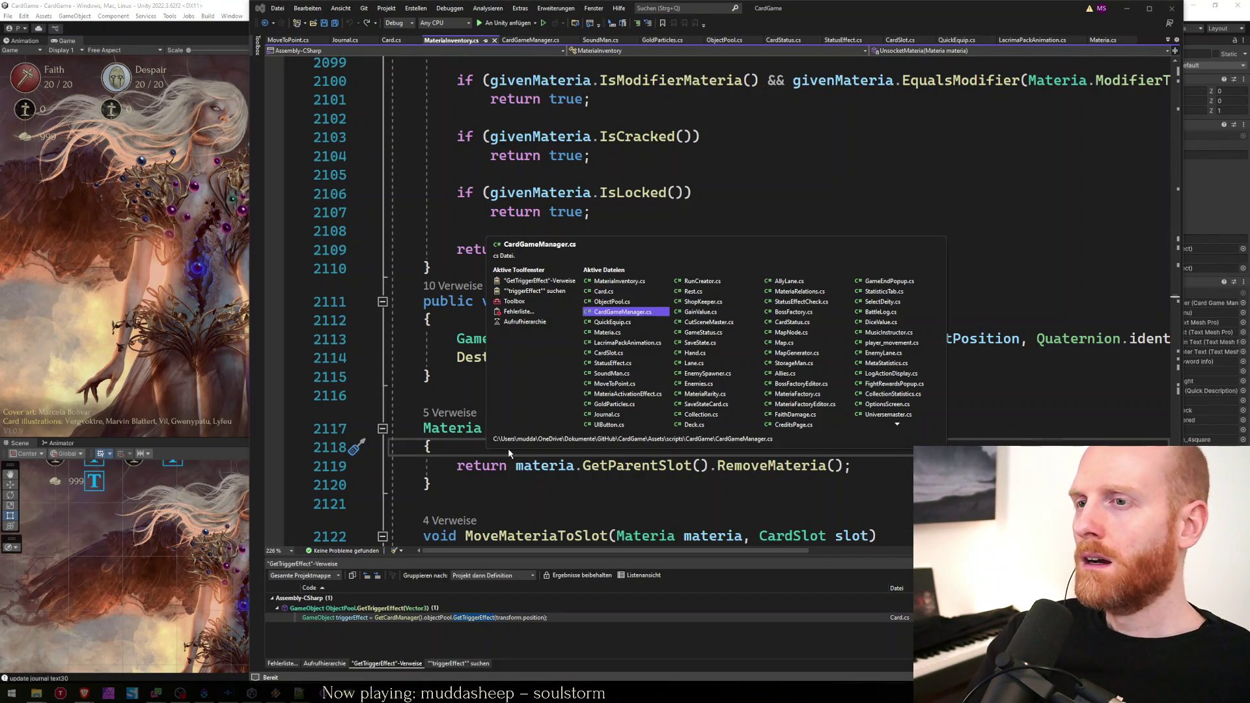
key("ctrl+Tab")
key("ctrl+Tab")
key("ctrl+Tab")
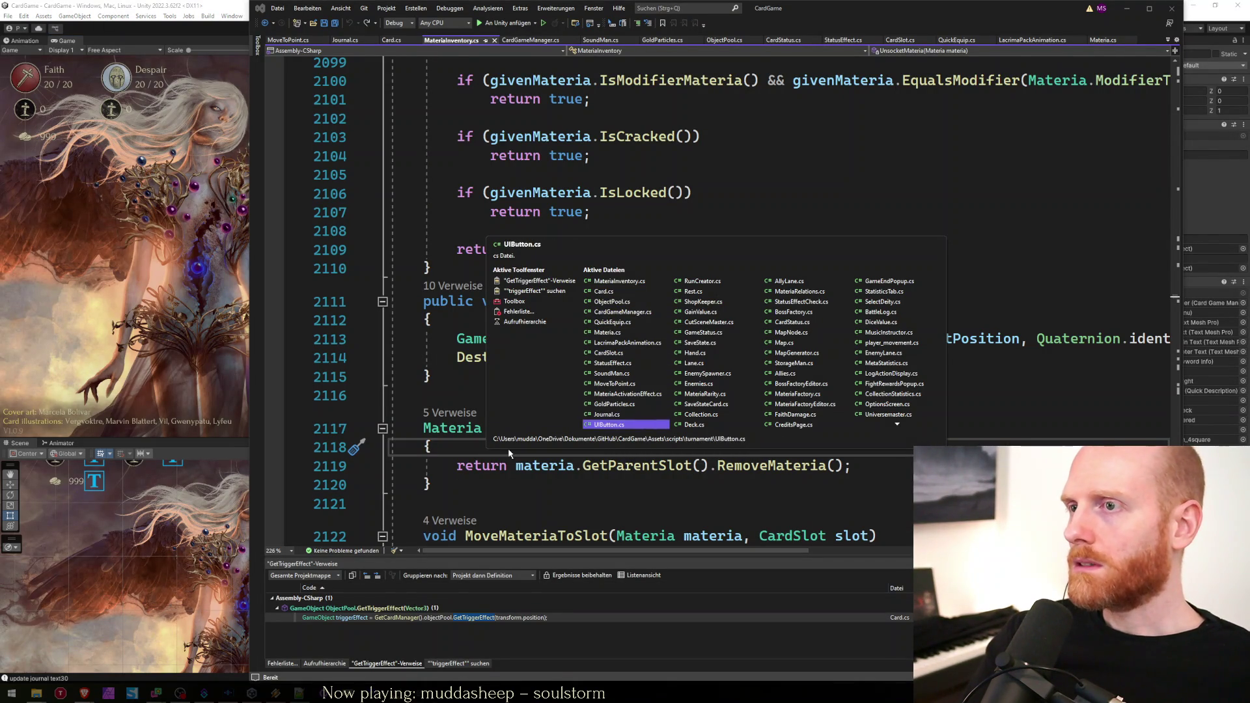
Fix the Debug.Log call on line 683 and save RunCreator.cs.
key("ctrl+Home")
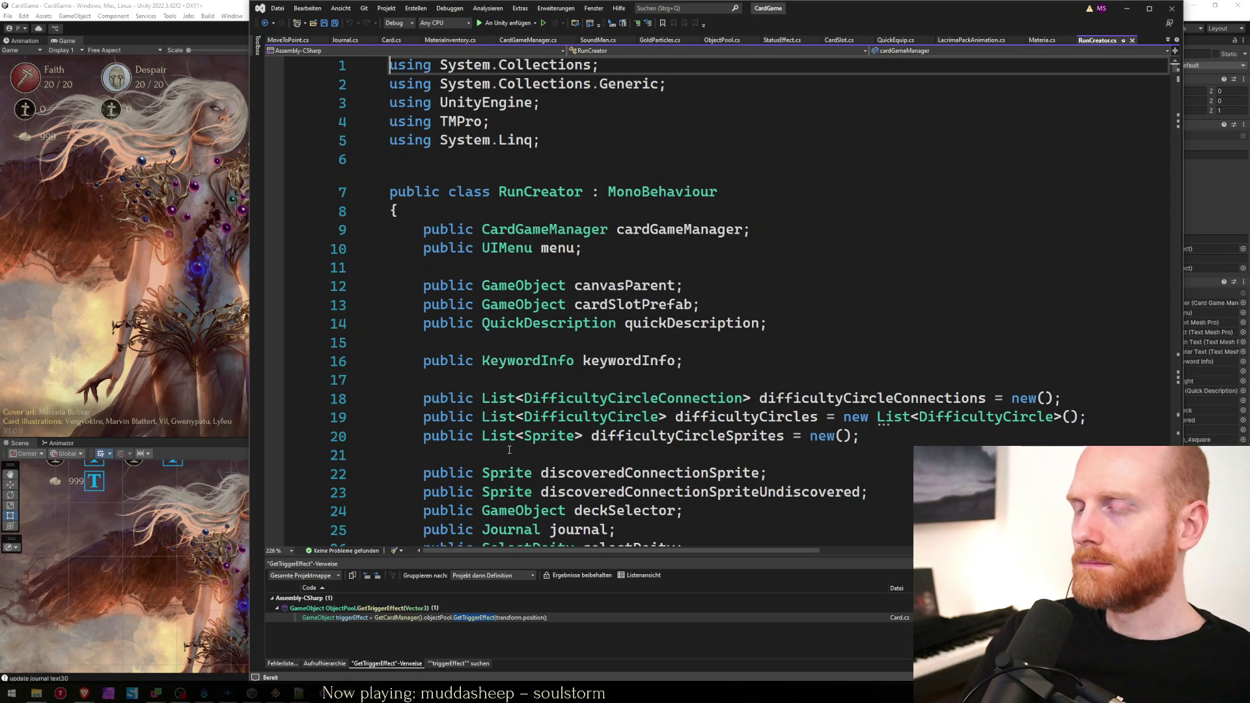
key("ctrl+f")
type("debug.lo")
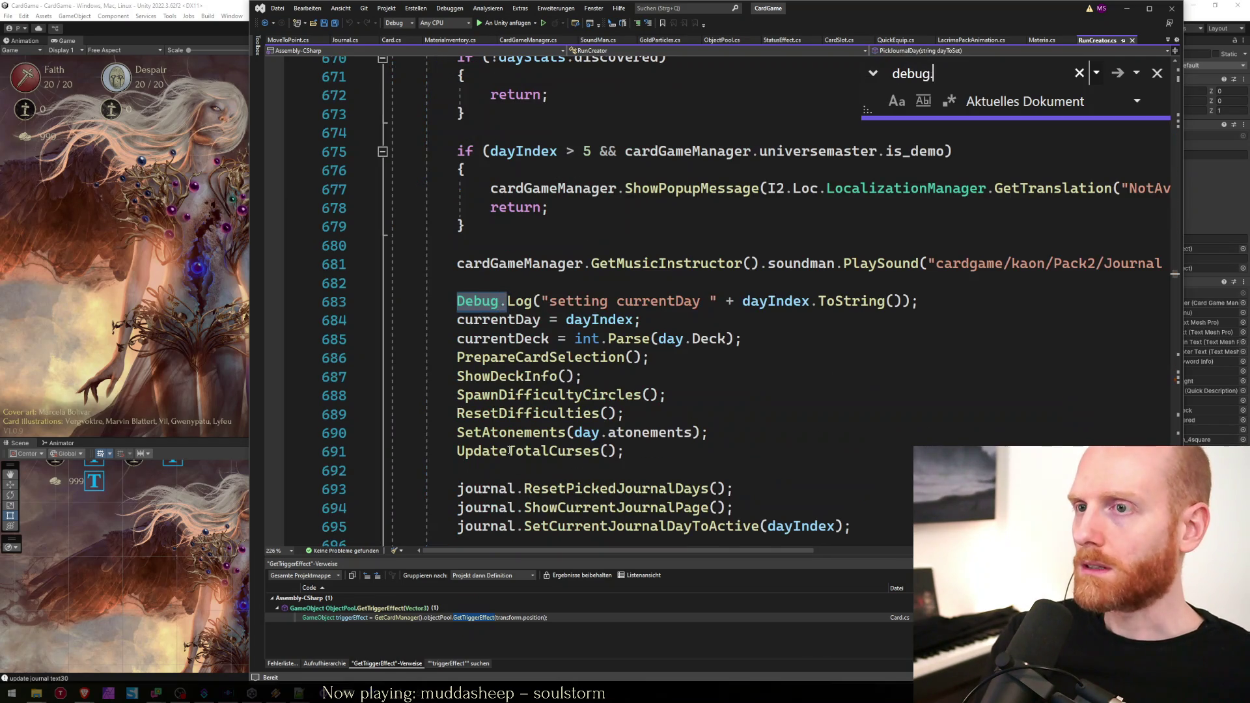
key("Escape")
key("Right")
key("Delete")
type("g")
key("ctrl+s")
key("End")
Search for 'showtab' and go to the ShowTabJournal definition.
key("ctrl+Home")
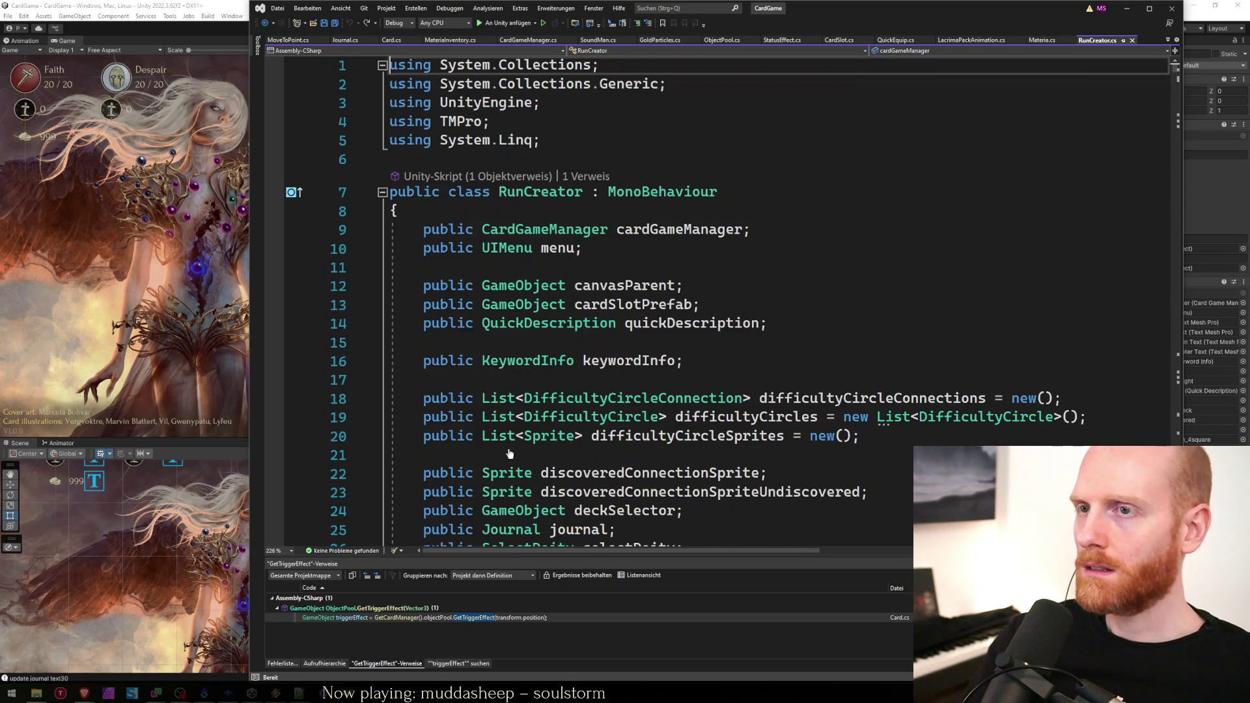
key("ctrl+f")
type("showtab")
key("Escape")
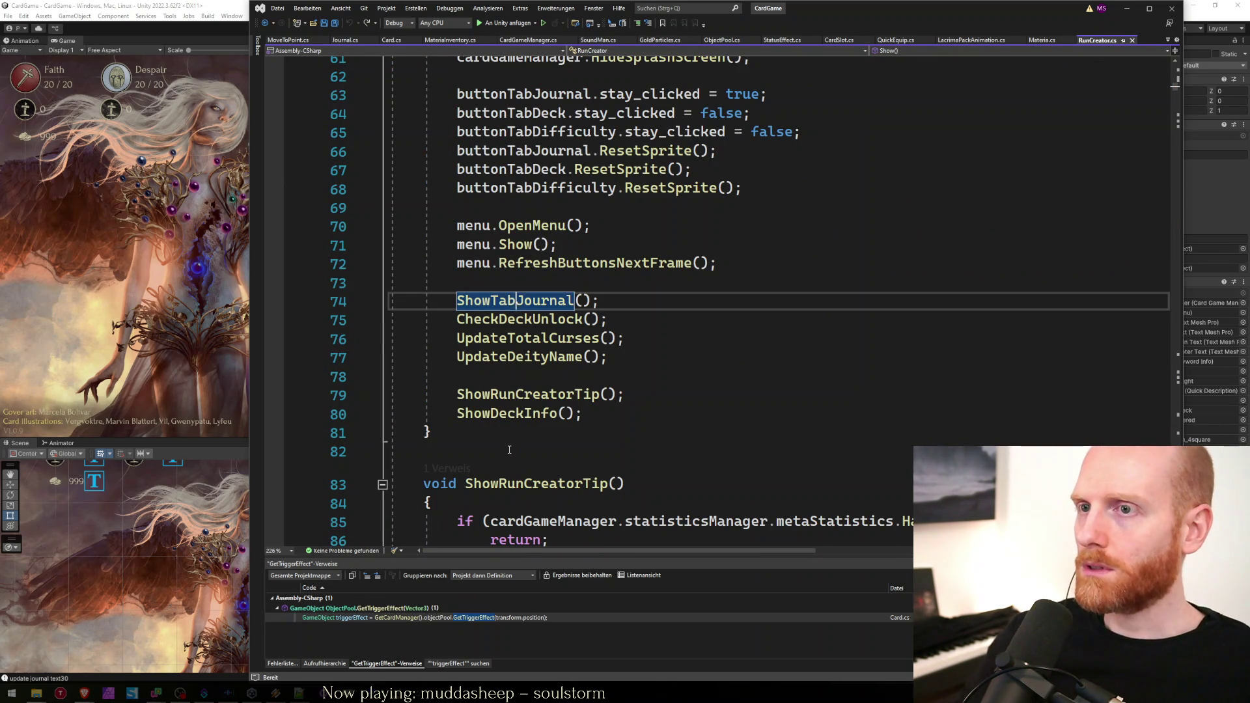
left_click(530, 300)
key("F12")
left_click(626, 321)
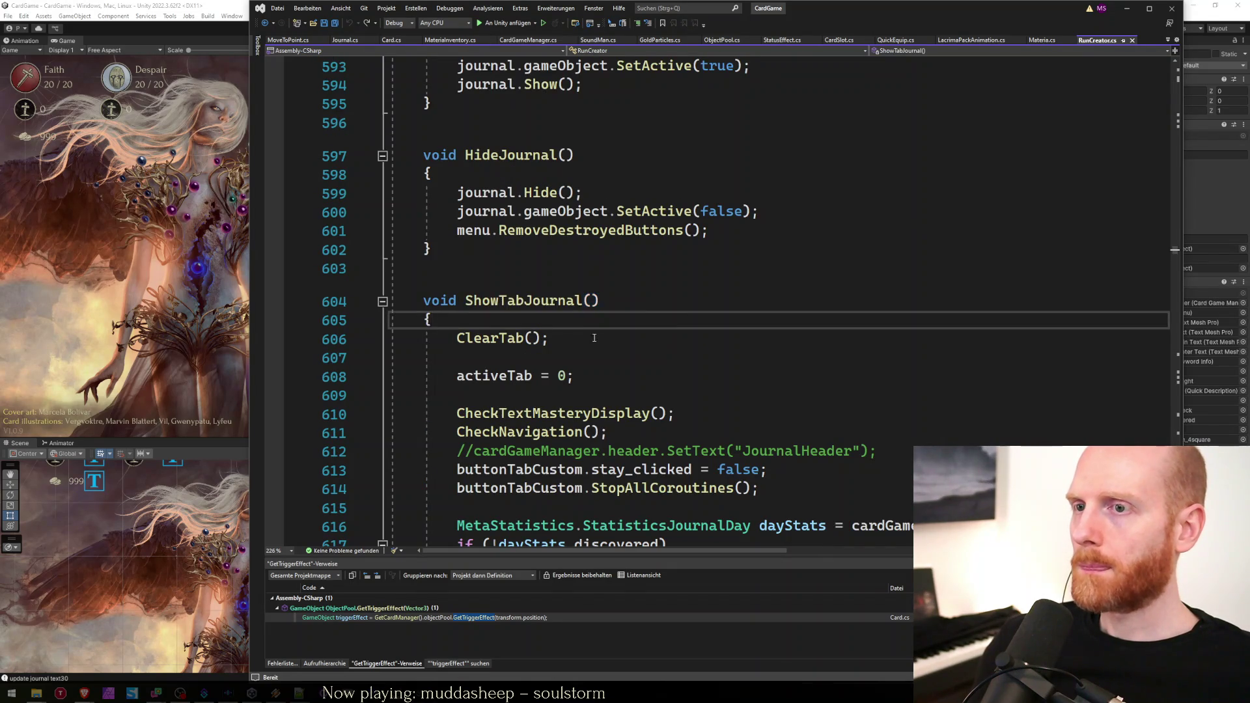
Browse the code around SelectDefaultJournalDay and the CheckNavigation call.
scroll(606, 345, "down", 3)
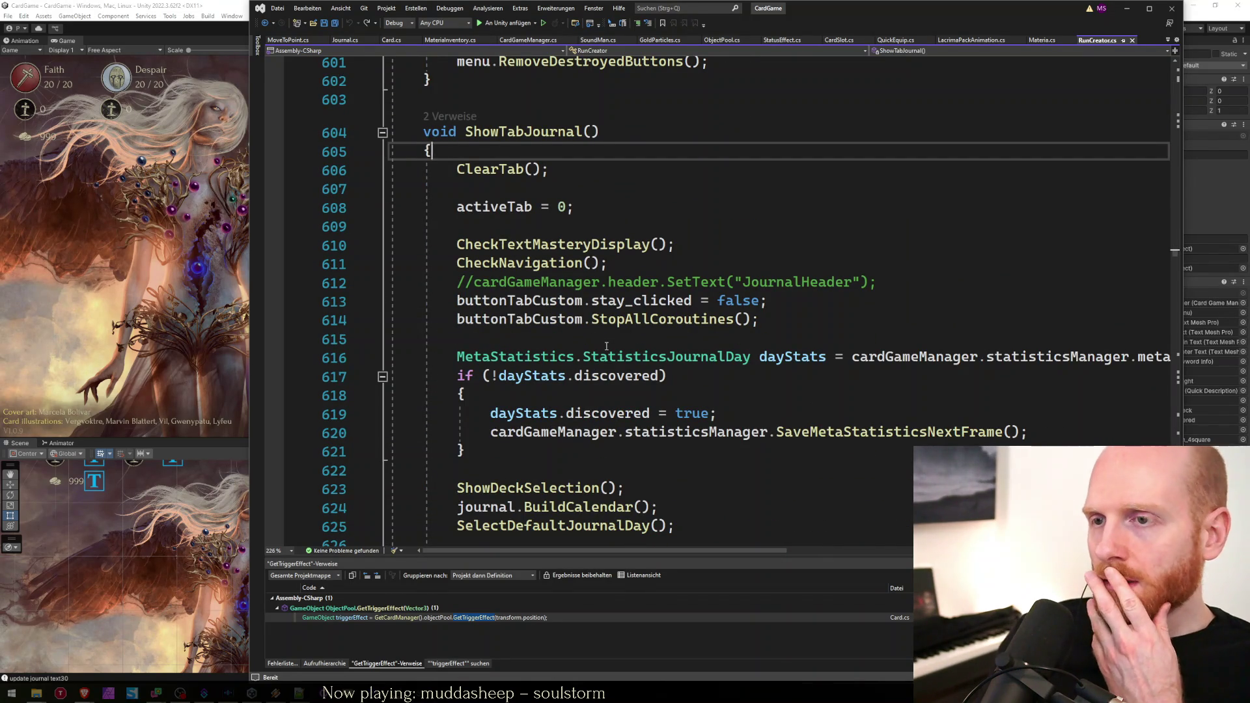
scroll(606, 346, "down", 2)
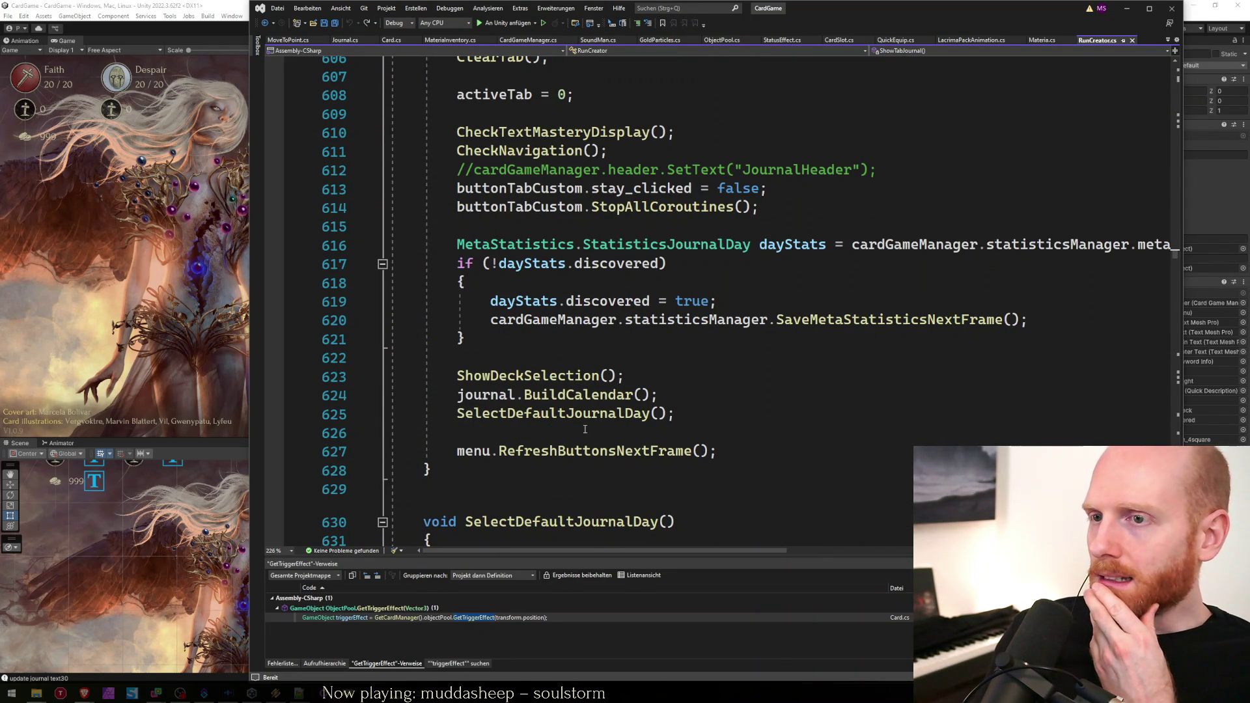
left_click(532, 416)
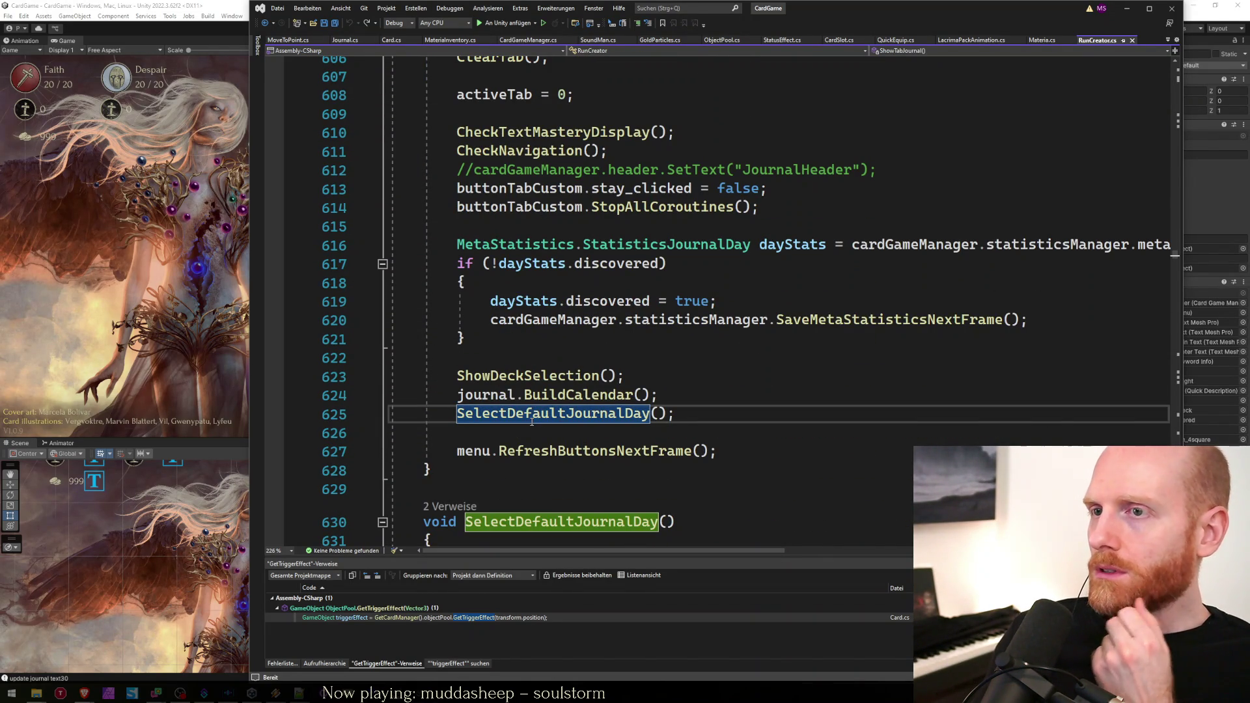
left_click(525, 365)
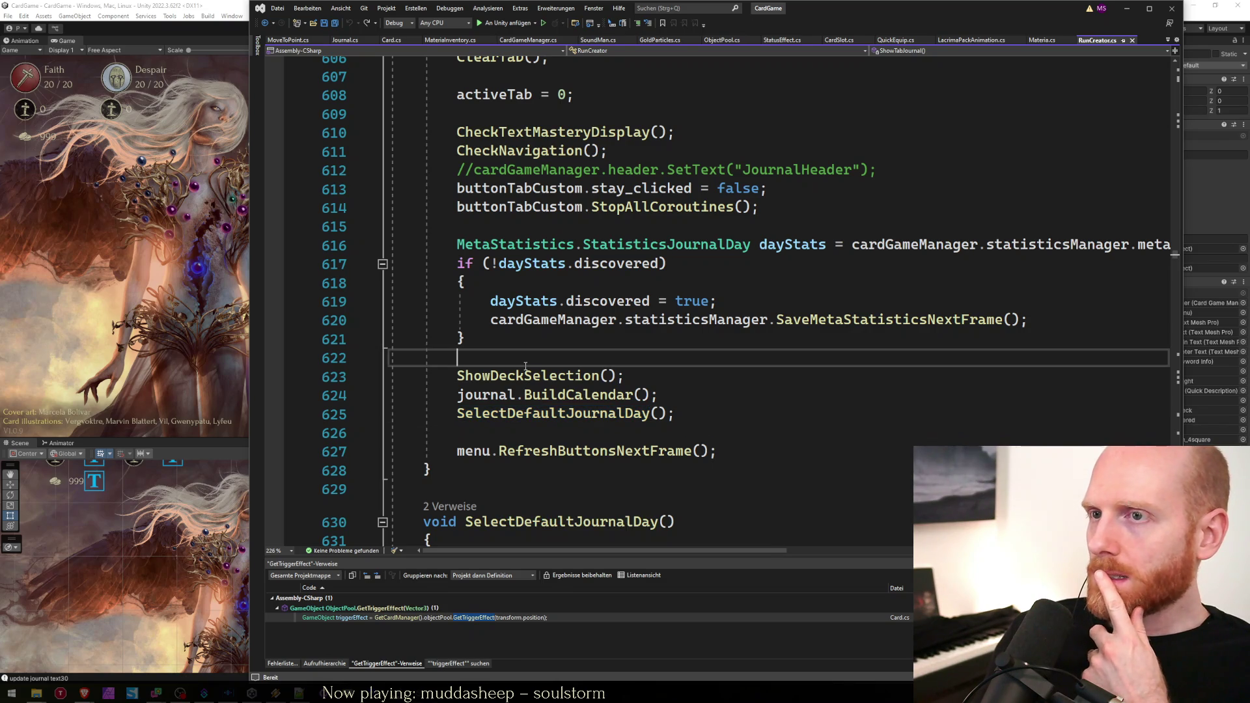
scroll(529, 364, "up", 2)
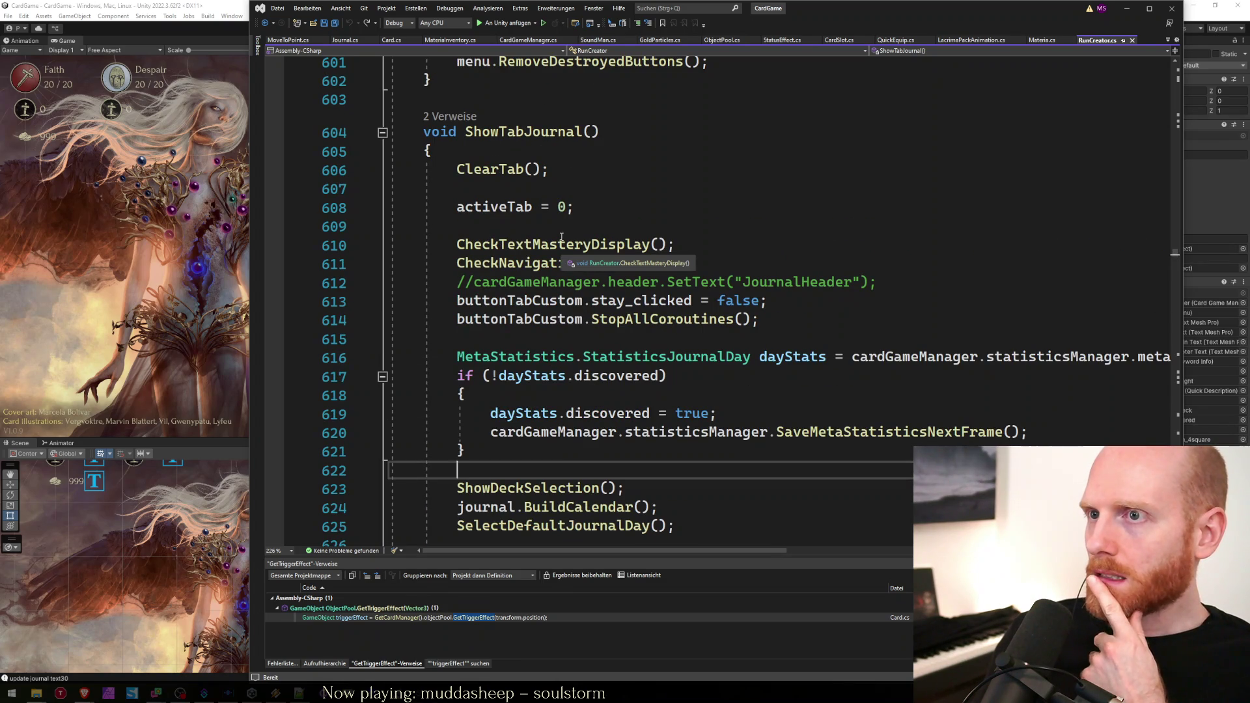
left_click(643, 264)
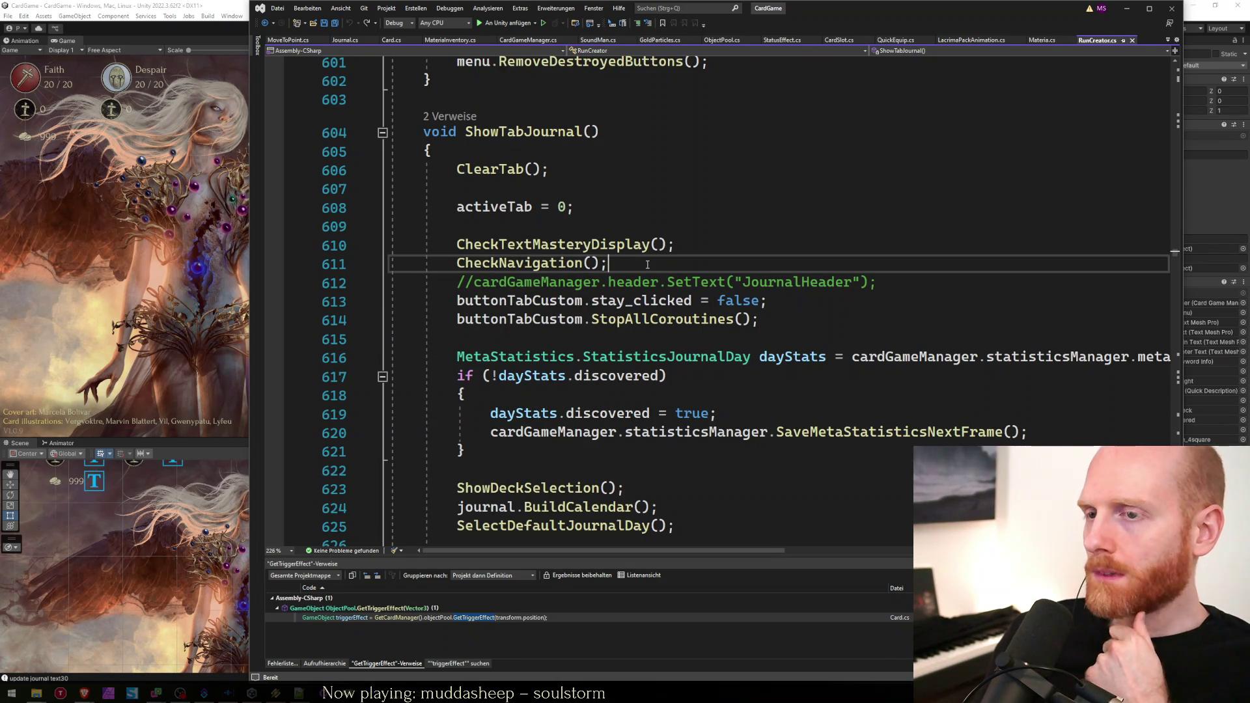
Search for 'lock' and step to the ShowLockedIconForButton calls near line 1069.
key("ctrl+f")
type("lock")
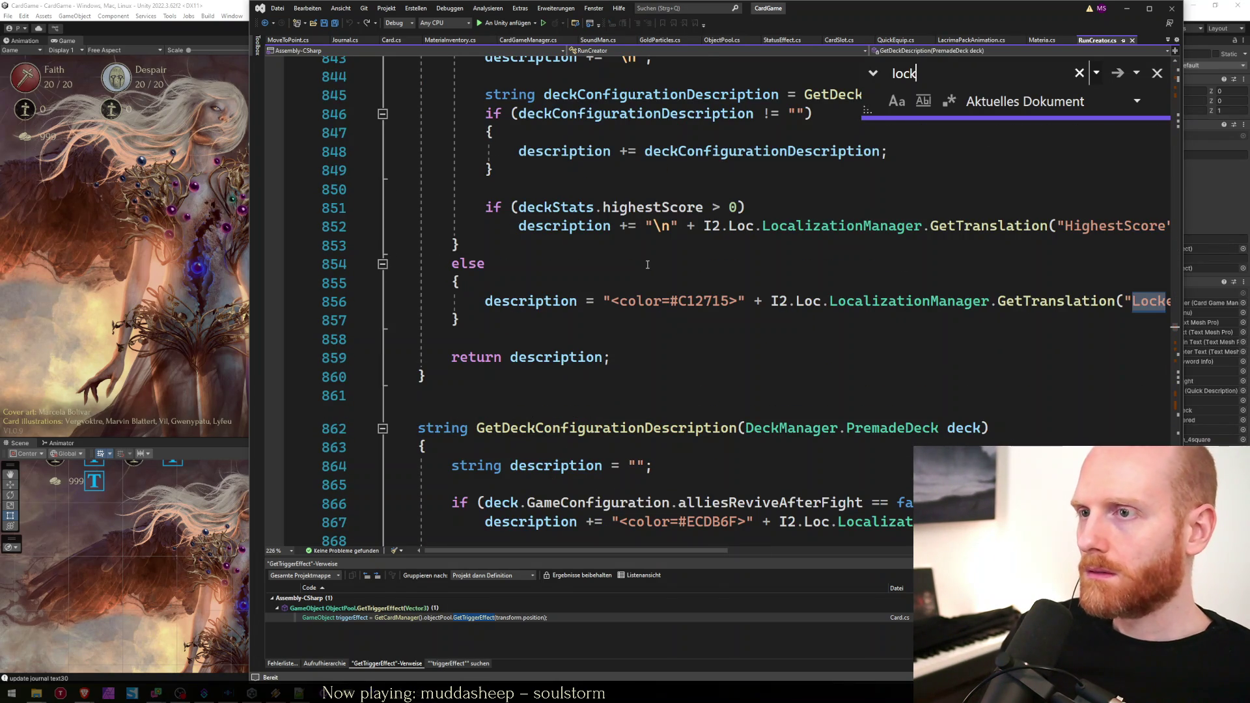
key("Escape")
key("End")
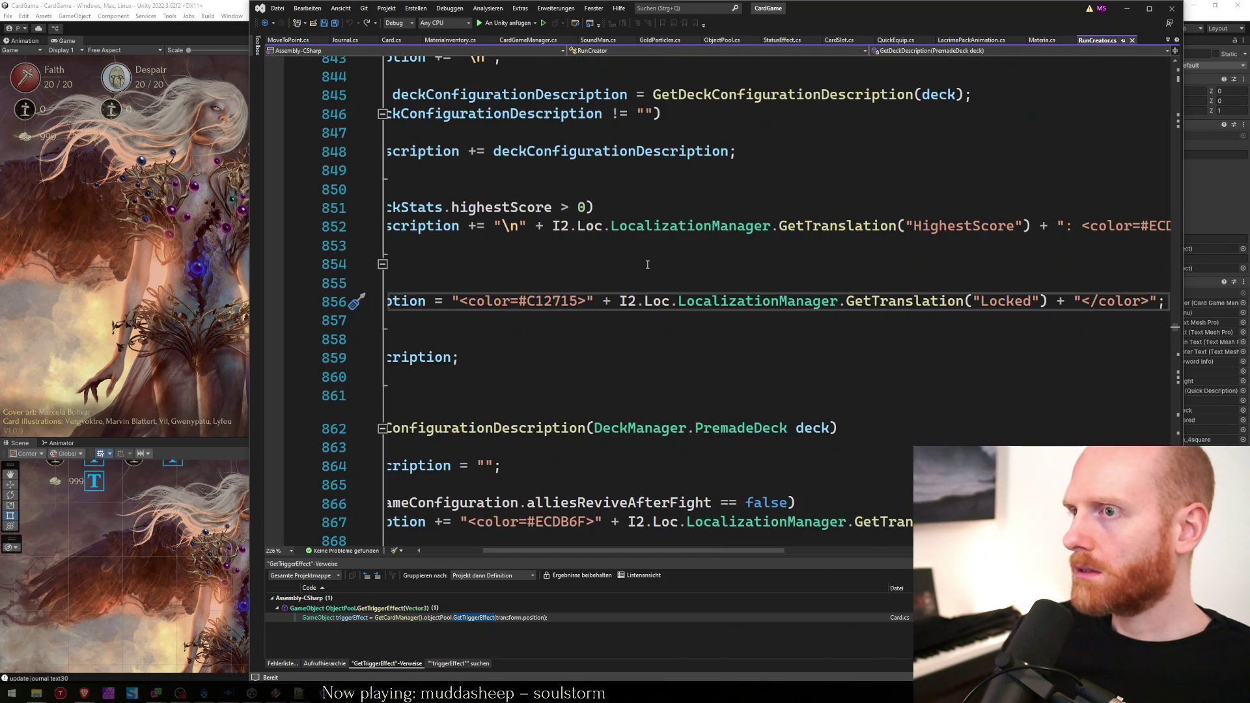
key("Home")
key("ctrl+f")
type("lock")
key("Return")
key("Return")
key("Return")
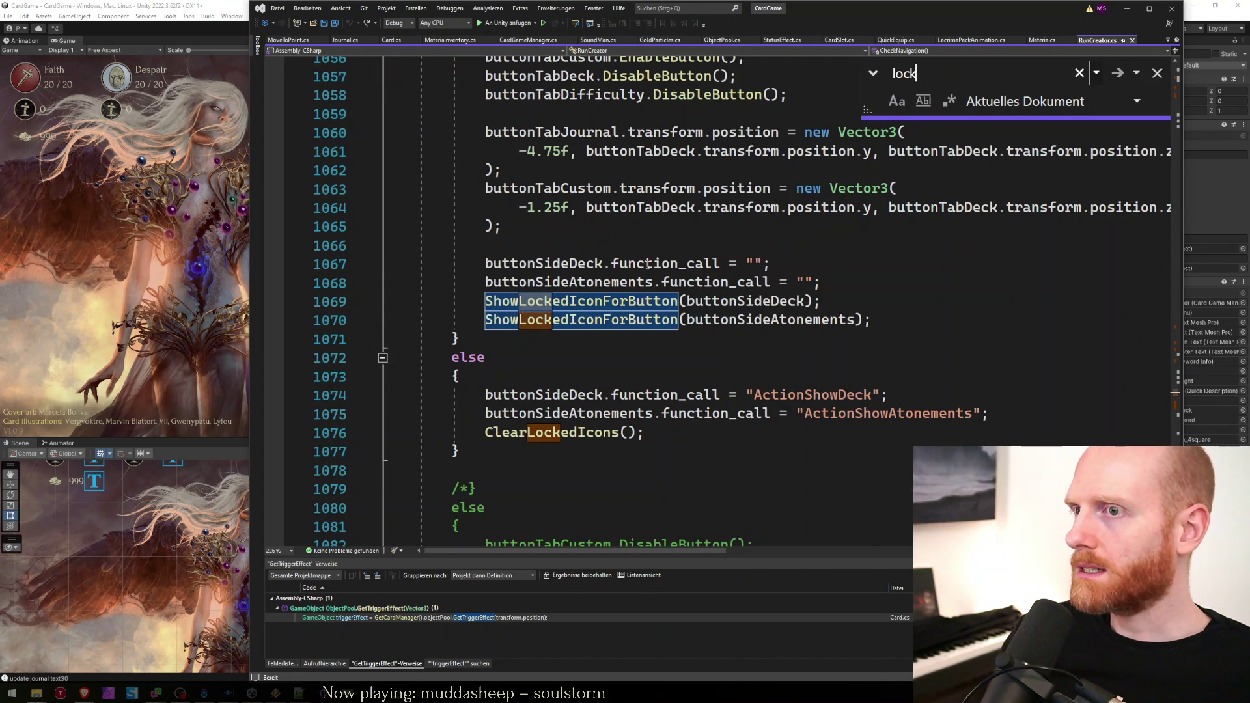
key("Escape")
key("Down")
Select the if (activeTab == 0) condition in CheckNavigation.
scroll(587, 244, "up", 4)
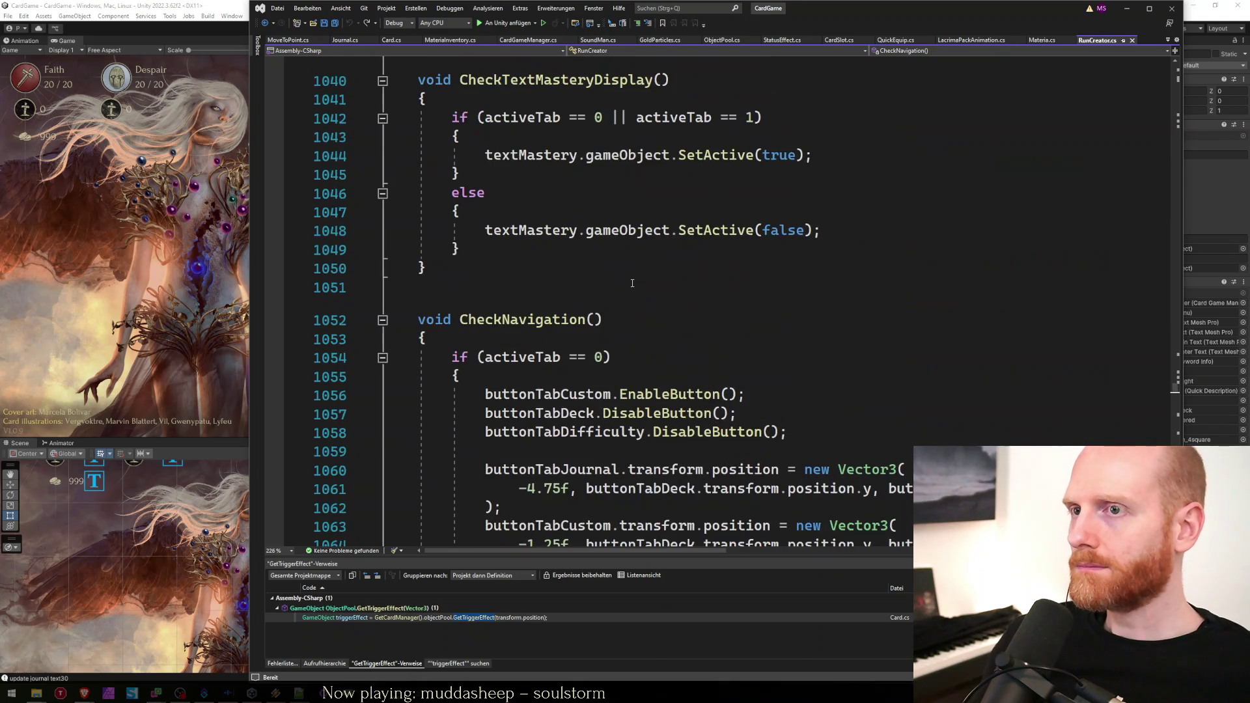
left_click(587, 245)
left_click(603, 245)
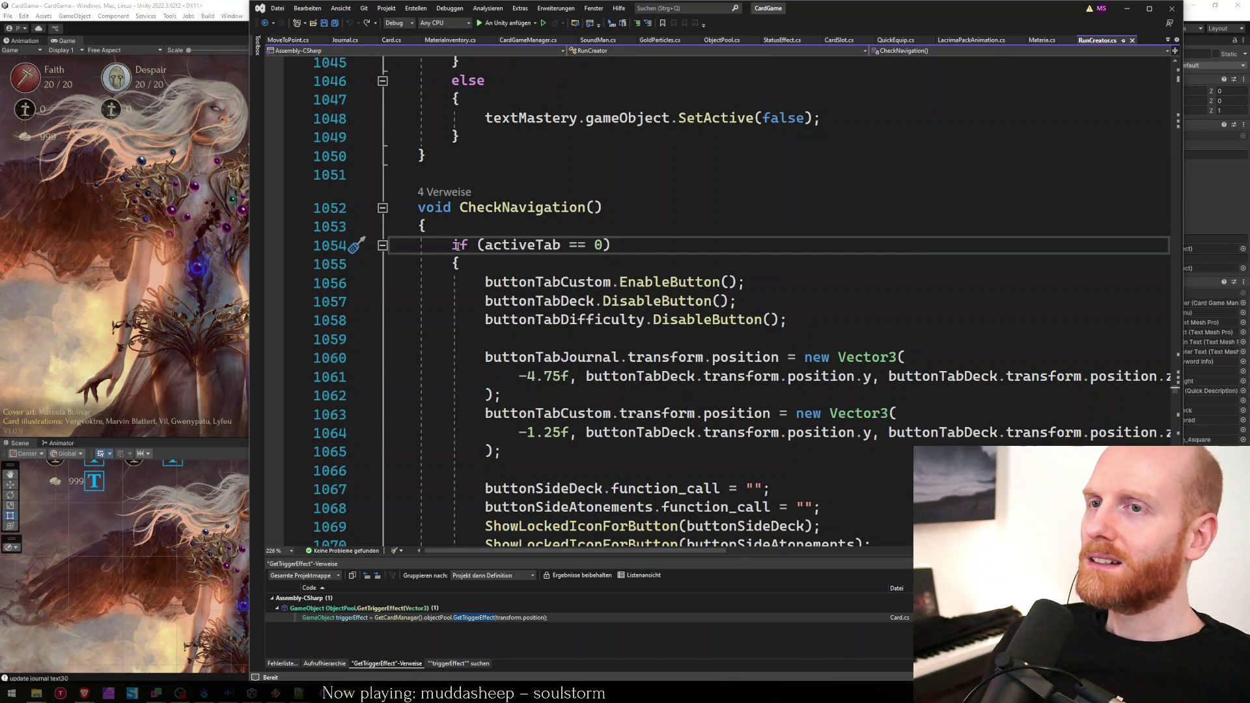
left_click_drag(454, 245, 630, 244)
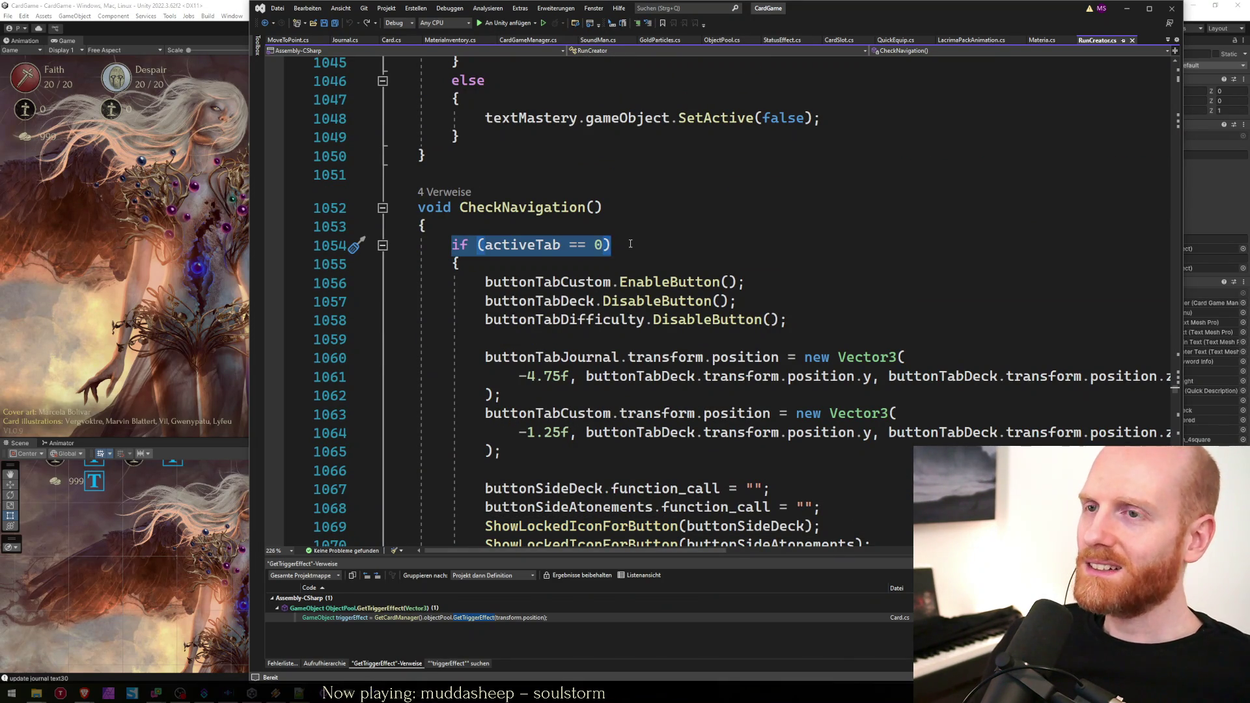
Insert a blank line before the locked-icon calls and select activeTab == 0 in the condition.
key("Down")
key("Down")
key("Down")
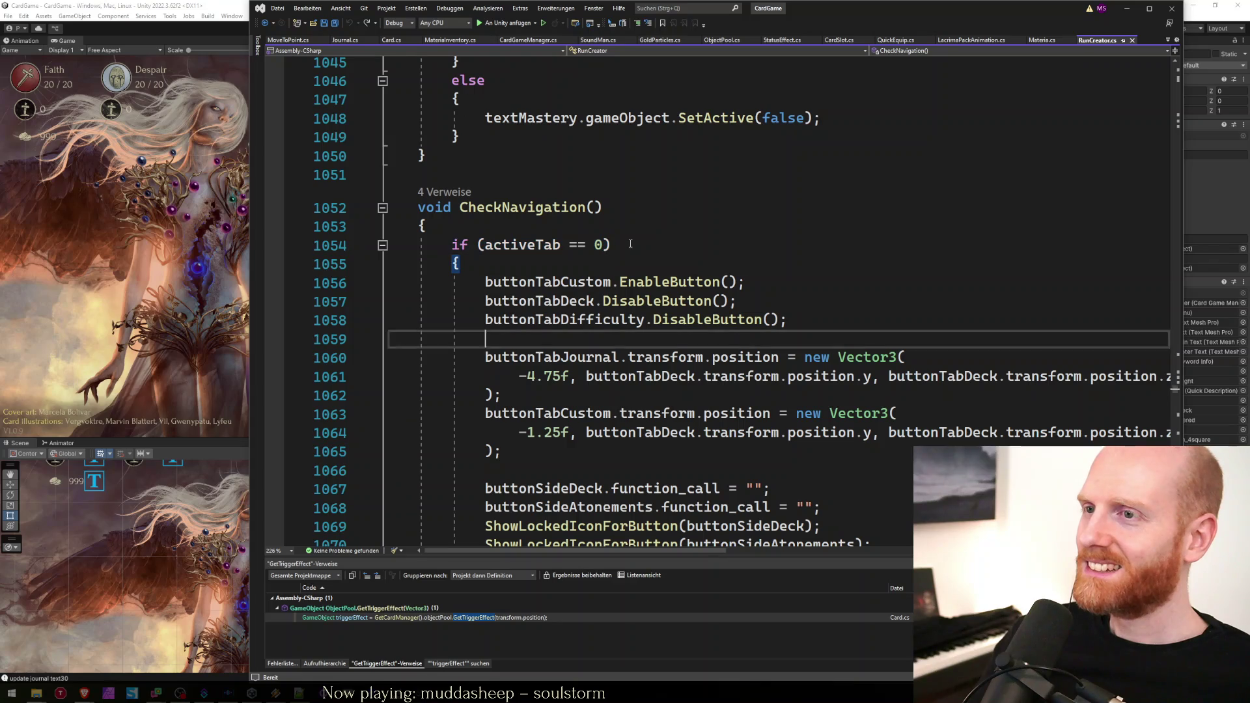
scroll(630, 244, "down", 3)
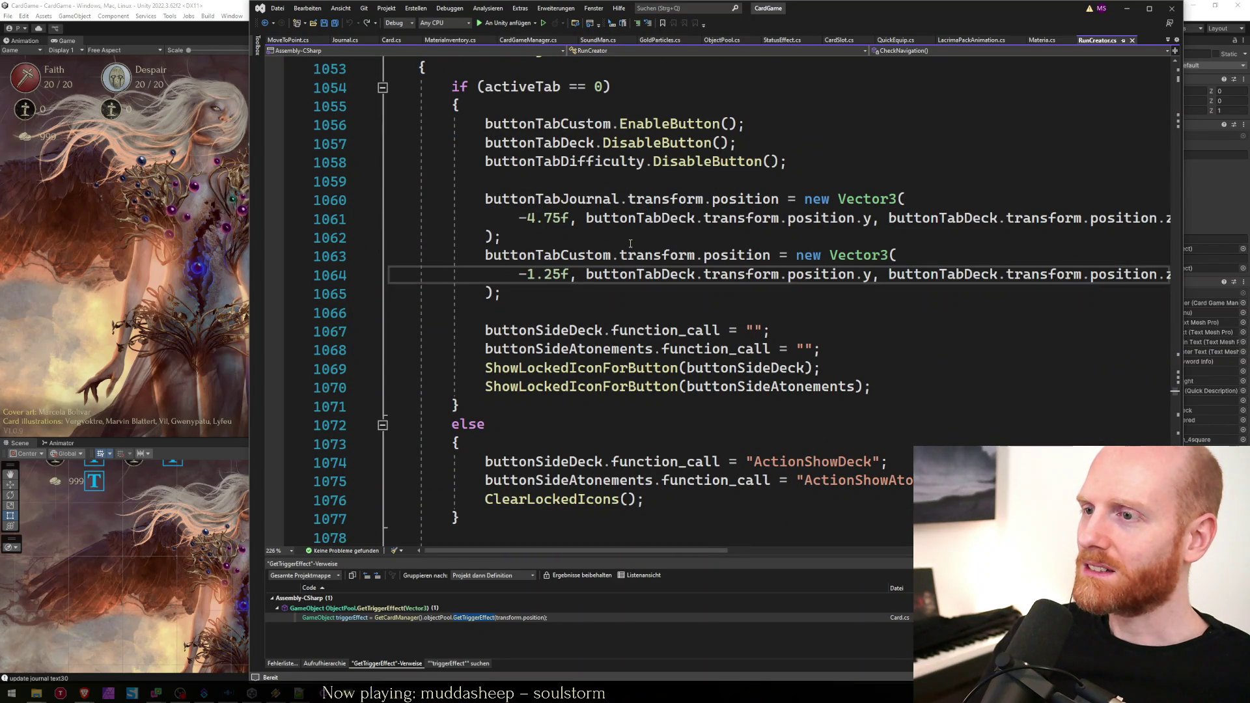
scroll(630, 244, "up", 2)
key("Down")
key("Down")
key("Down")
key("Up")
key("Up")
key("Up")
key("Up")
key("Up")
key("Up")
key("Down")
key("Down")
key("Down")
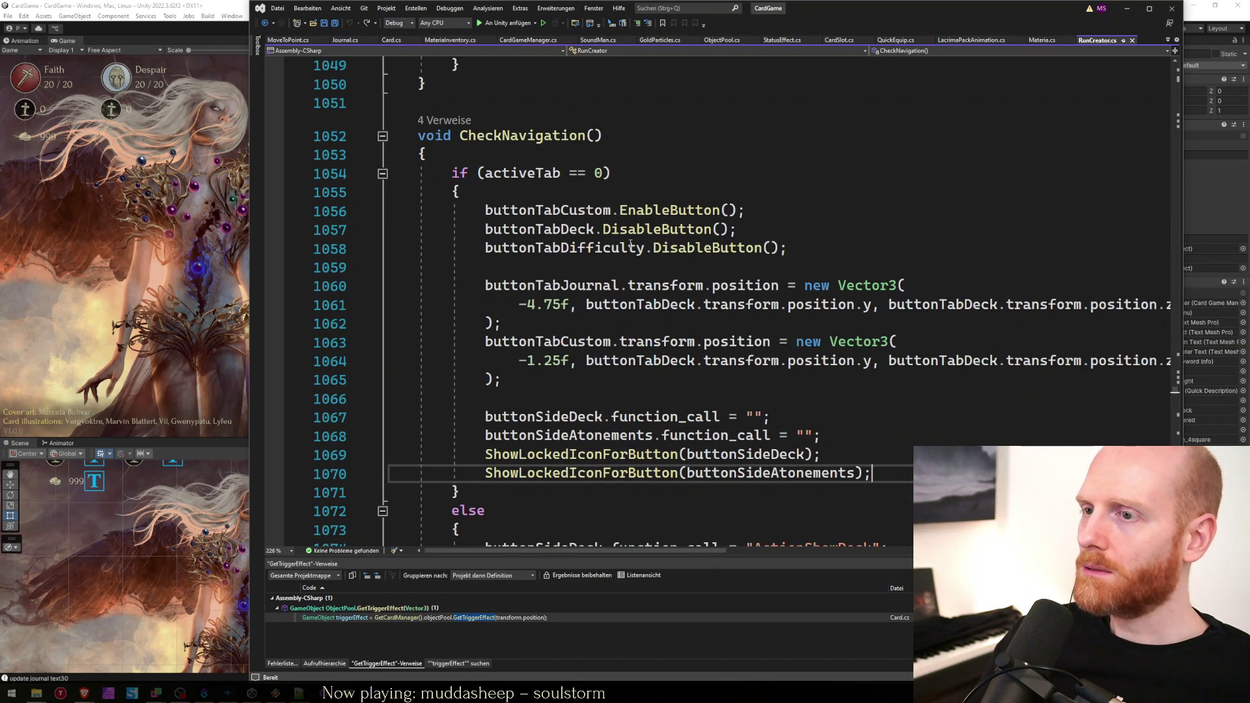
key("Up")
key("Up")
key("Up")
key("Down")
key("Down")
key("Down")
key("Return")
key("Up")
key("Up")
key("Up")
key("Up")
key("End")
key("Left")
key("ctrl+shift+Left")
key("ctrl+shift+Left")
key("ctrl+shift+Left")
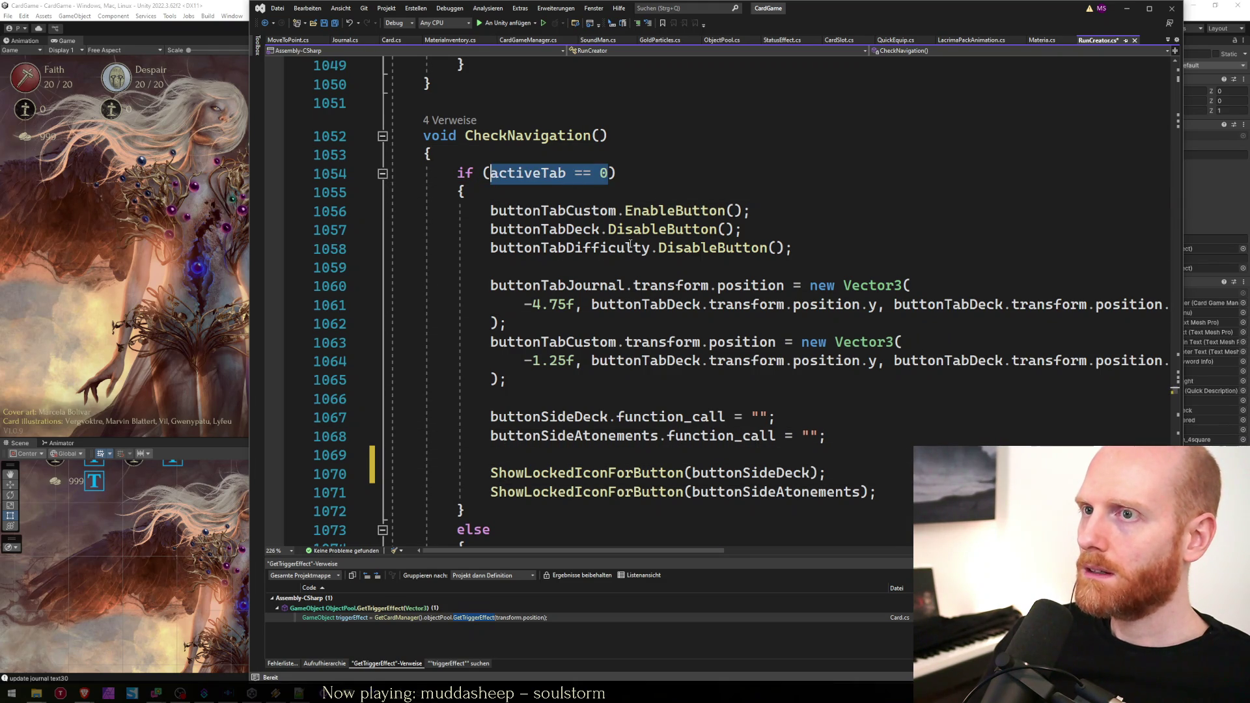
Search the document for every activeTab == 0 occurrence, starting at line 1042.
key("ctrl+f")
key("Return")
key("Return")
key("Return")
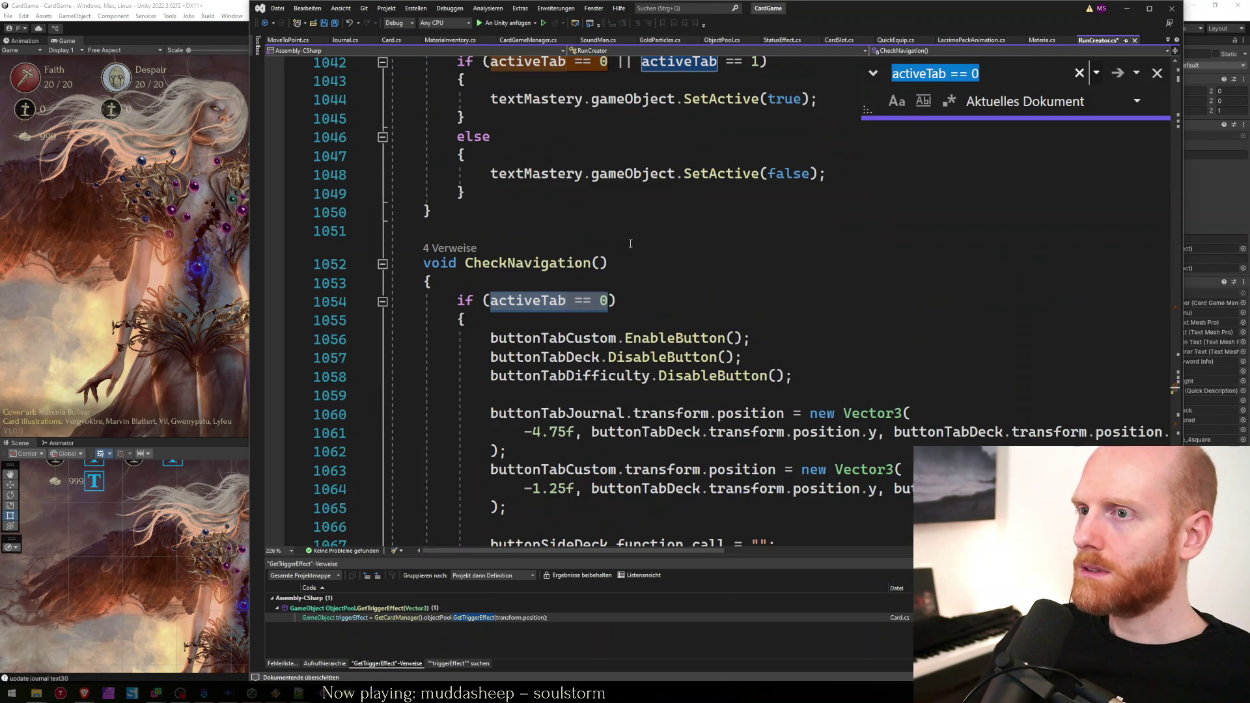
key("Return")
key("Return")
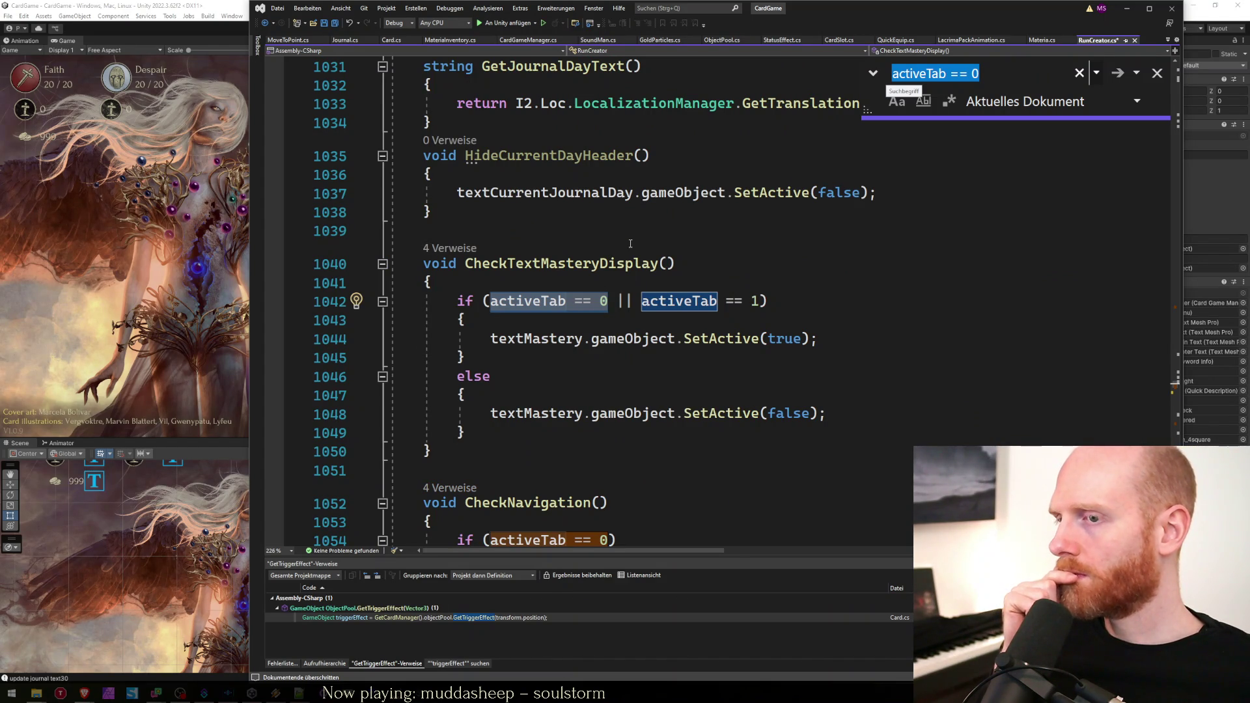
key("Return")
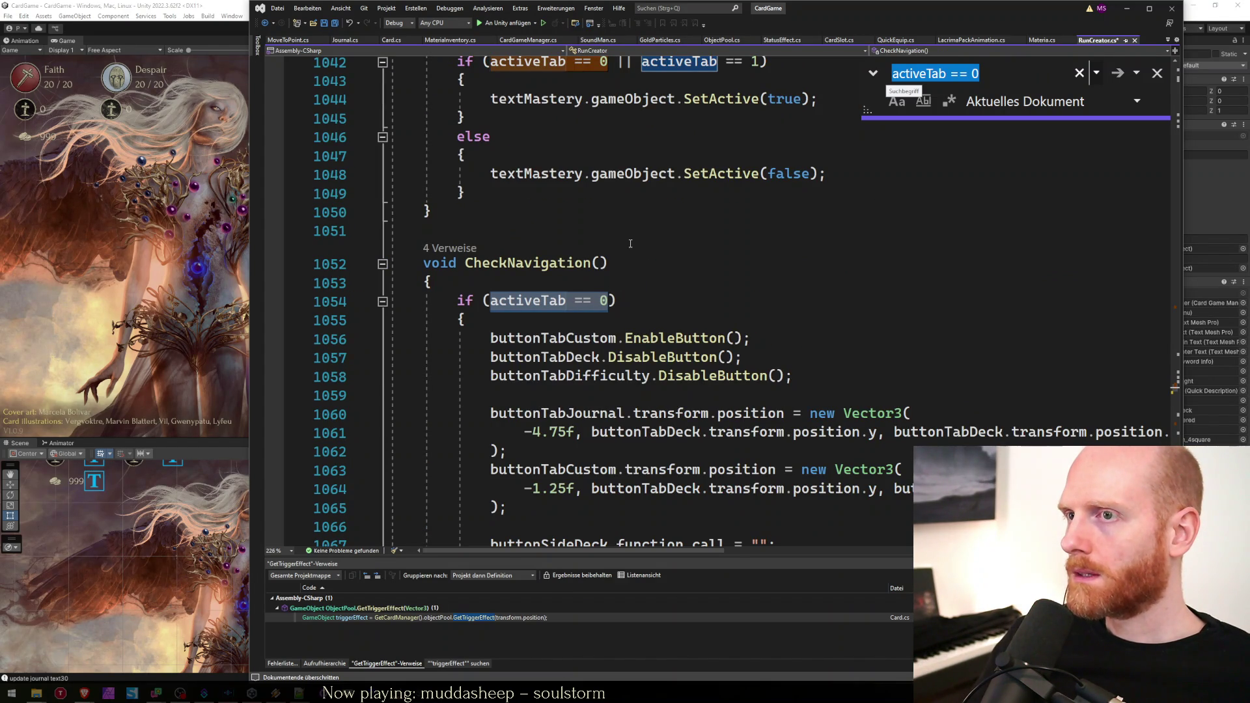
key("Return")
key("Return")
key("Escape")
key("ctrl+minus")
scroll(630, 243, "down", 3)
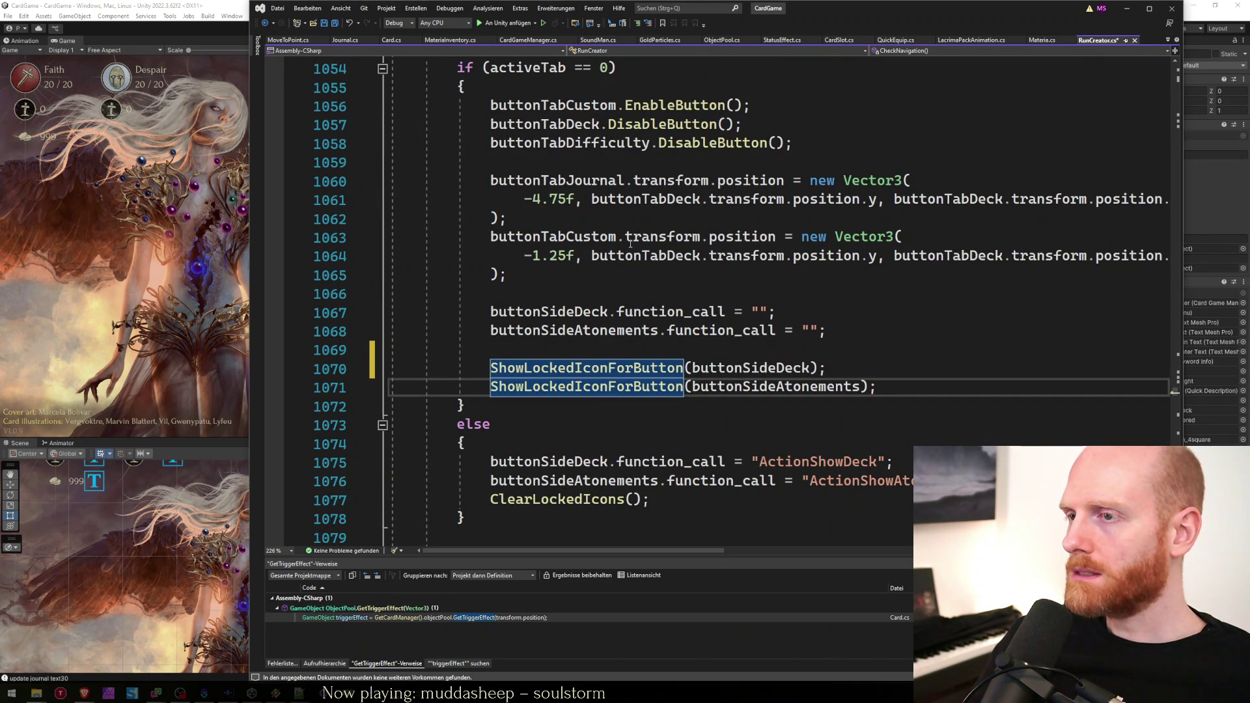
Delete the two ShowLockedIconForButton lines and return to the Unity Editor.
key("Up")
key("Home")
key("shift+Down")
key("shift+Down")
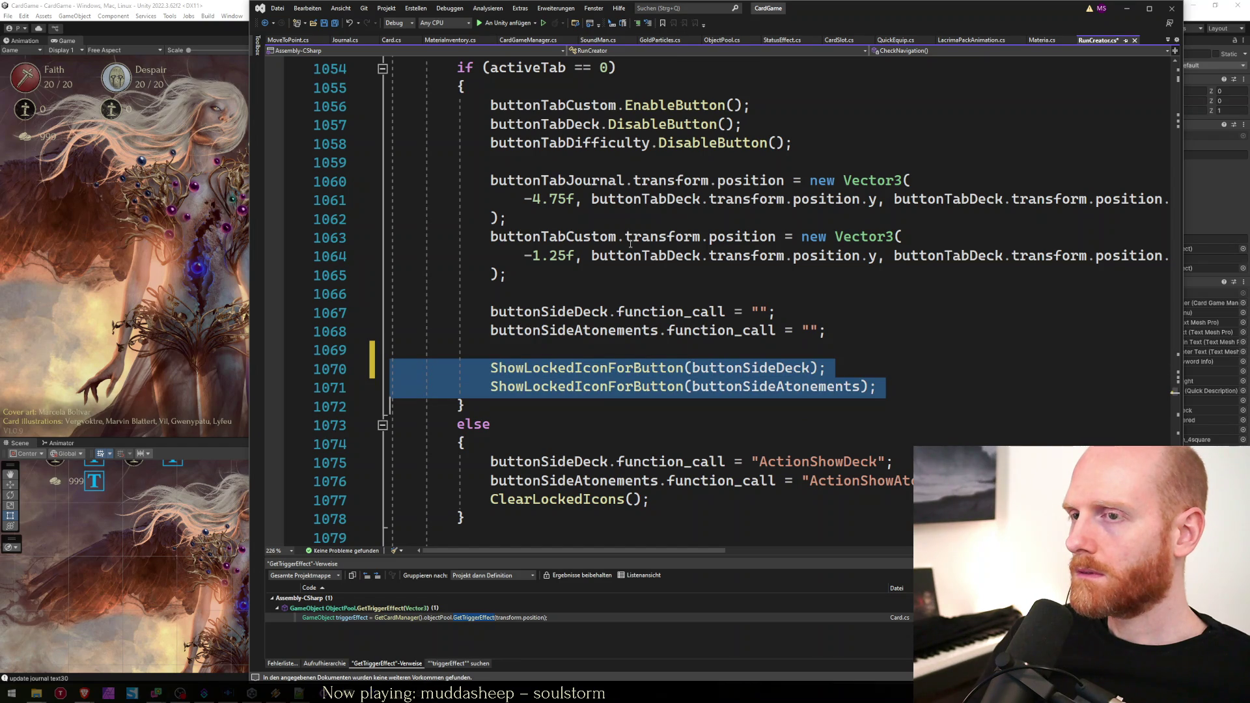
key("Delete")
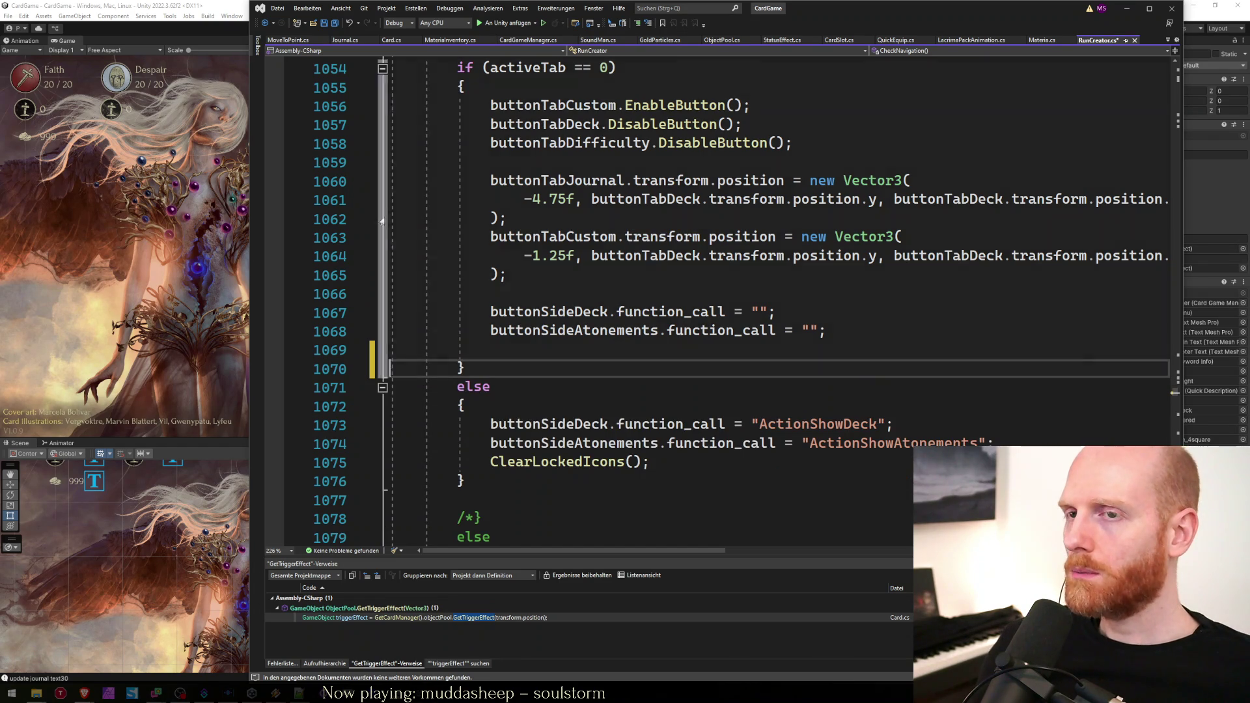
left_click(227, 221)
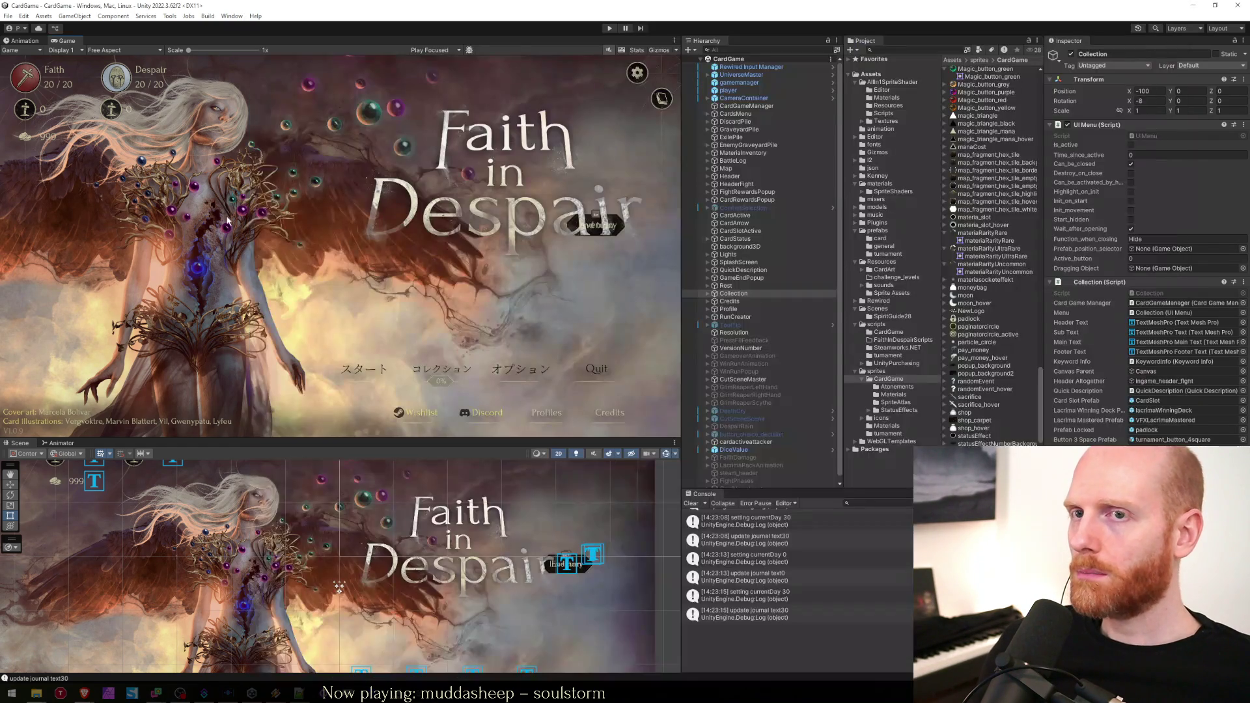
Play the game, open the run creator's journal day pages, and inspect SideButton JournalDay.
left_click(607, 29)
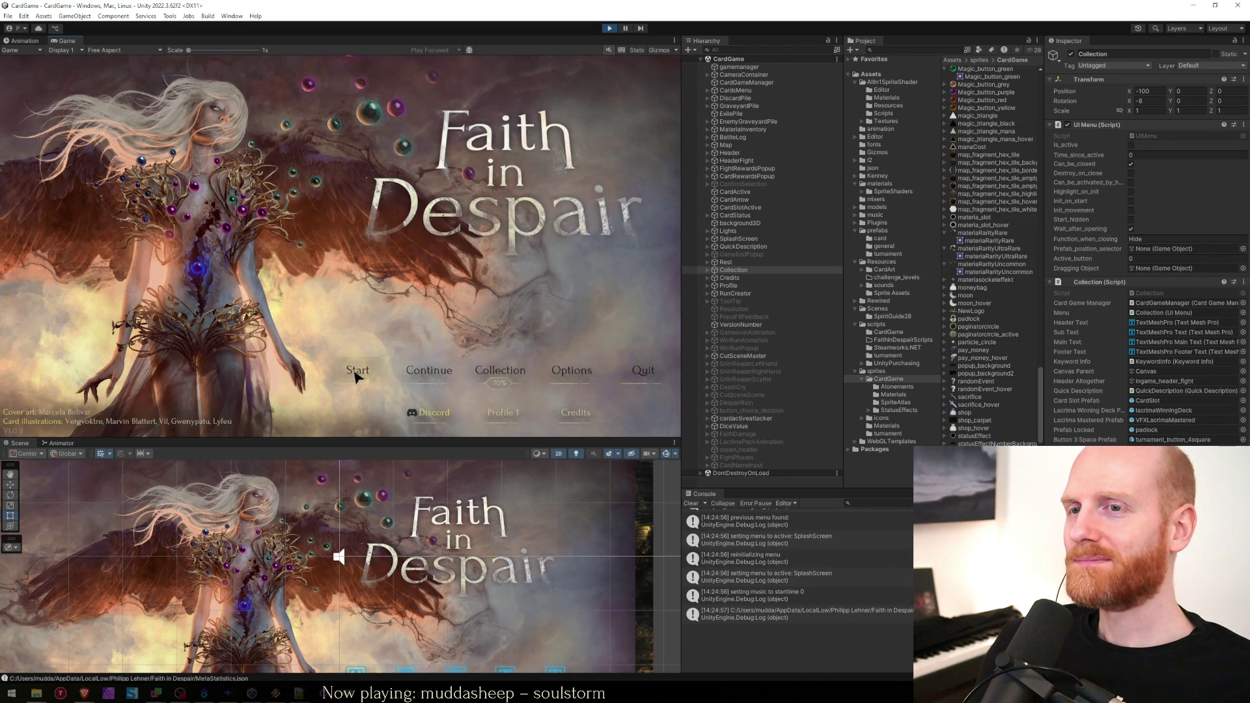
left_click(342, 373)
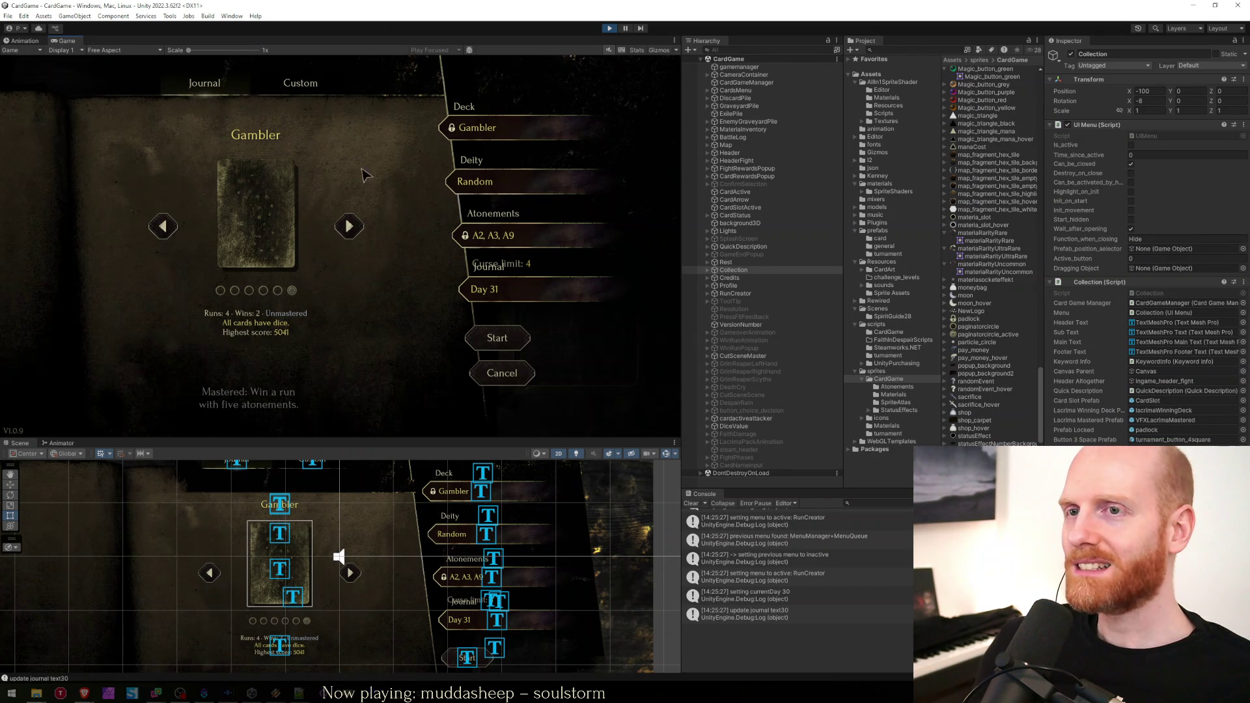
left_click(485, 286)
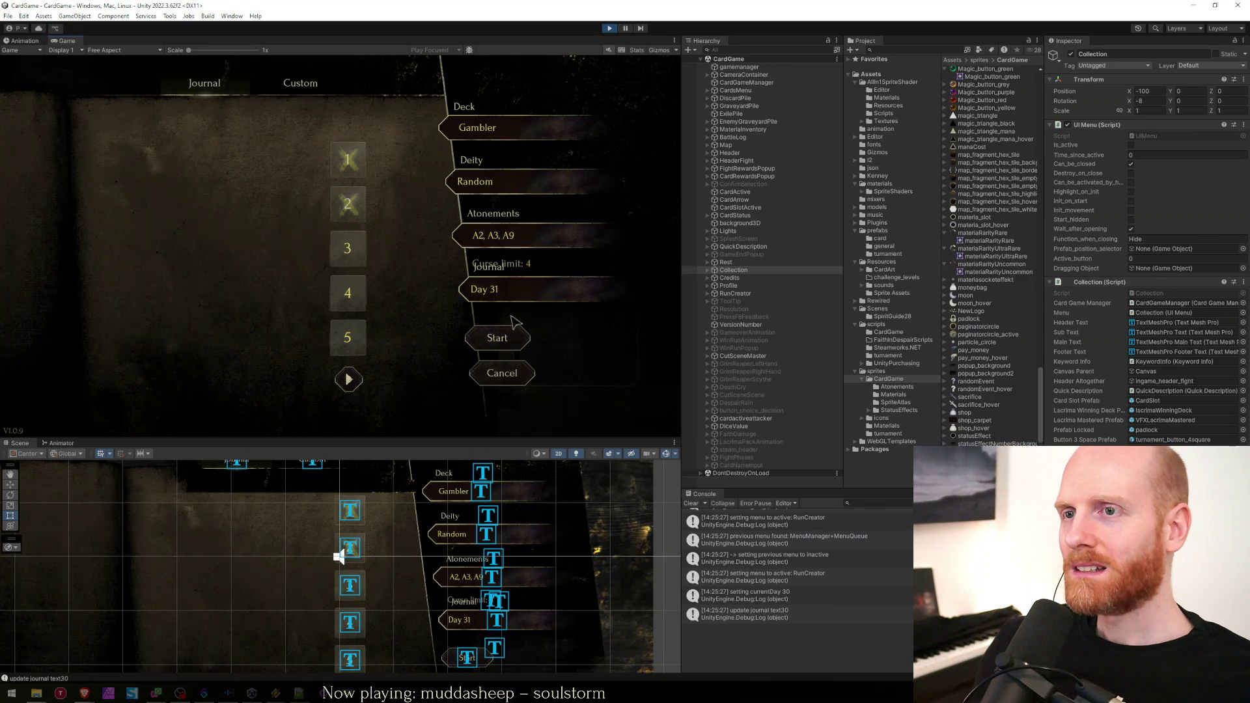
left_click(492, 624)
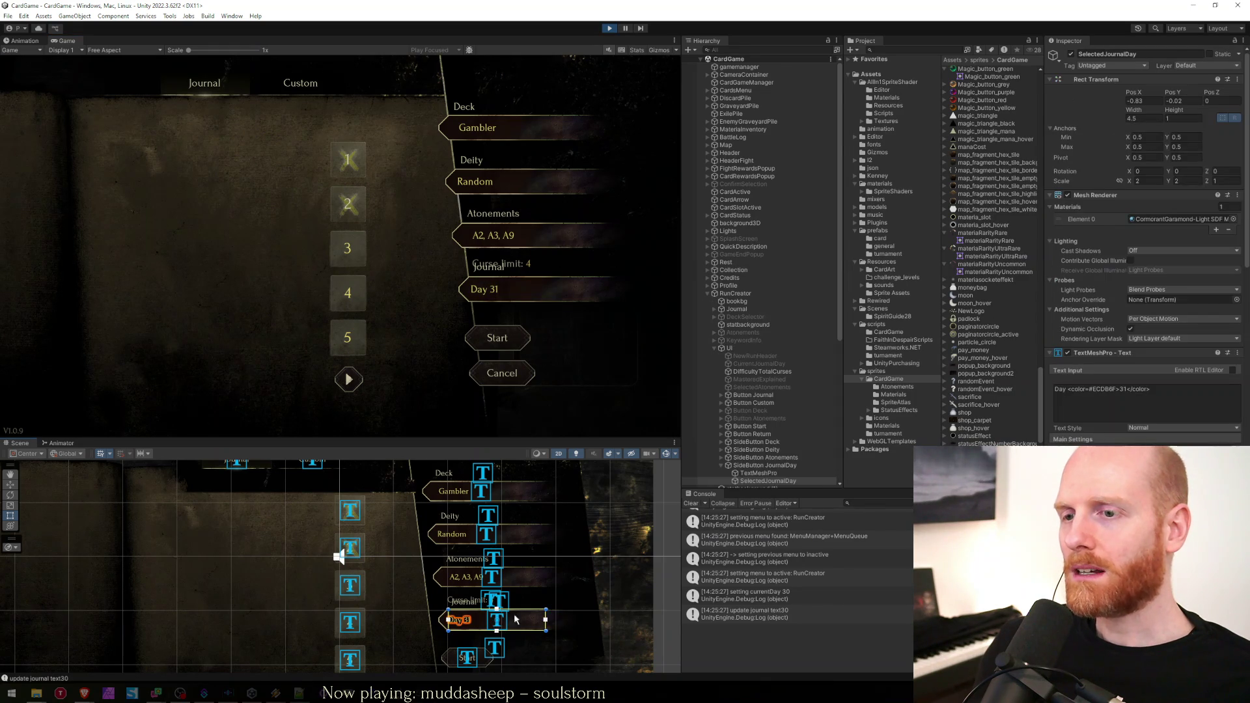
left_click(782, 465)
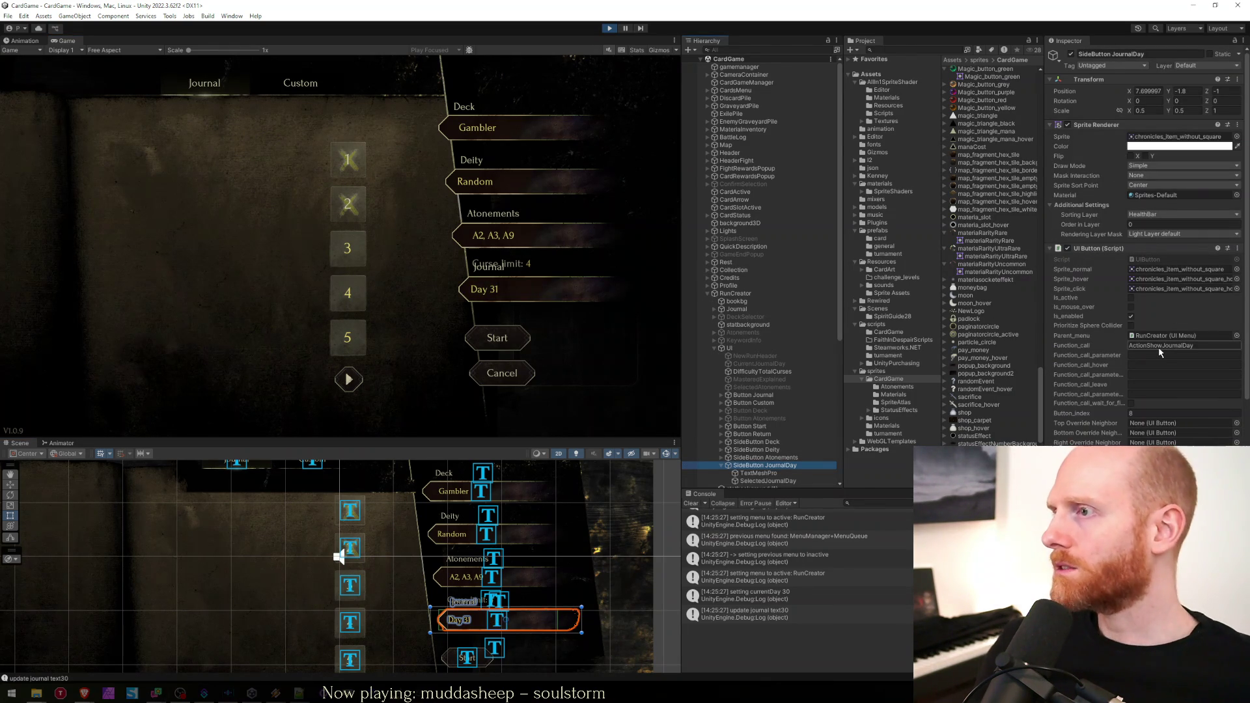
Search RunCreator.cs in Visual Studio for 'actionshowjournalda'.
key("alt+Tab")
key("ctrl+f")
type("actionshowjournalda")
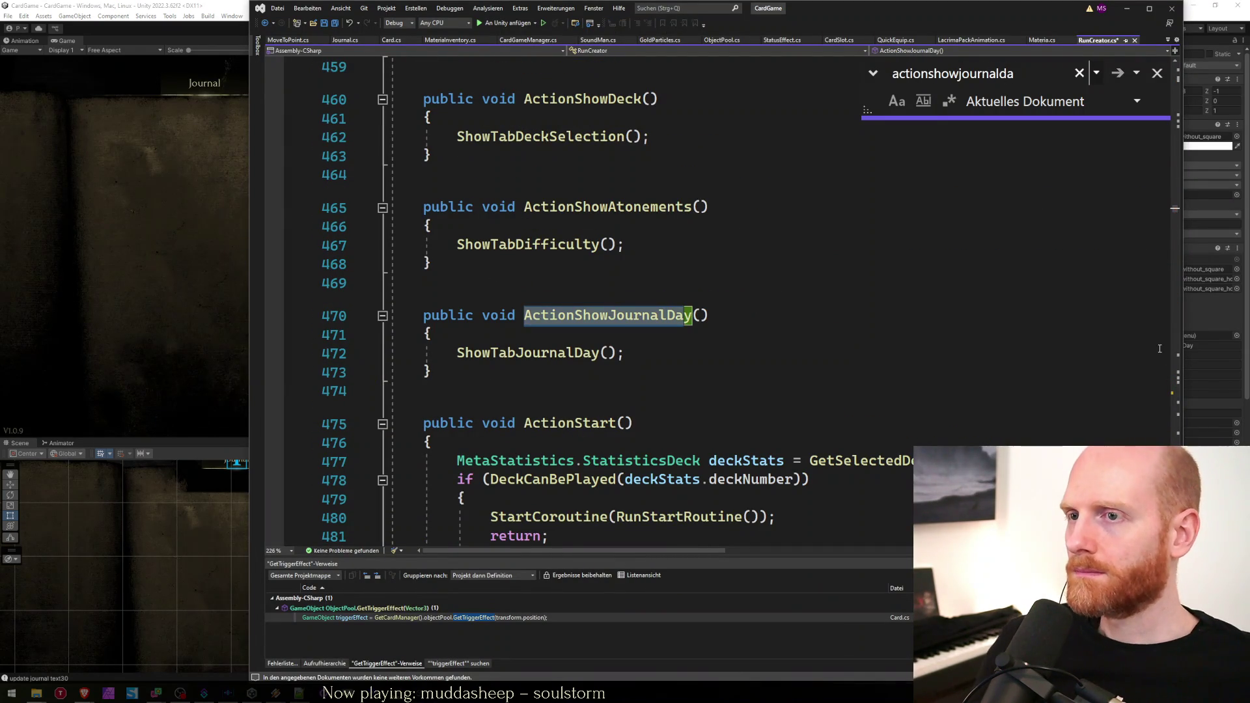
Look at the ShowTabJournalDay definition, then return to CheckNavigation's locked-icon calls.
key("Escape")
left_click(527, 352, "ctrl")
left_click(581, 355)
key("ctrl+minus")
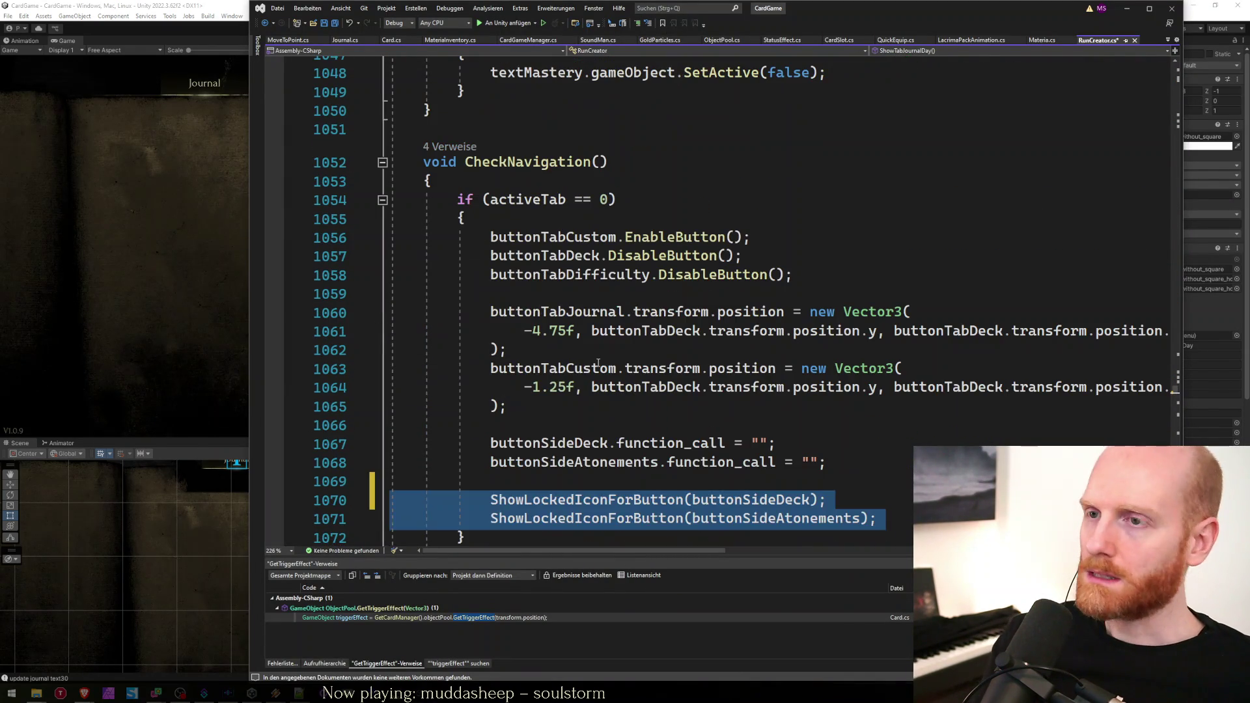
Remove the locked-icon calls and draft, then discard, a separate if (activeTab == 0 || activeTab == 3) block.
key("Delete")
key("BackSpace")
key("Down")
key("Down")
key("Down")
key("End")
key("Return")
key("Return")
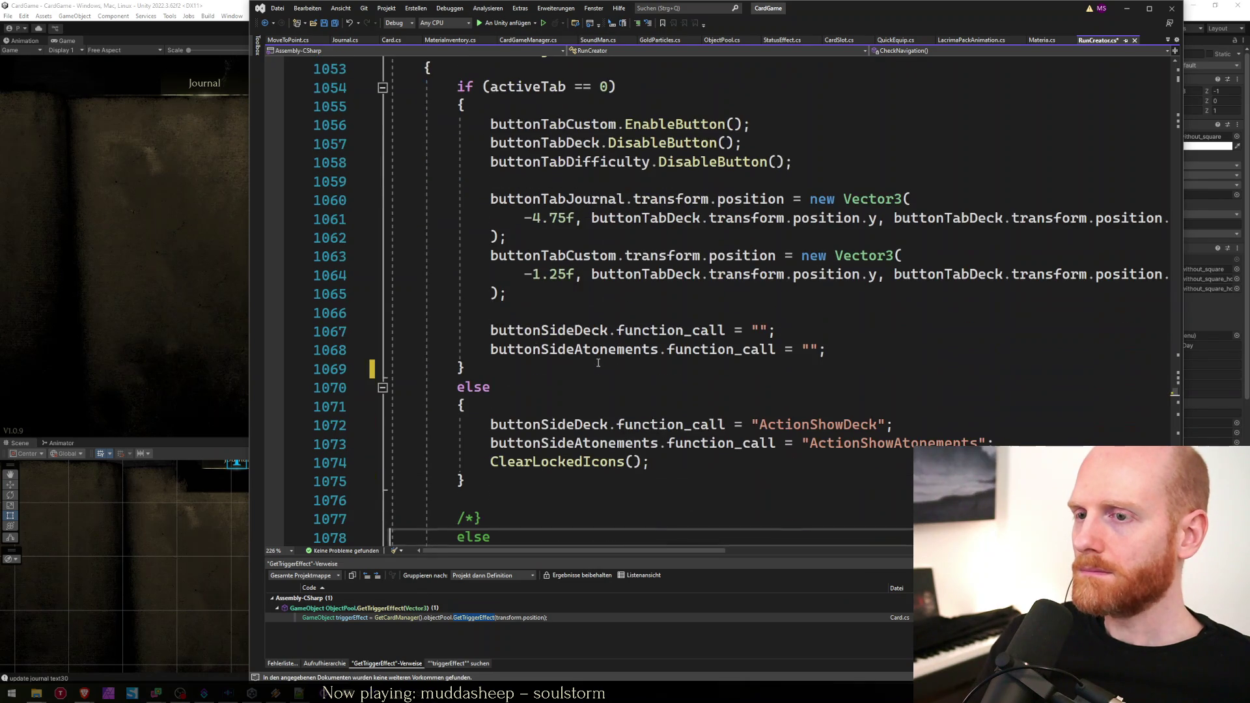
type("if (activeTab == ")
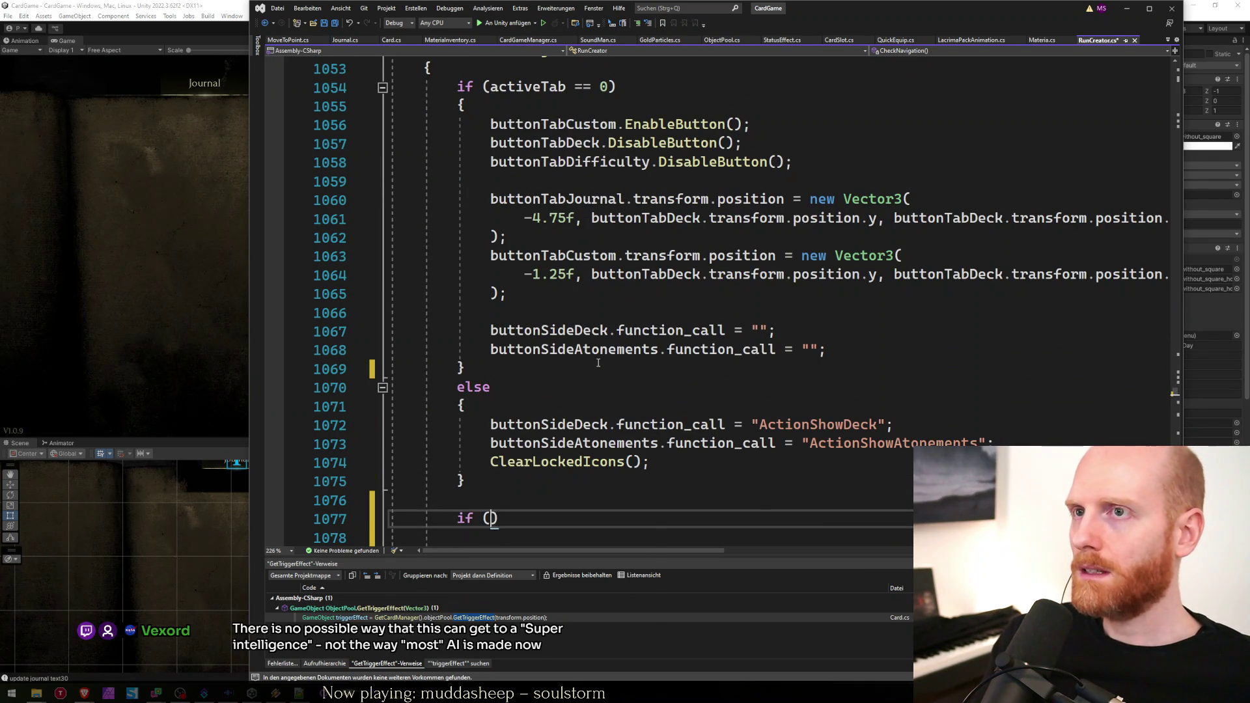
type("0 || acti")
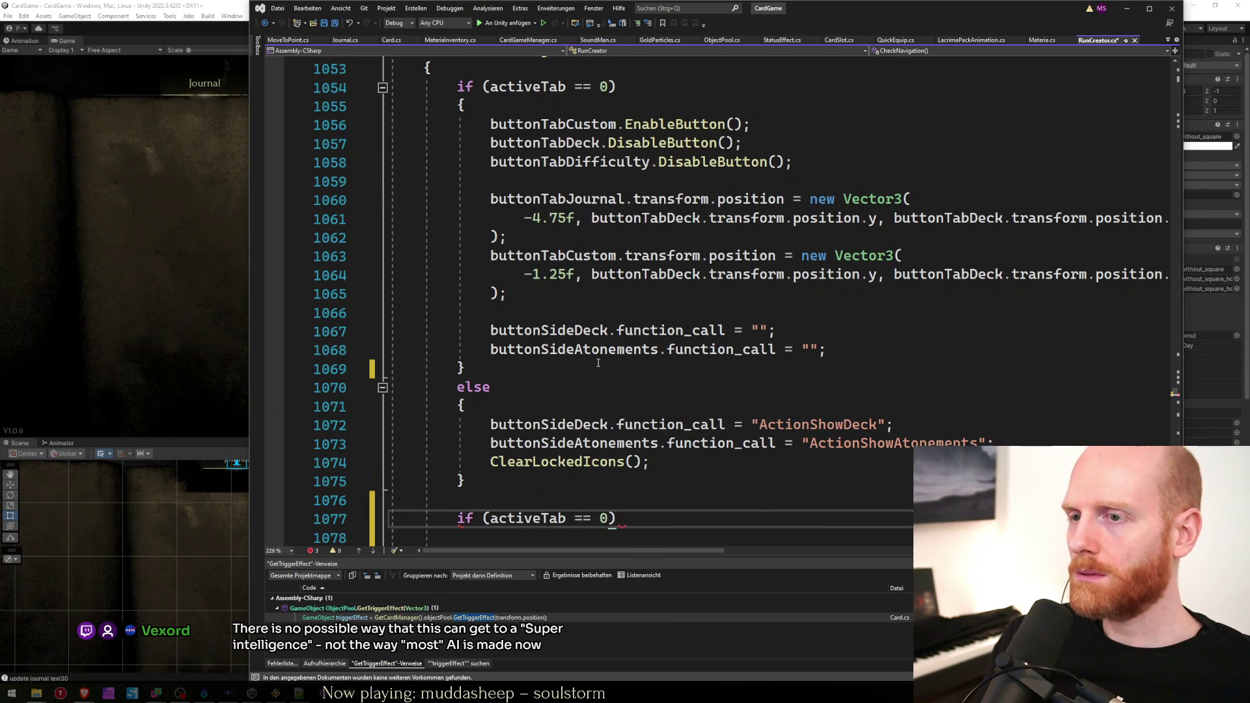
type("veTab == 3) {")
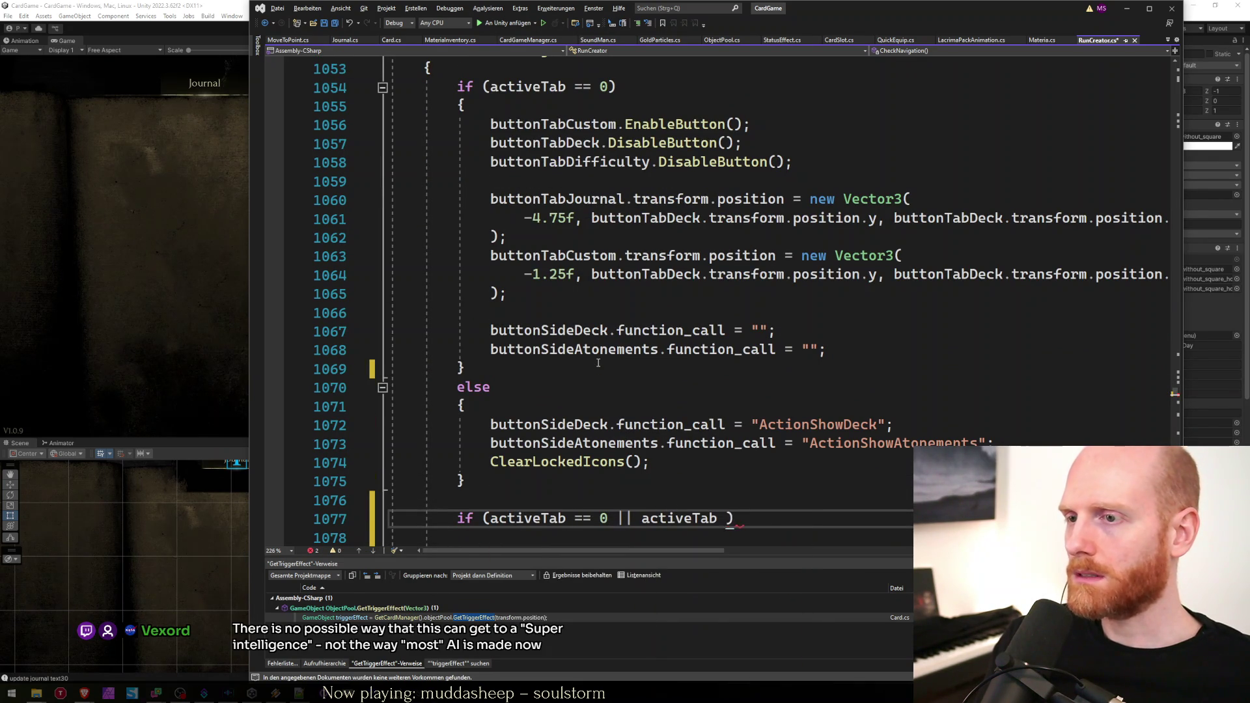
key("Return")
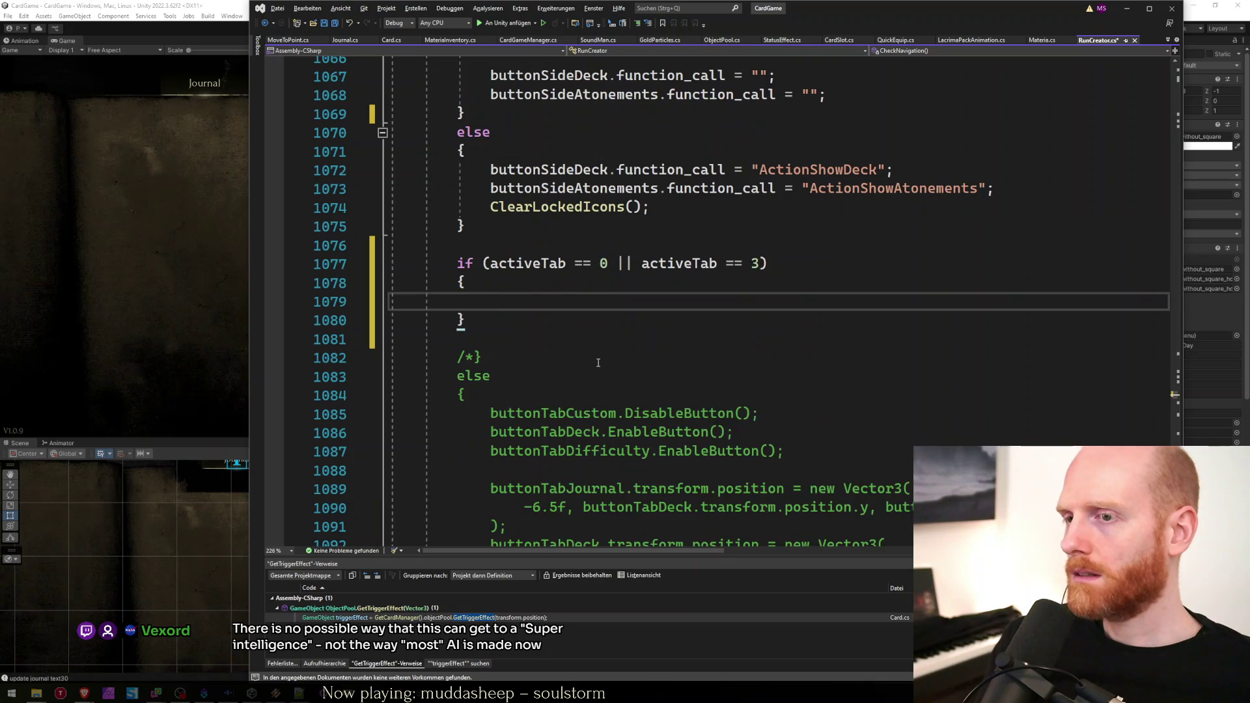
type("ShowLockedIconForButton(buttonSideDeck); ShowLockedIconForButton(buttonSideAtonements);")
key("Delete")
key("Down")
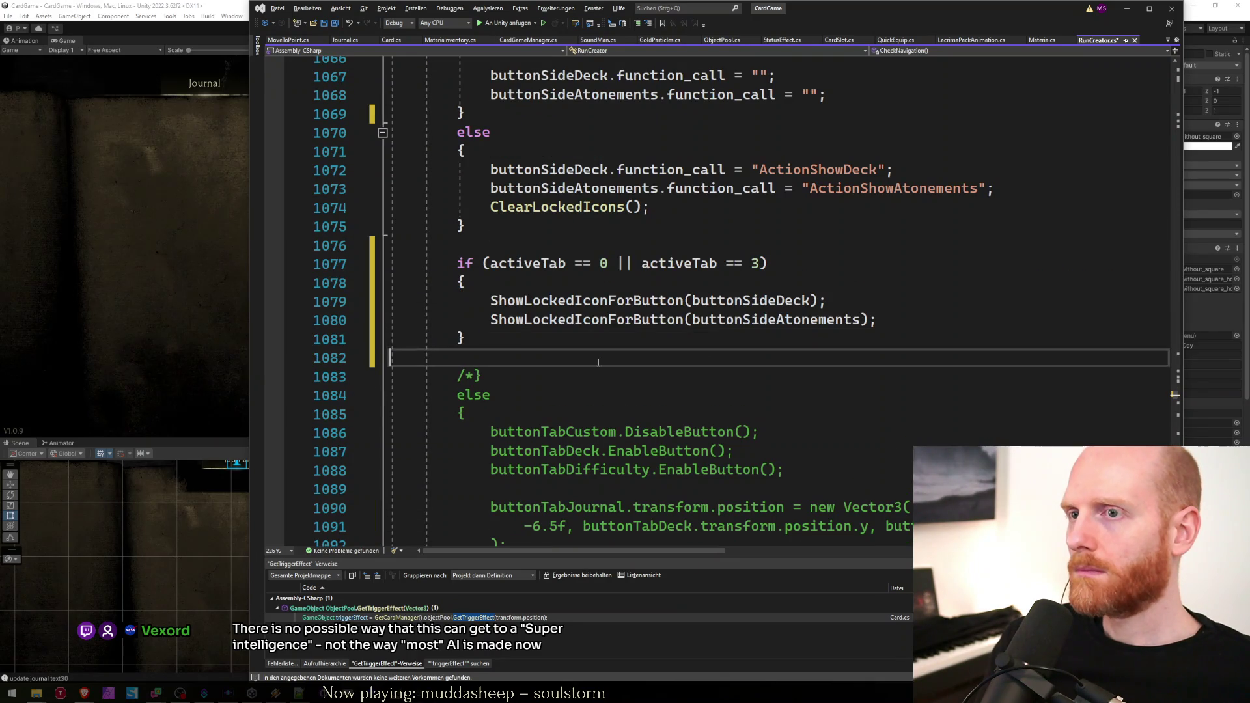
key("shift+Up")
key("shift+Up")
key("shift+Up")
key("Delete")
Extend CheckNavigation's first condition to activeTab == 0 || activeTab == 3.
key("Up")
key("Up")
key("Up")
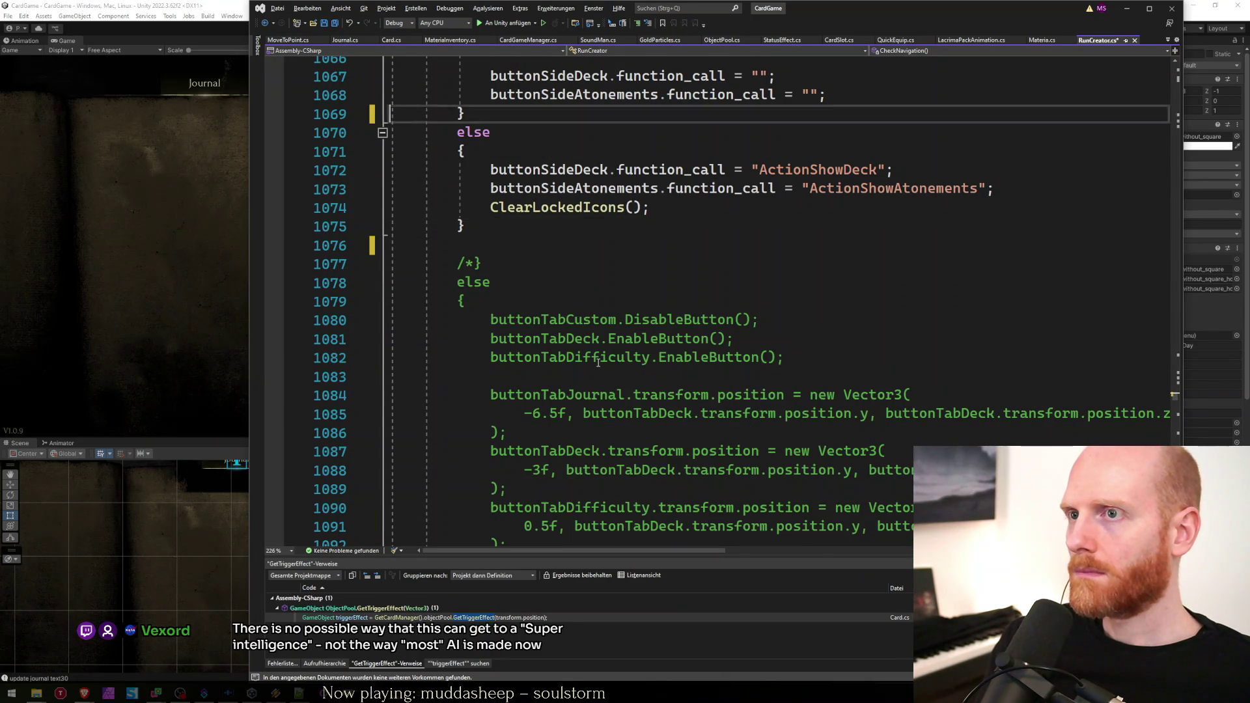
key("Up")
key("Up")
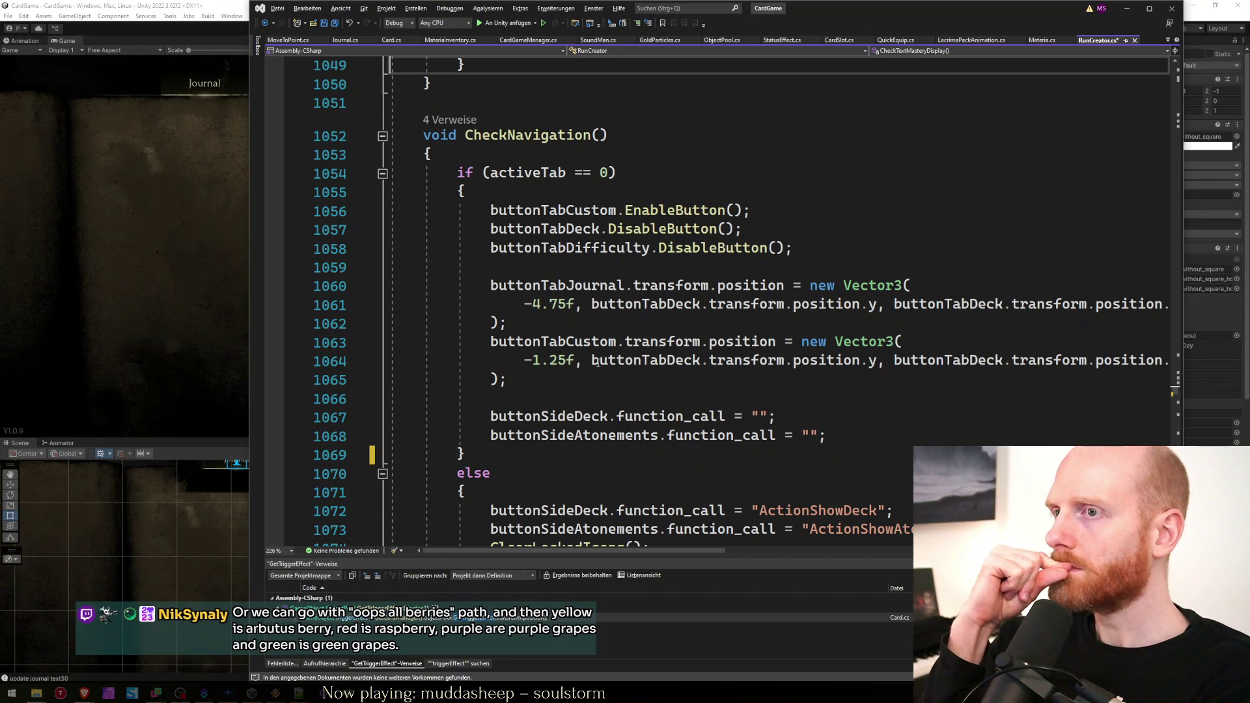
key("Down")
key("Down")
key("Down")
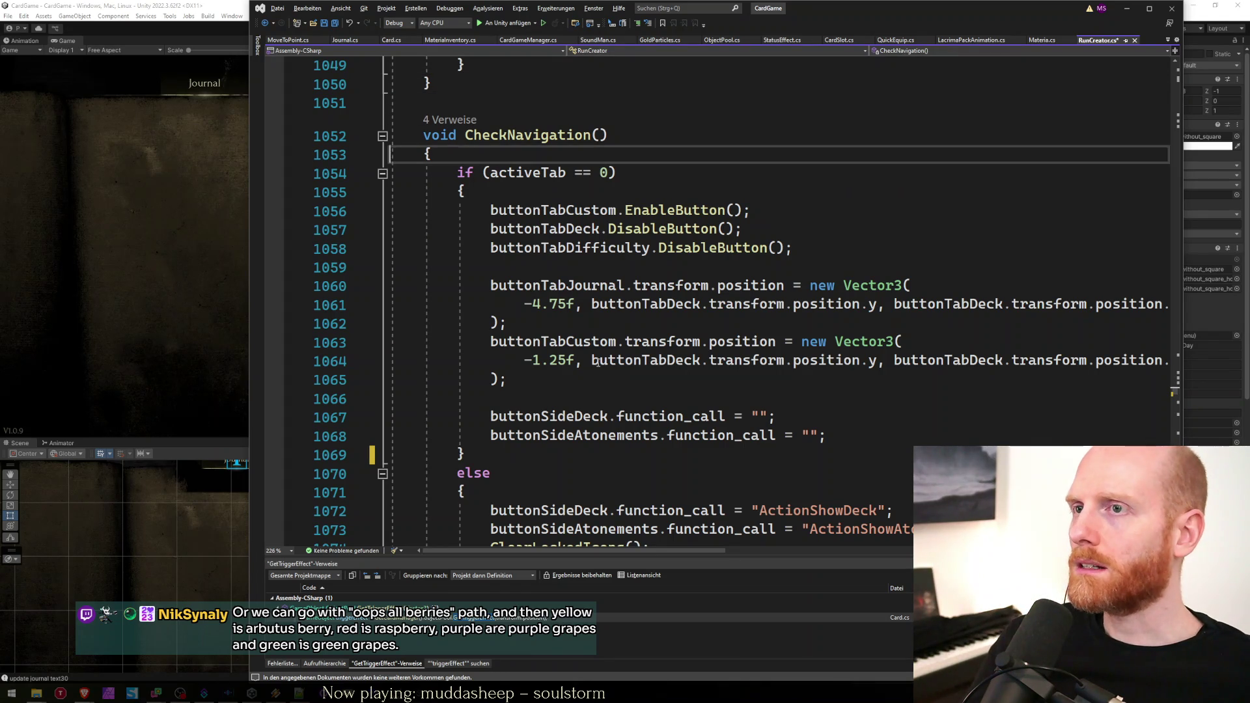
key("Up")
key("End")
type("|| act")
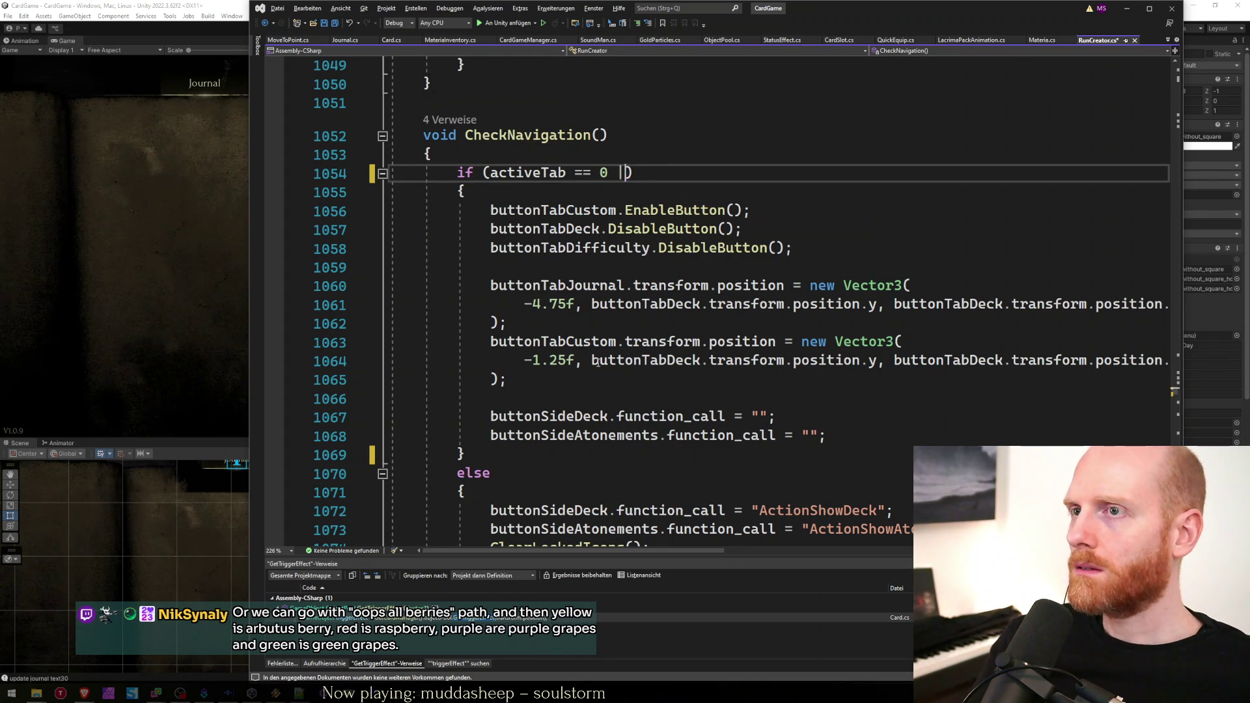
key("Tab")
type("== 3")
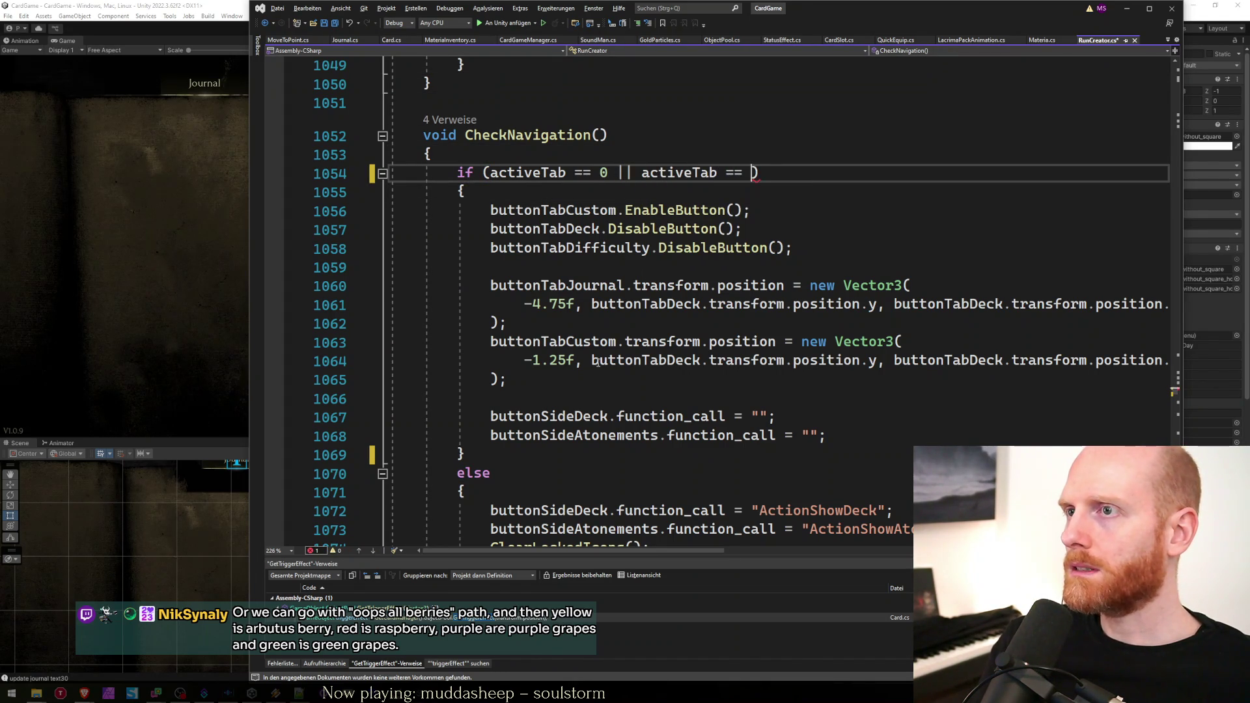
key("Down")
key("alt+Tab")
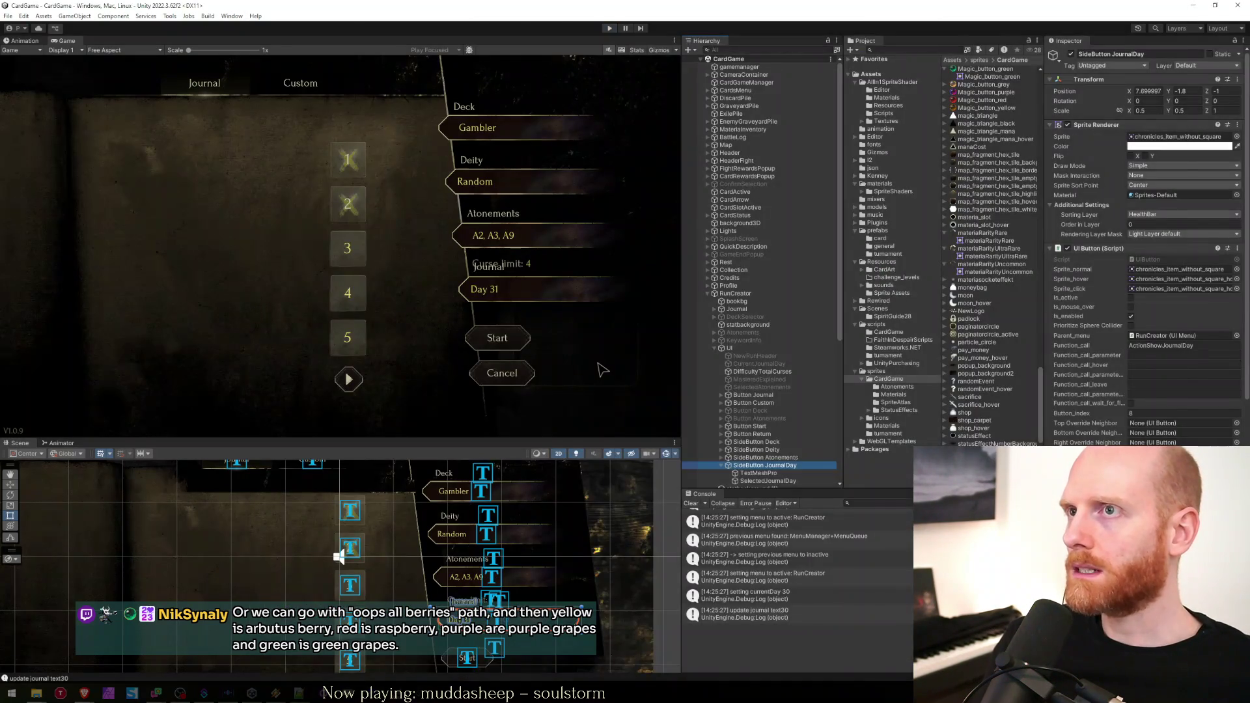
Bring Visual Studio back in front while Unity recompiles to the title screen.
key("alt+Tab")
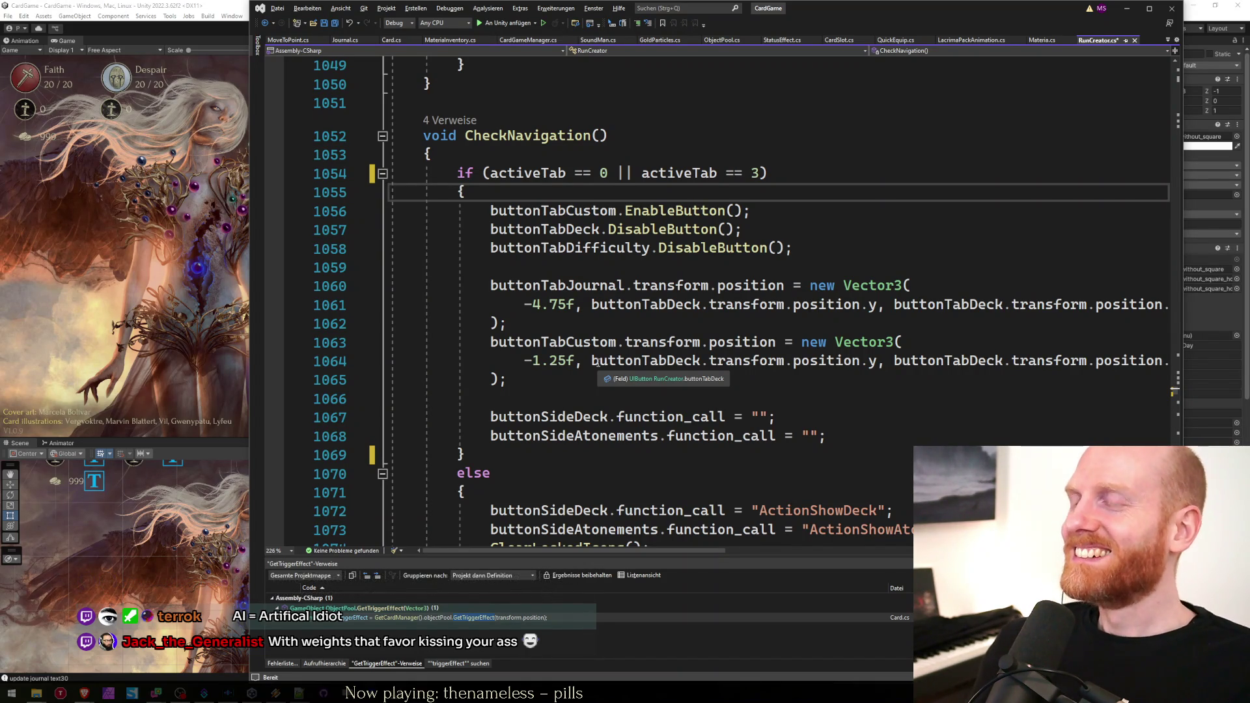
Save RunCreator.cs and return to the Unity Editor.
key("ctrl+s")
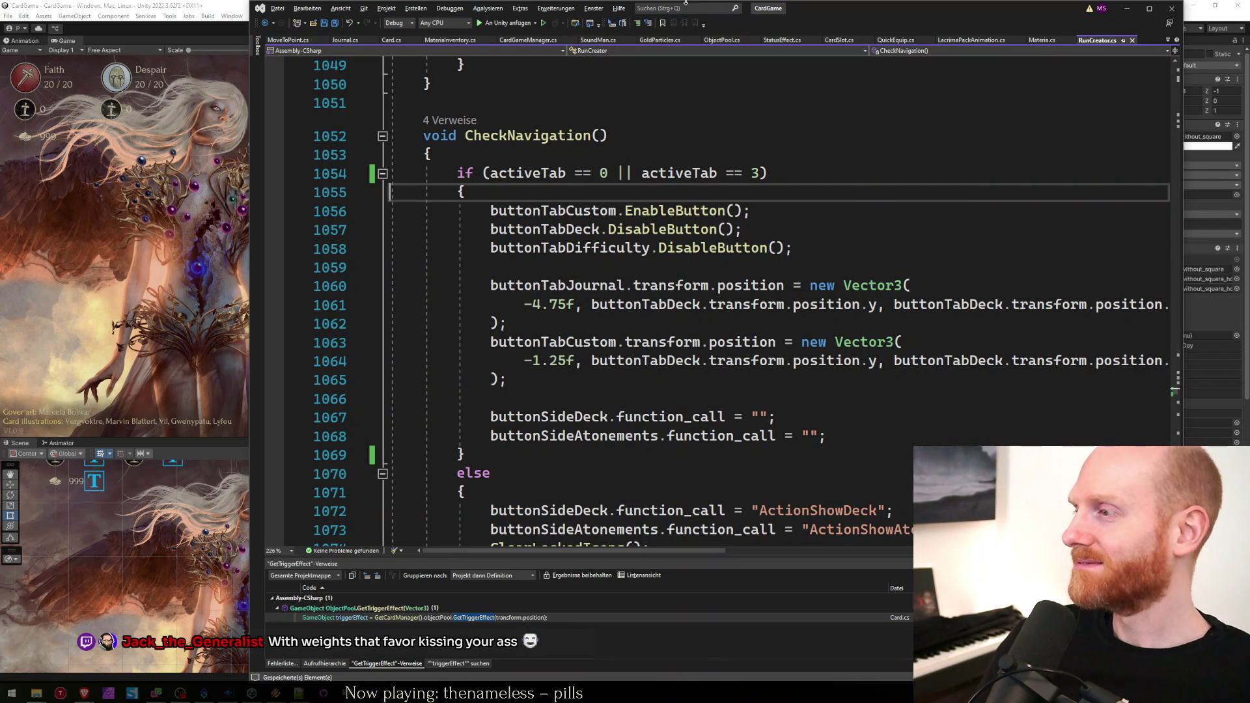
left_click(166, 15)
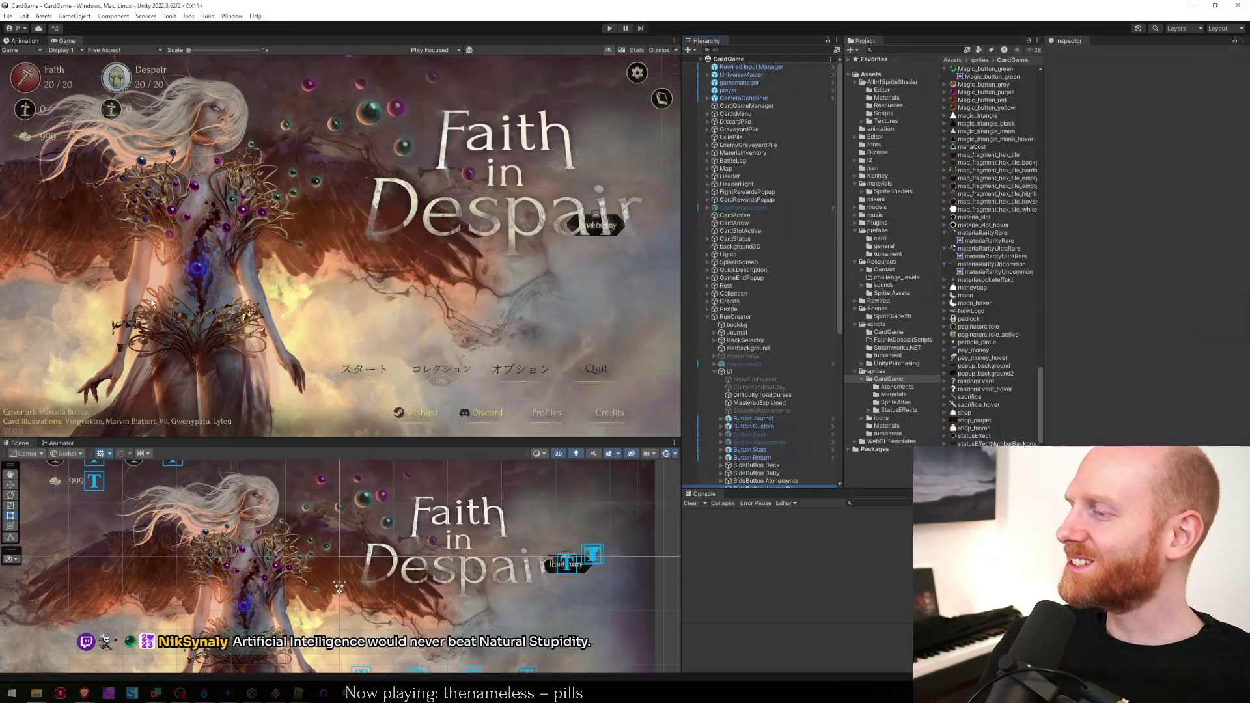
Collapse UI and RunCreator in the Hierarchy, select Resolution and Profile, then start Play mode.
left_click(714, 372)
left_click(708, 317)
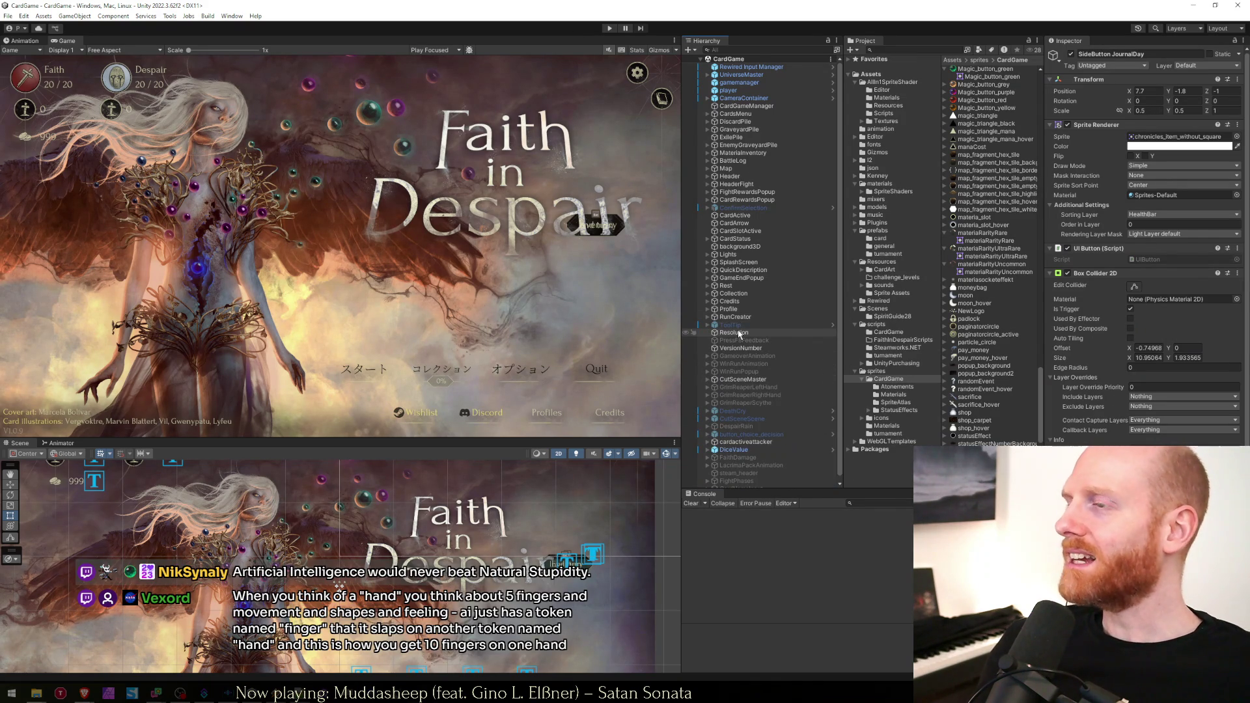
left_click(739, 333)
left_click(744, 309)
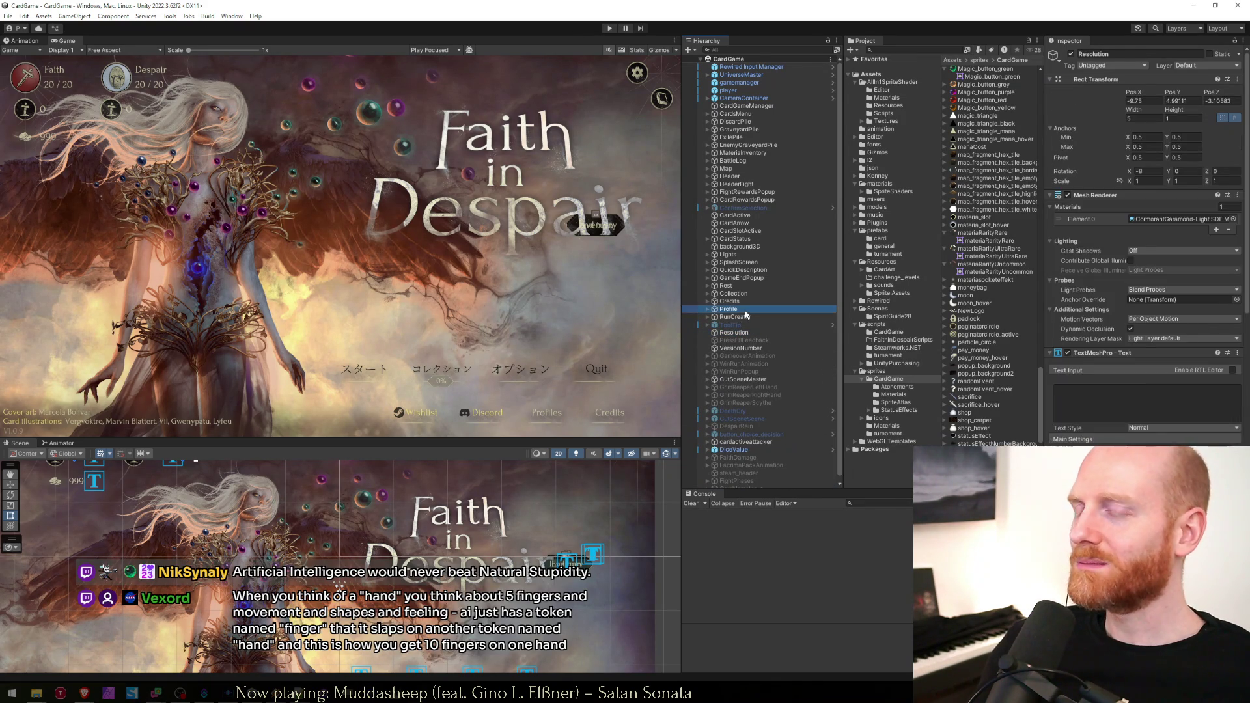
left_click(609, 29)
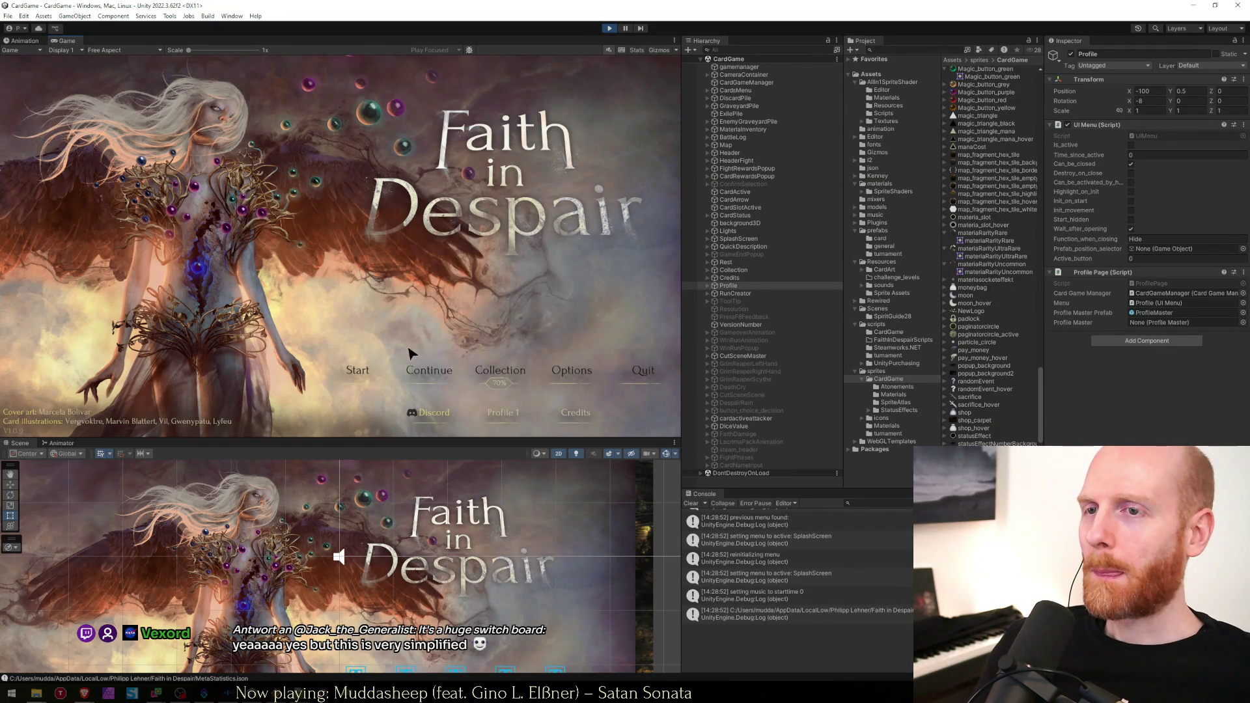
Open the run creator in a maximized Game view and switch between Custom (Healer) and Journal (Gambler).
left_click(358, 370)
key("shift+space")
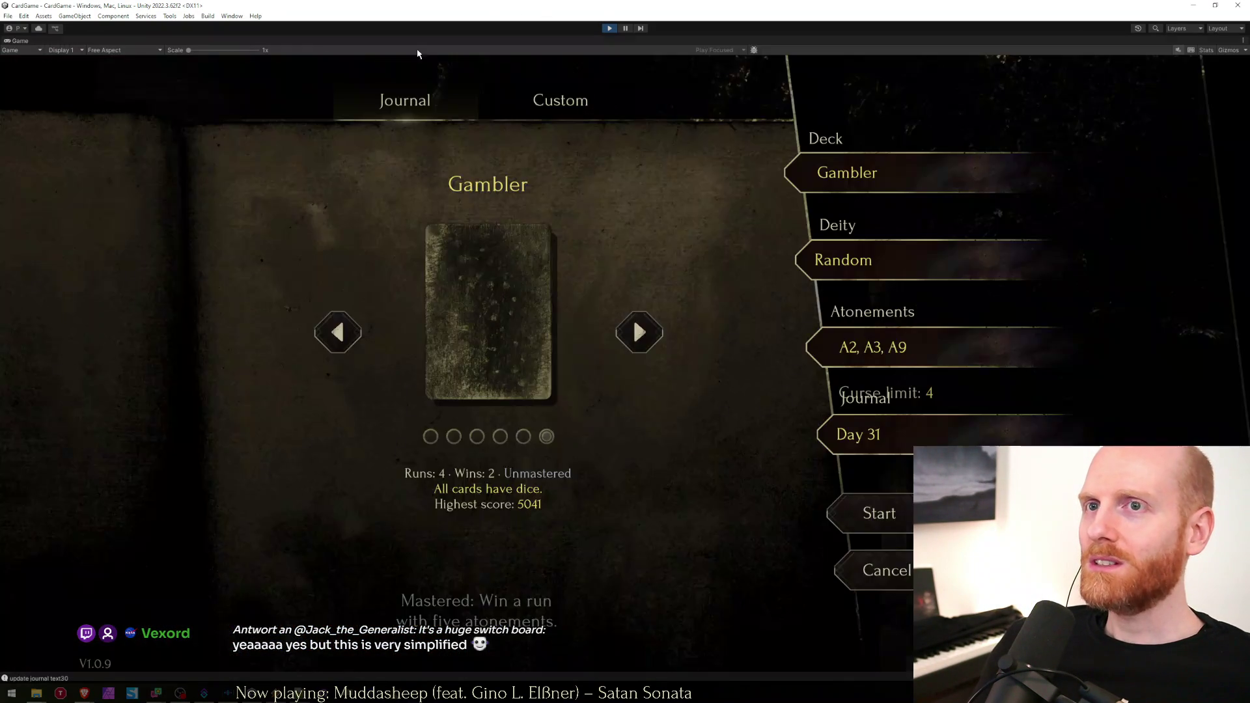
left_click(531, 104)
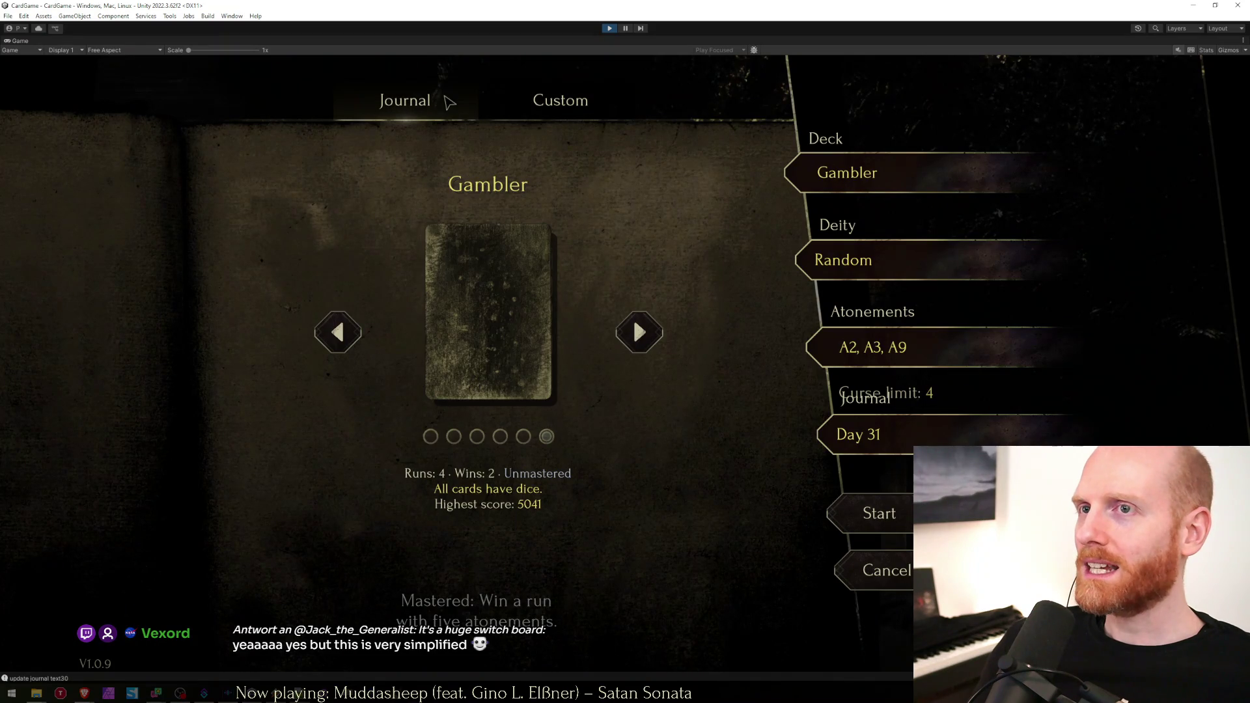
left_click(897, 446)
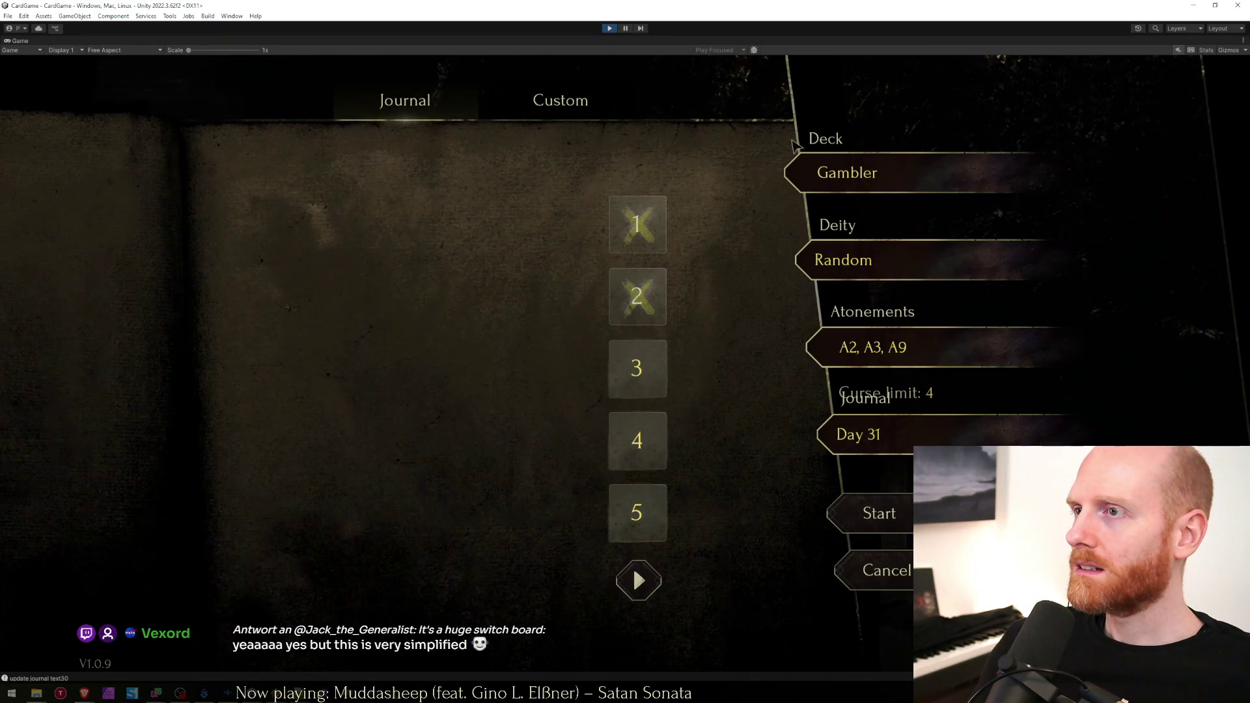
left_click(561, 121)
left_click(437, 110)
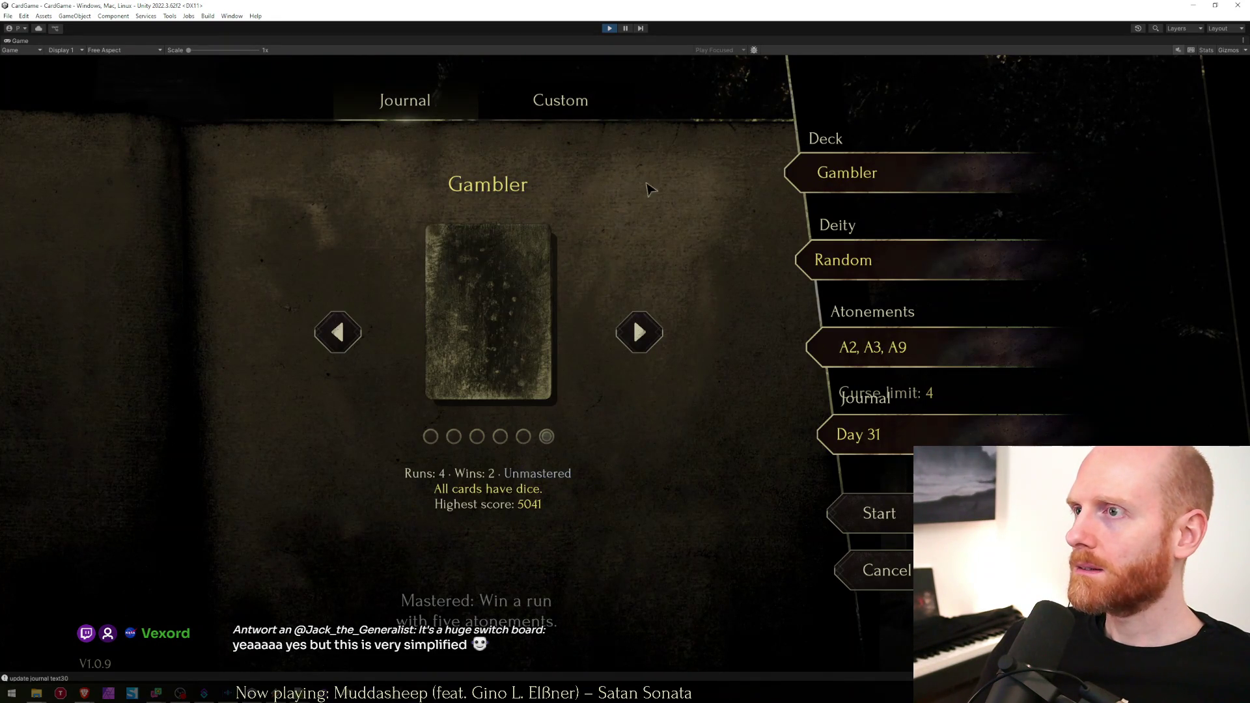
left_click(420, 117)
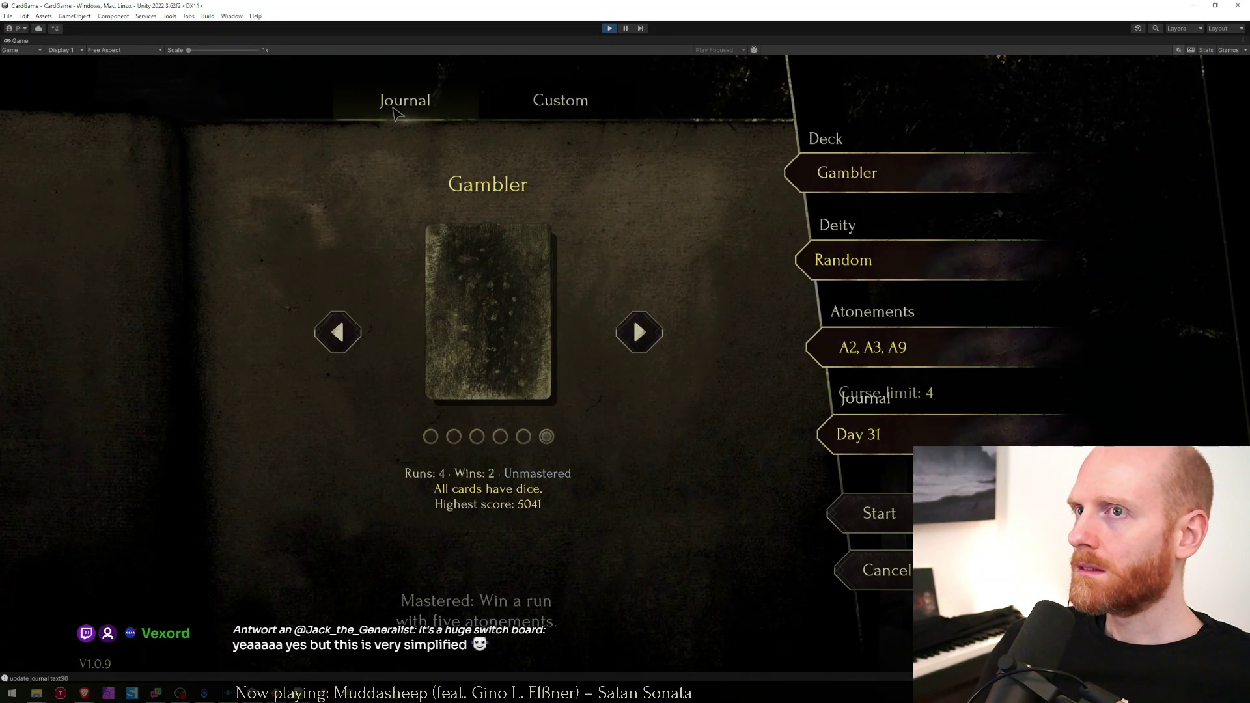
Confirm the deck can't be changed, check the day list and deity selection, then stop Play.
left_click(635, 325)
left_click(594, 435)
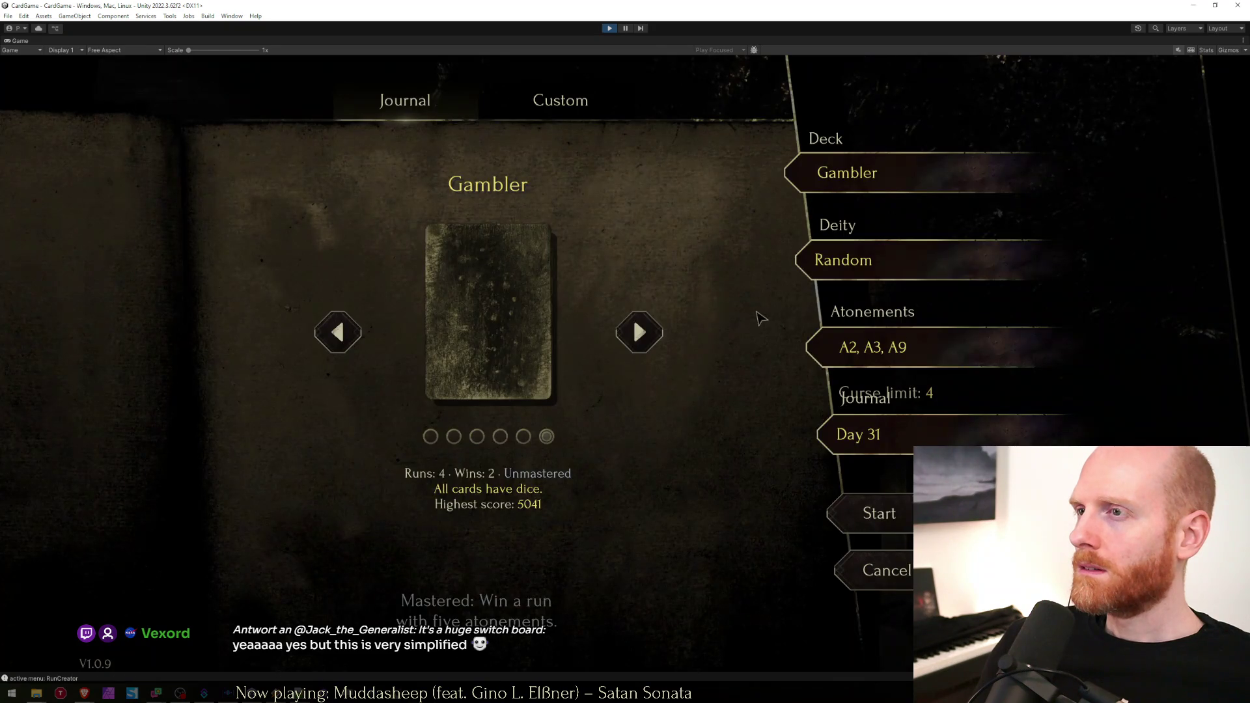
left_click(858, 434)
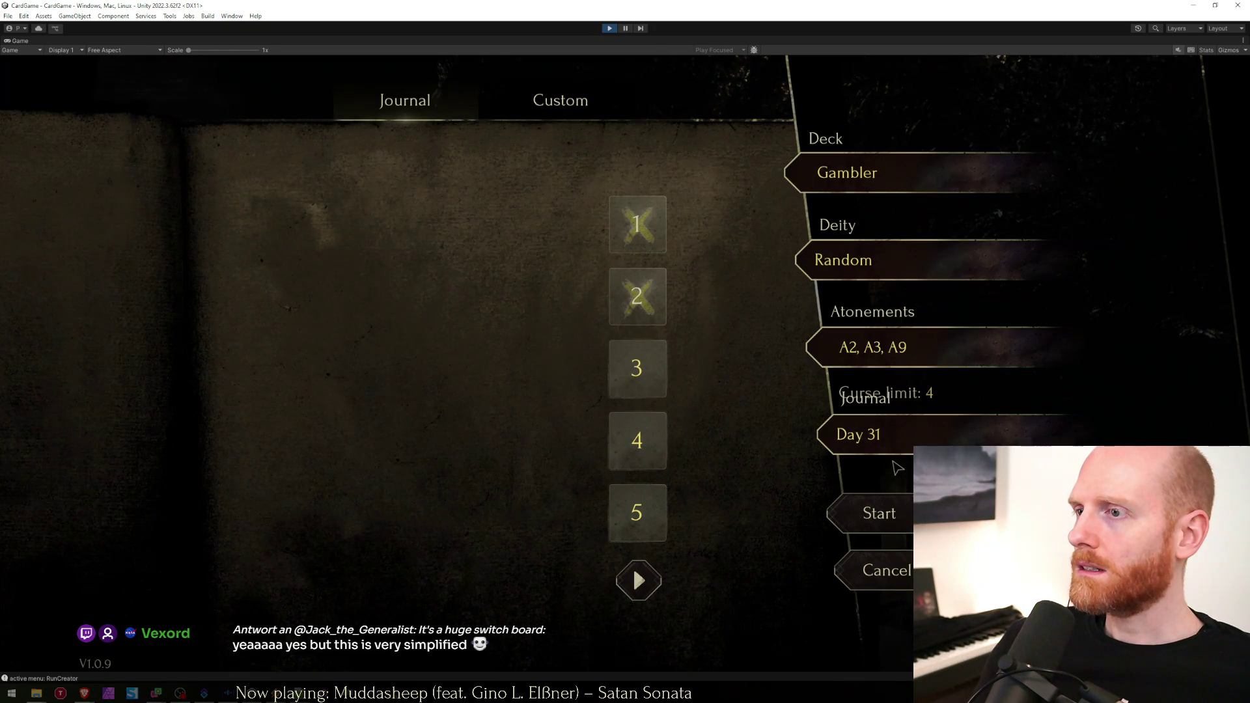
left_click(835, 264)
left_click(610, 30)
key("alt+Tab")
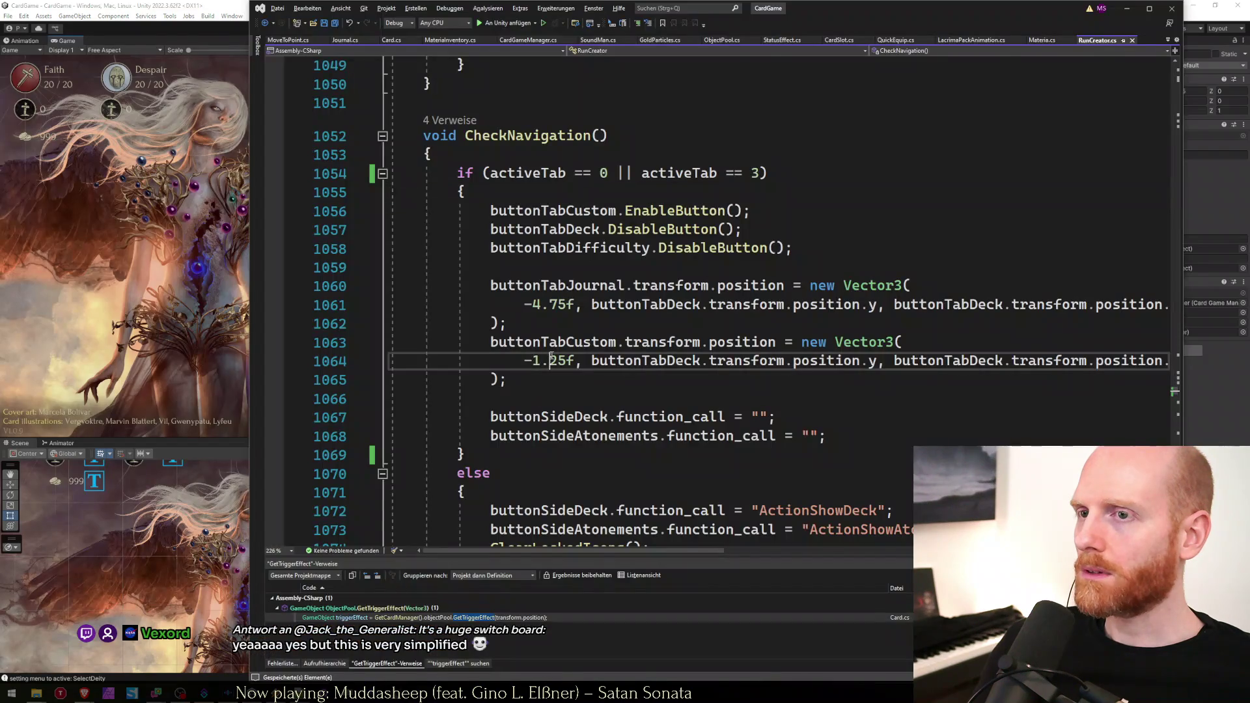
Undo the stray if-statement in RunCreator's activeTab 0/3 branch of CheckNavigation.
scroll(601, 460, "down", 3)
scroll(600, 460, "up", 2)
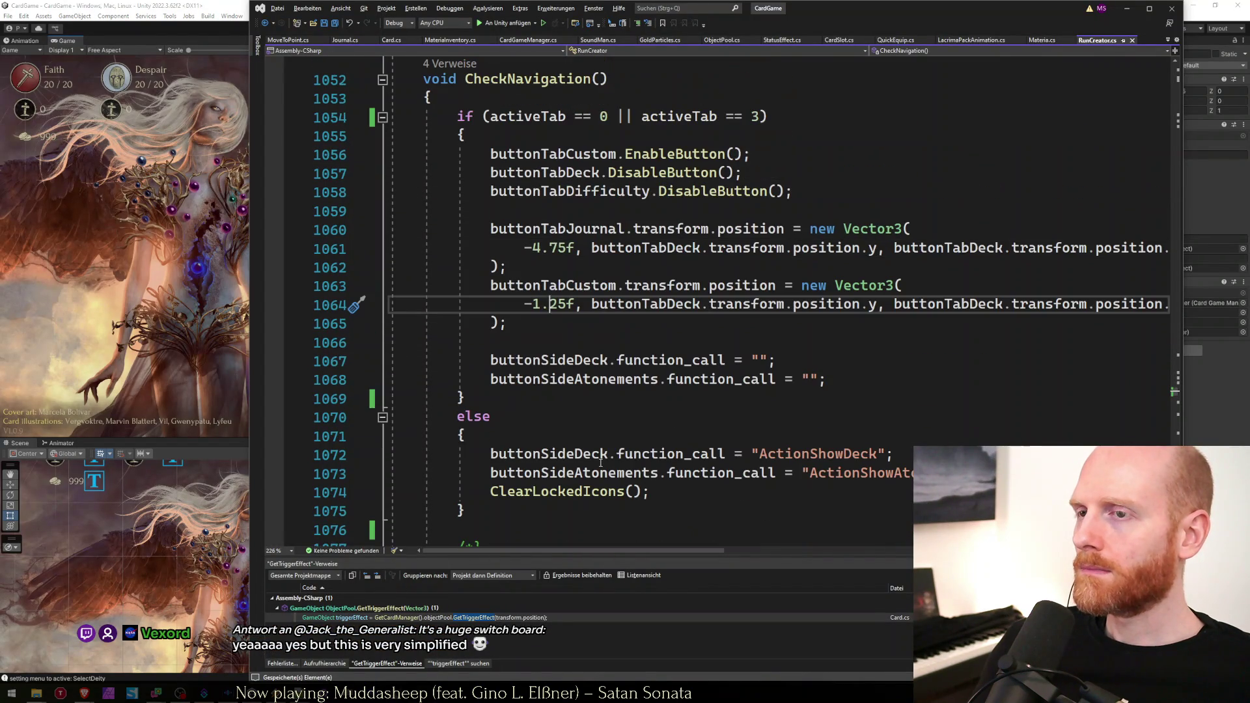
scroll(601, 462, "down", 2)
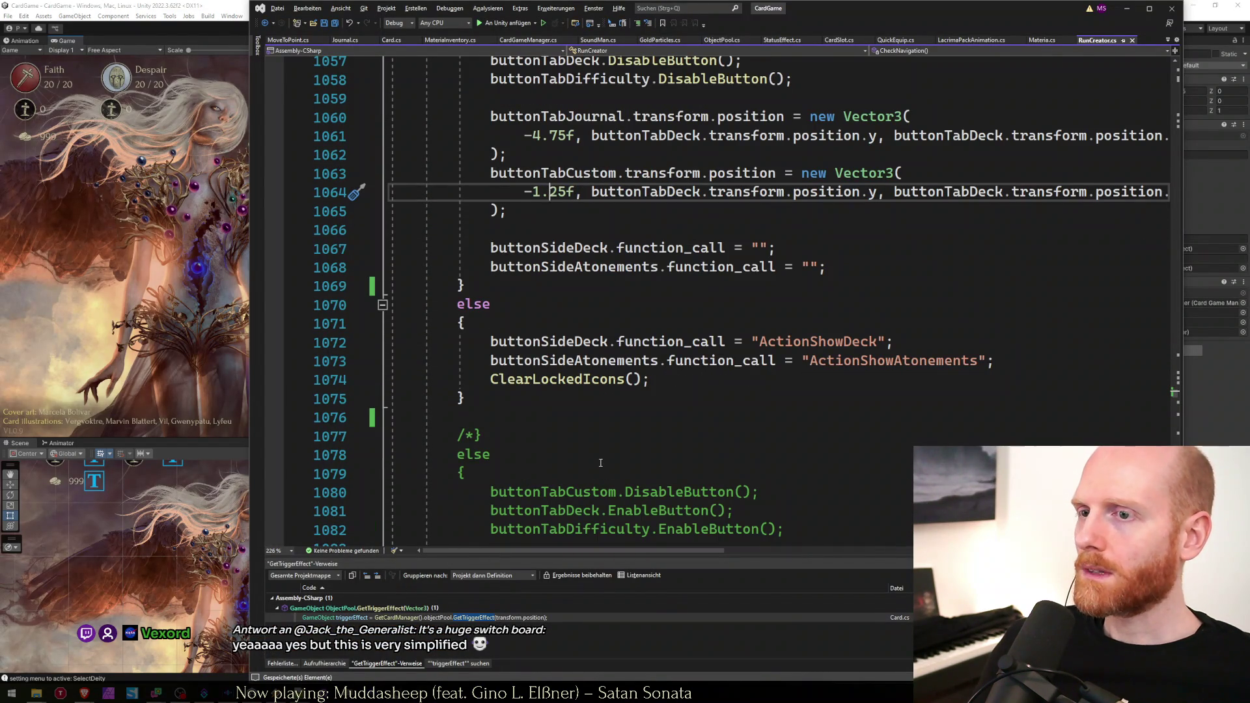
key("ctrl+z")
key("ctrl+z")
key("ctrl+z")
key("ctrl+y")
key("ctrl+y")
key("ctrl+y")
key("ctrl+z")
key("ctrl+z")
key("ctrl+z")
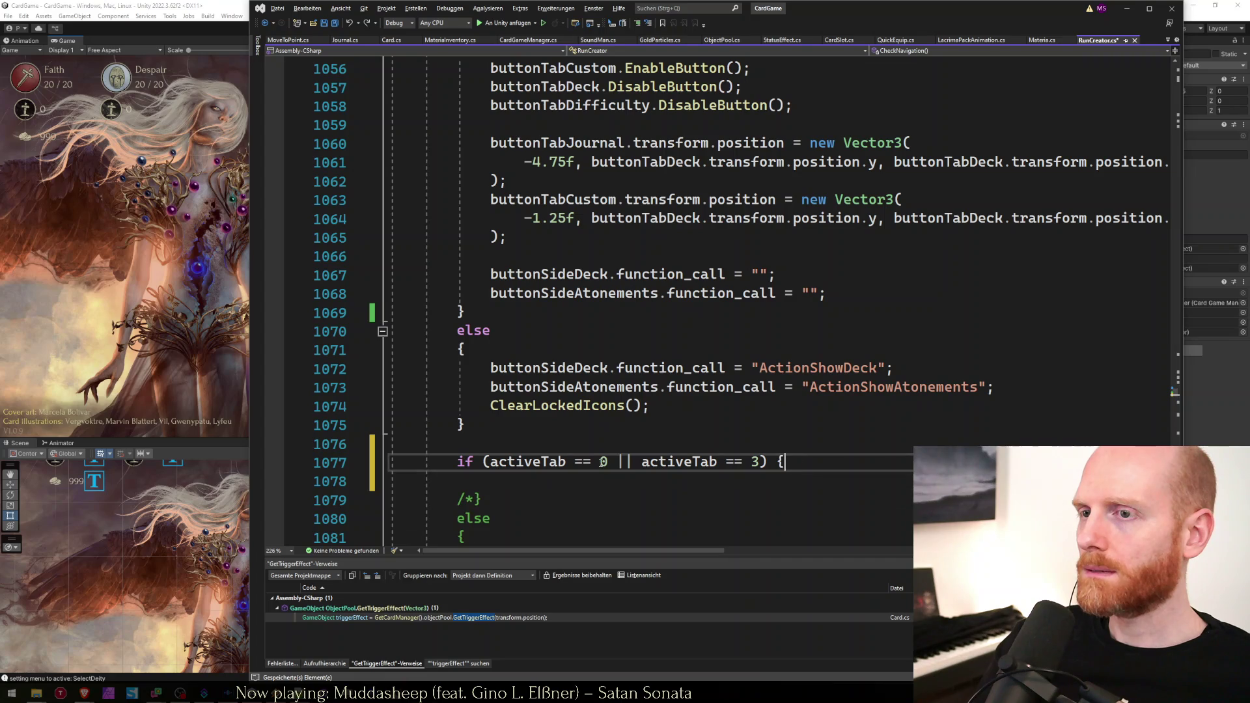
key("ctrl+z")
key("ctrl+z")
key("ctrl+z")
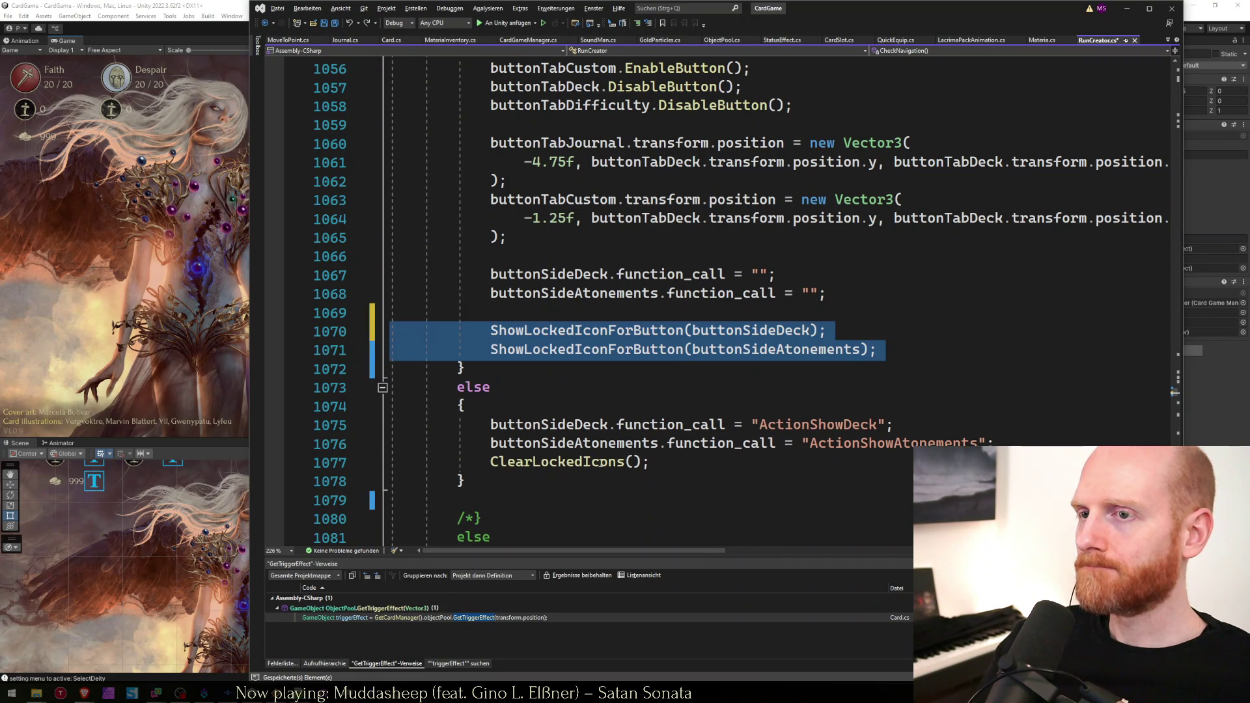
key("ctrl+y")
key("ctrl+y")
key("ctrl+y")
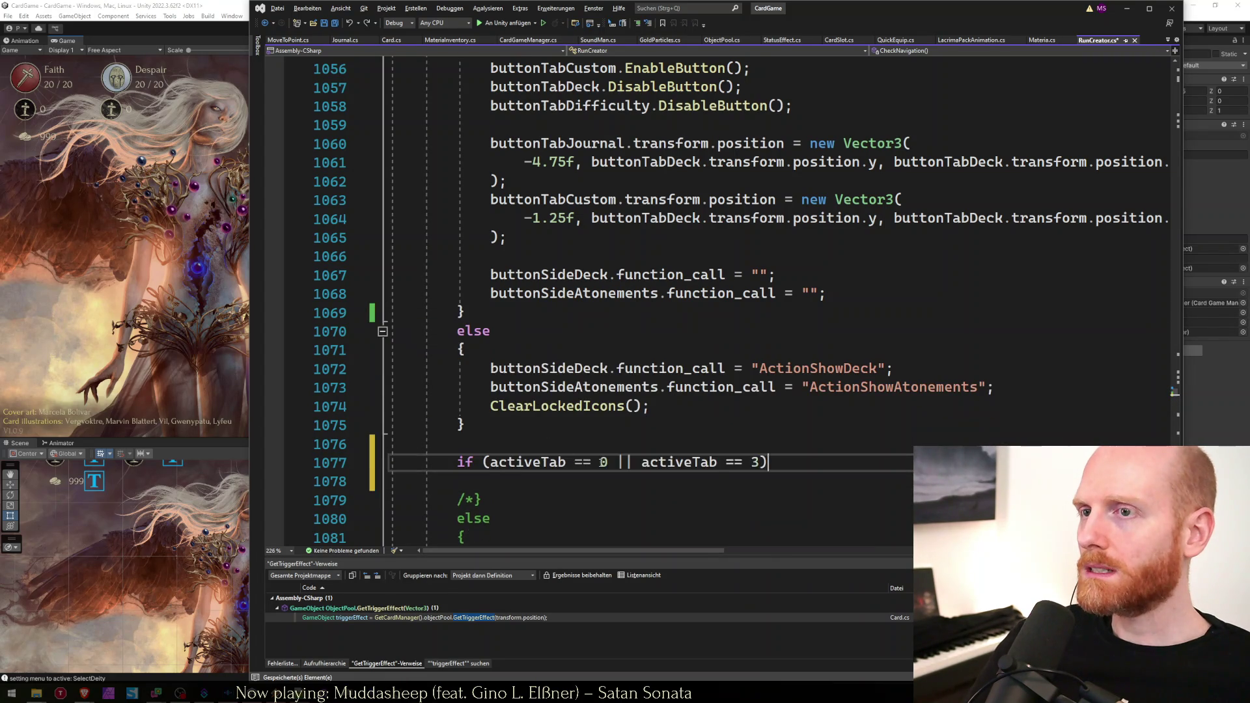
key("ctrl+y")
key("ctrl+y")
key("ctrl+y")
Paste the buttonSideDeck and buttonSideAtonements ShowLockedIconForButton calls into the branch and remove the blank line.
key("Down")
key("Down")
key("Down")
type("ShowLockedIconForButton(buttonSideDeck);             ShowLockedIconForButton(buttonSideAtonements);")
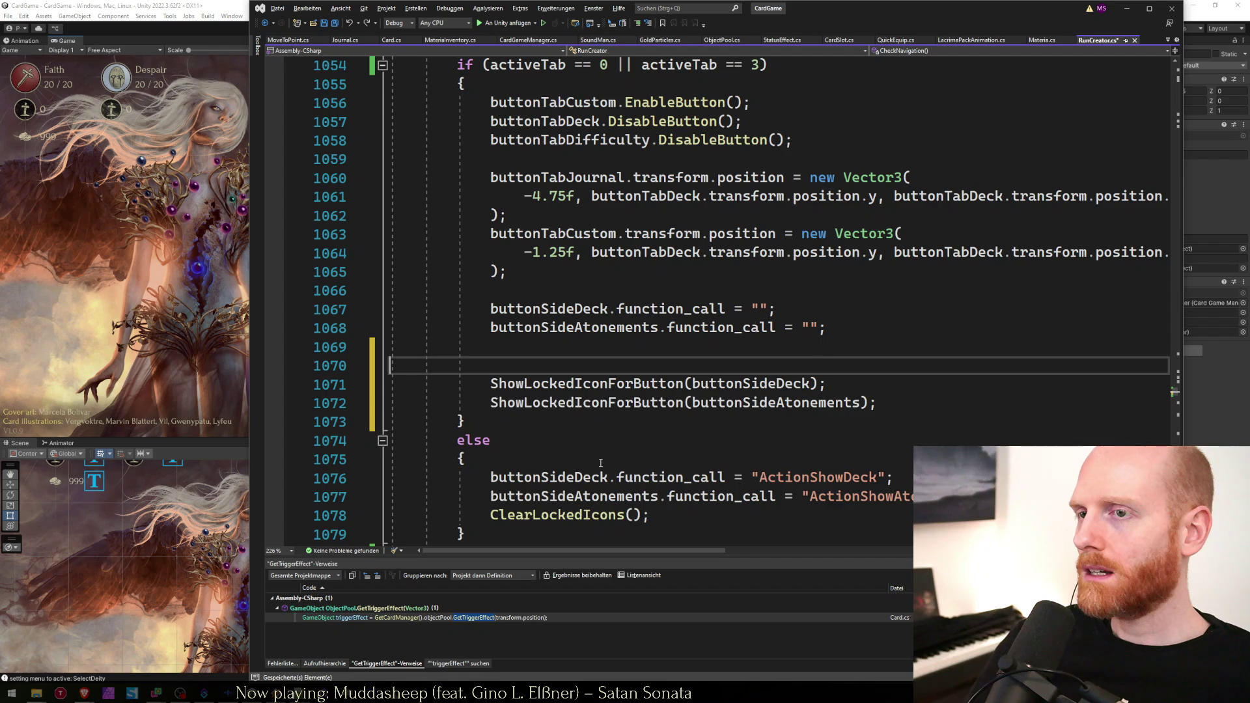
key("Delete")
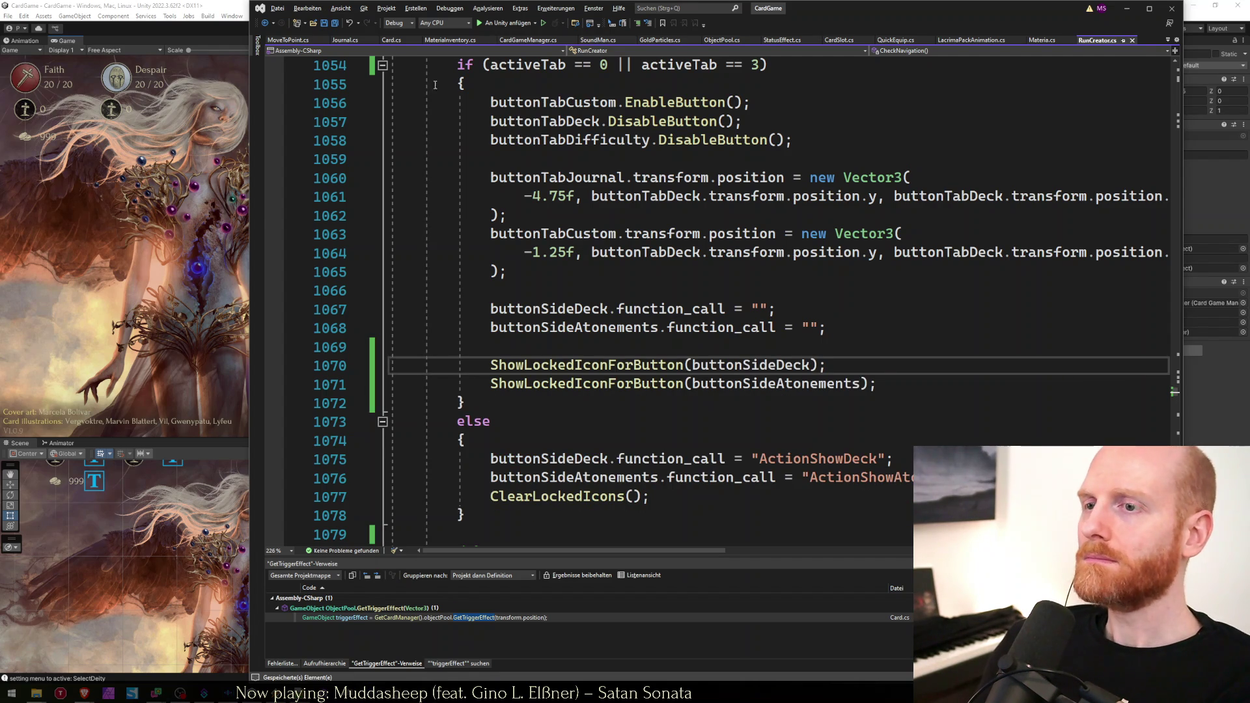
left_click(212, 3)
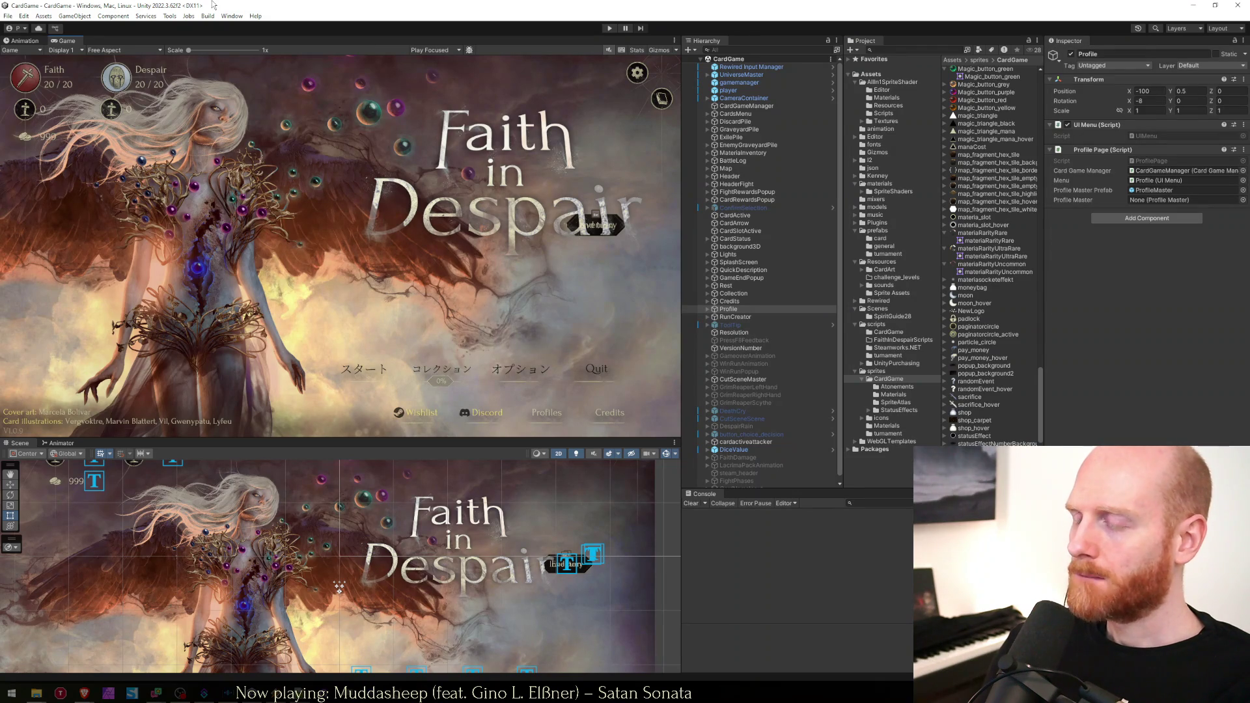
Enter play mode, open the run creator, and check the deity list without picking one.
left_click(609, 28)
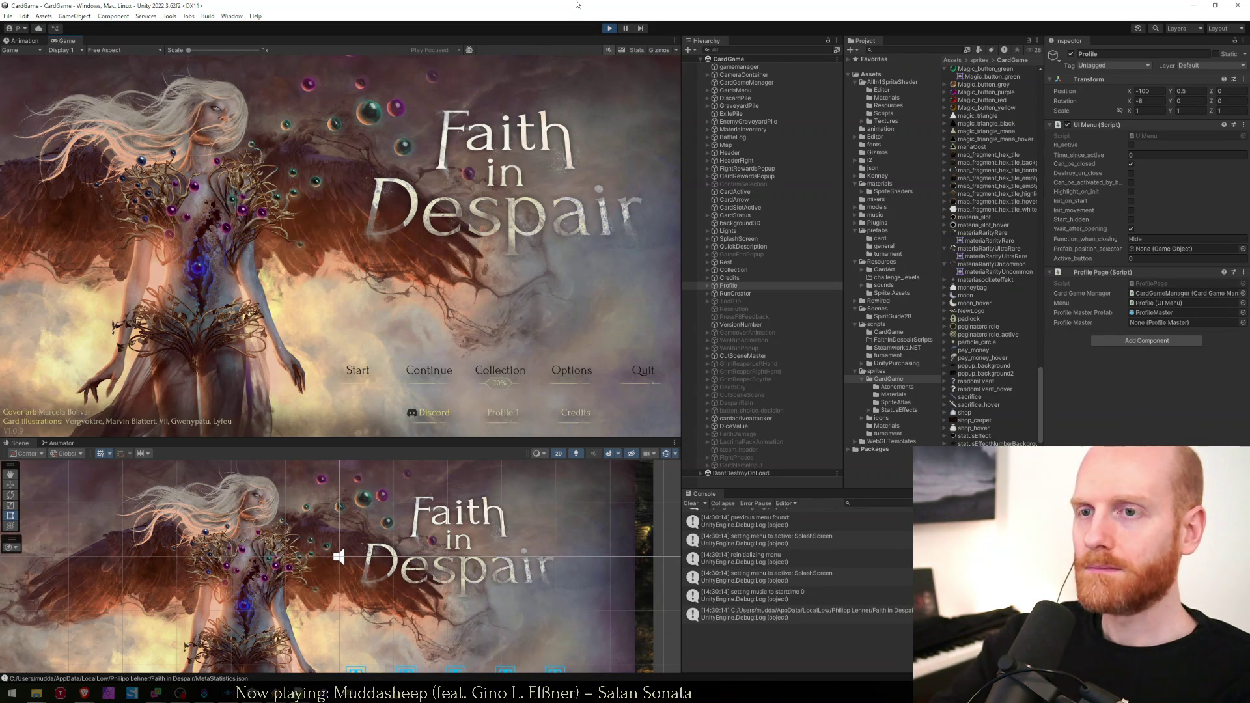
left_click(357, 383)
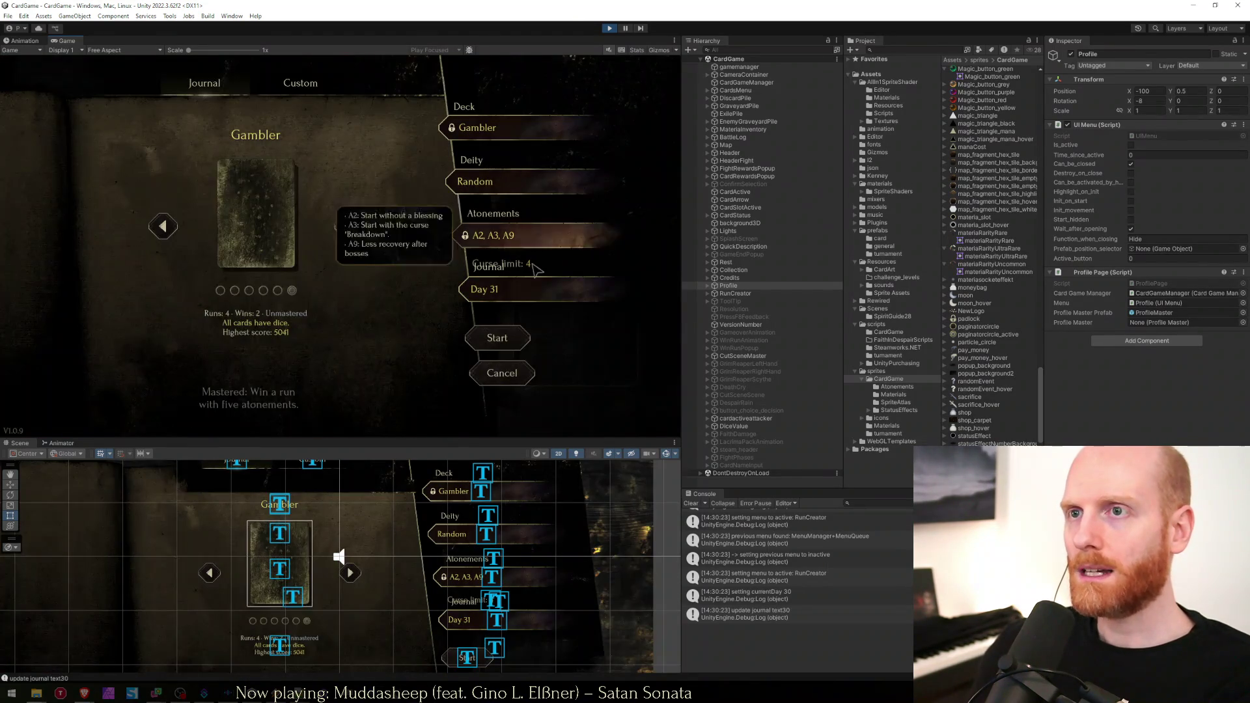
left_click(482, 182)
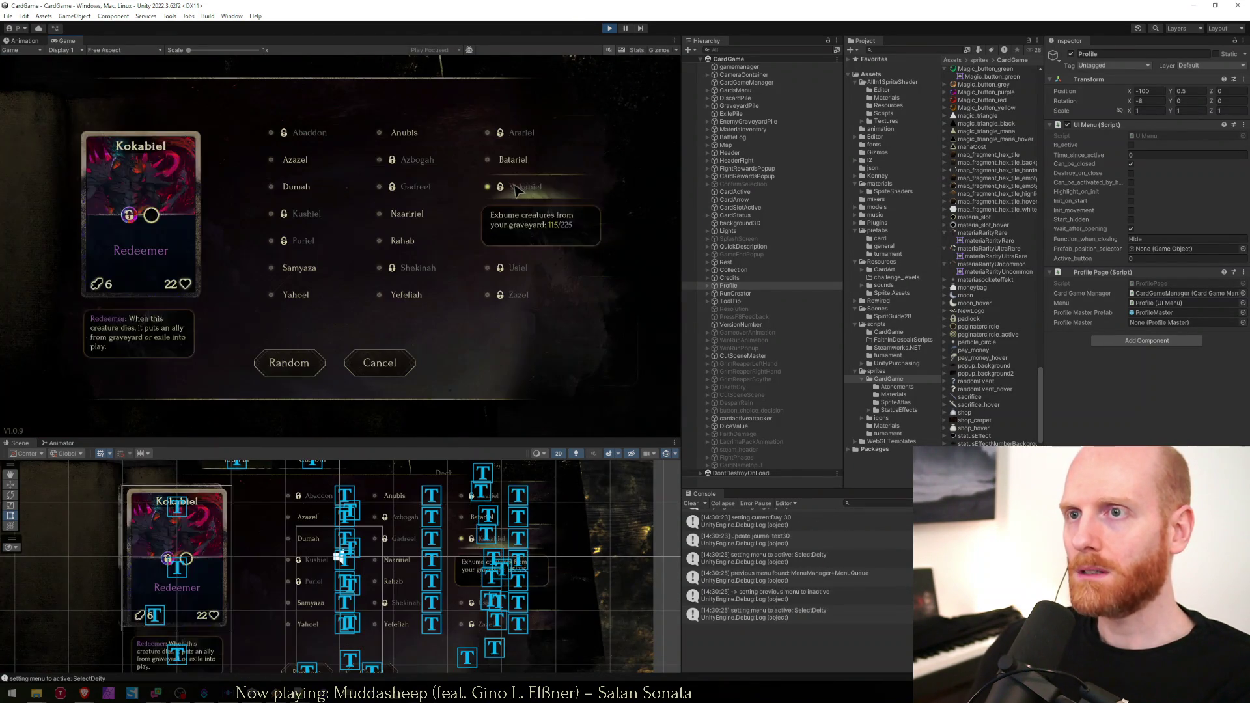
left_click(380, 359)
mouse_move(552, 232)
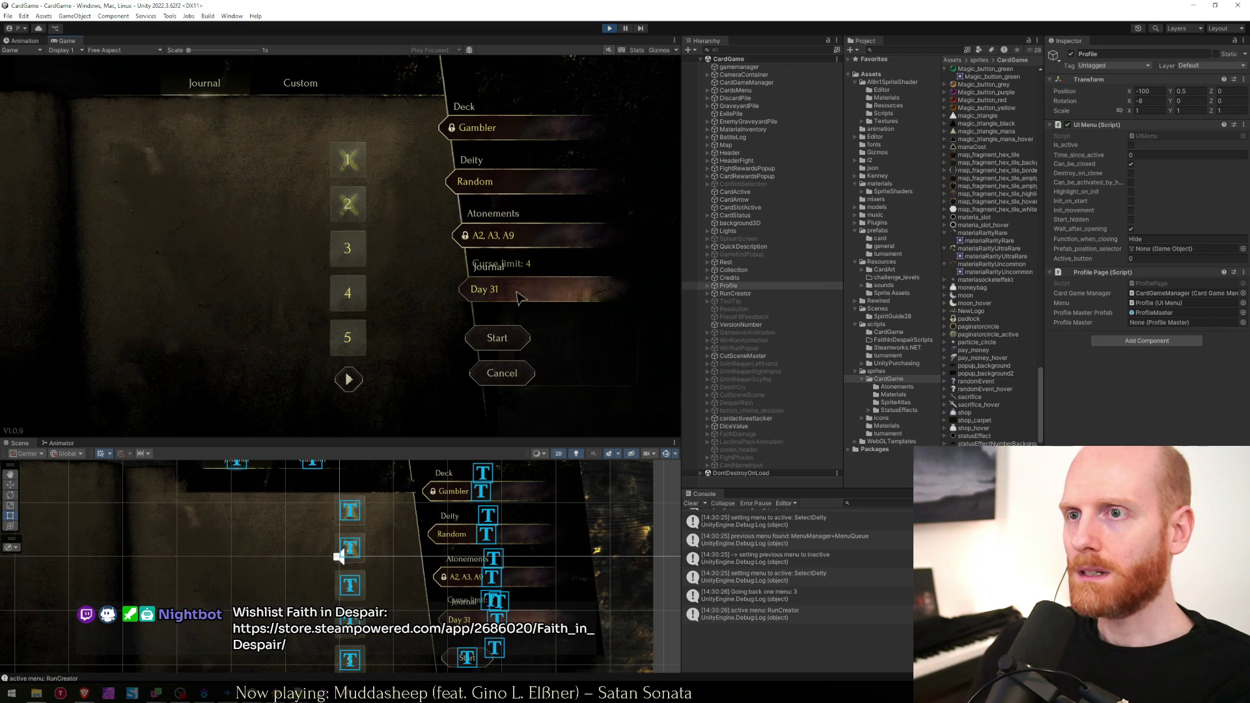
left_click(499, 179)
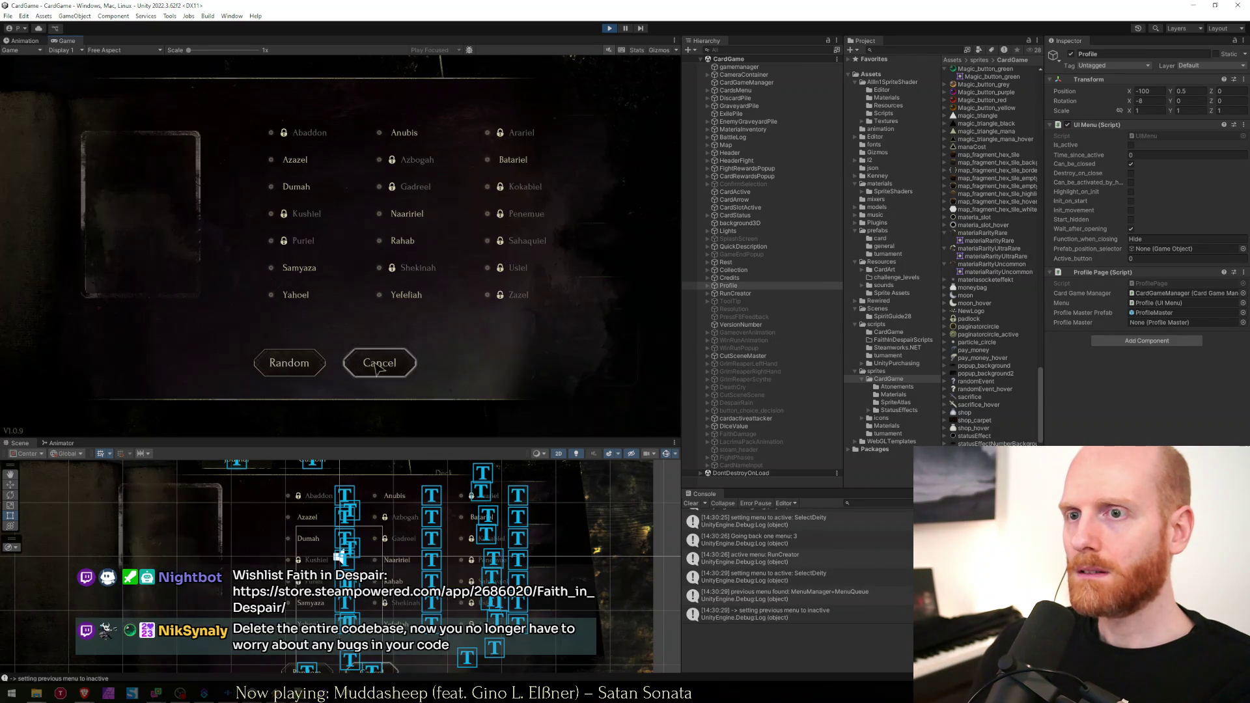
left_click(371, 374)
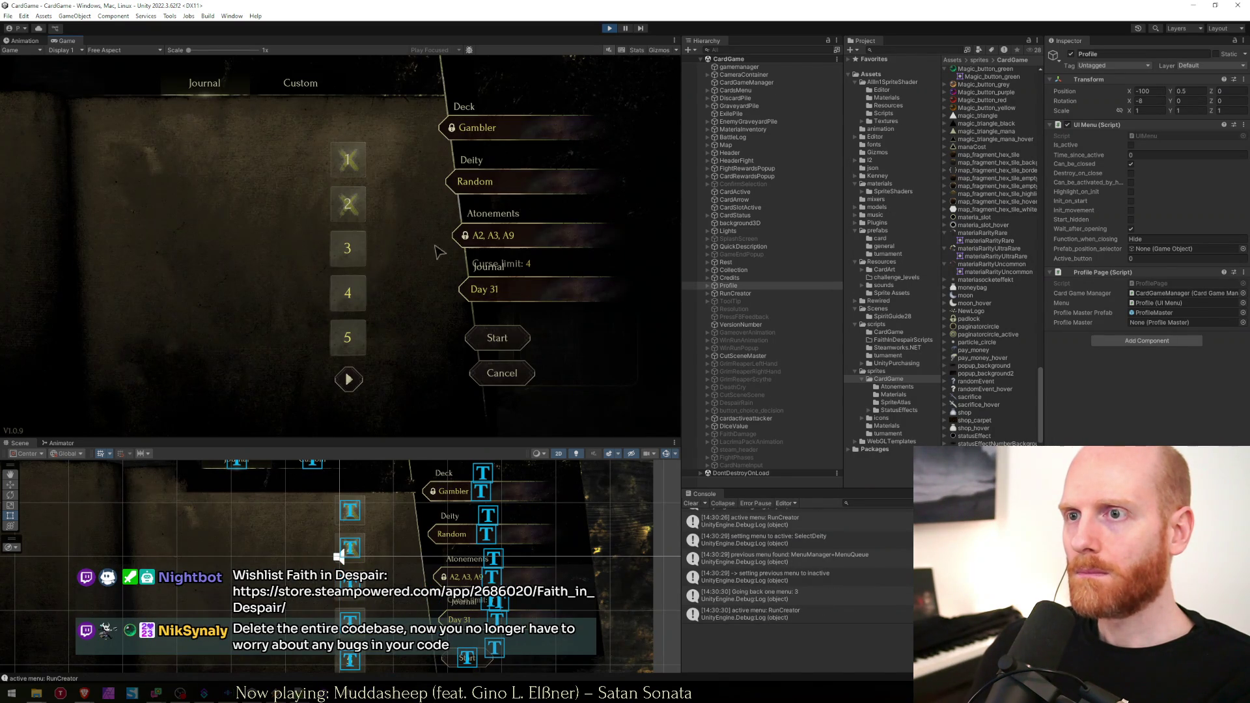
Page the days up to 31, show the Journal page, and confirm the deck can't be changed.
left_click(356, 378)
left_click(357, 378)
left_click(356, 379)
left_click(356, 379)
left_click(356, 379)
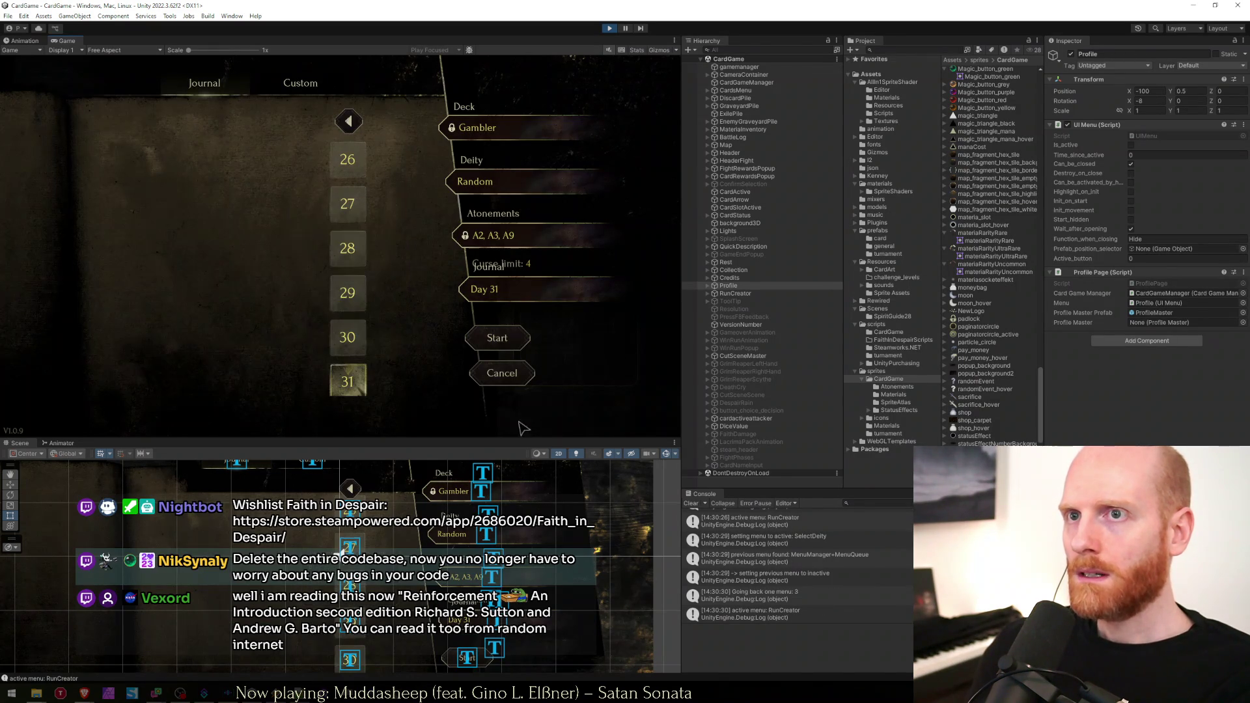
left_click(238, 91)
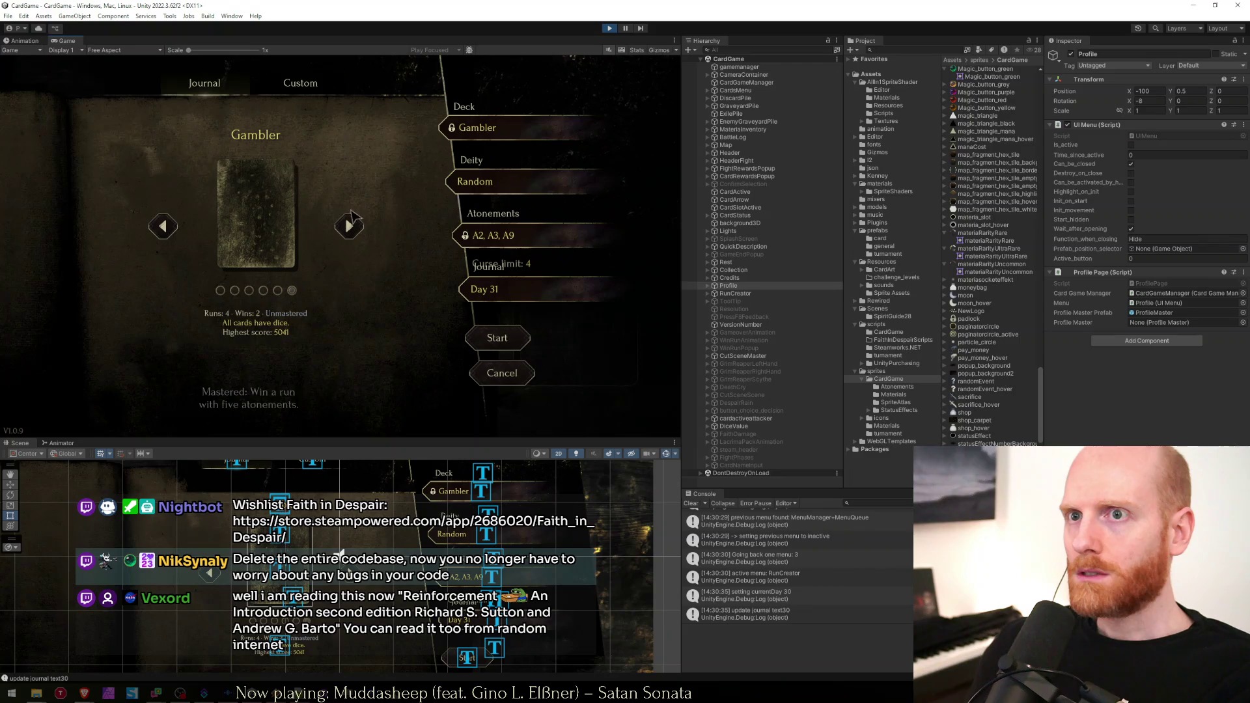
left_click(348, 227)
left_click(408, 282)
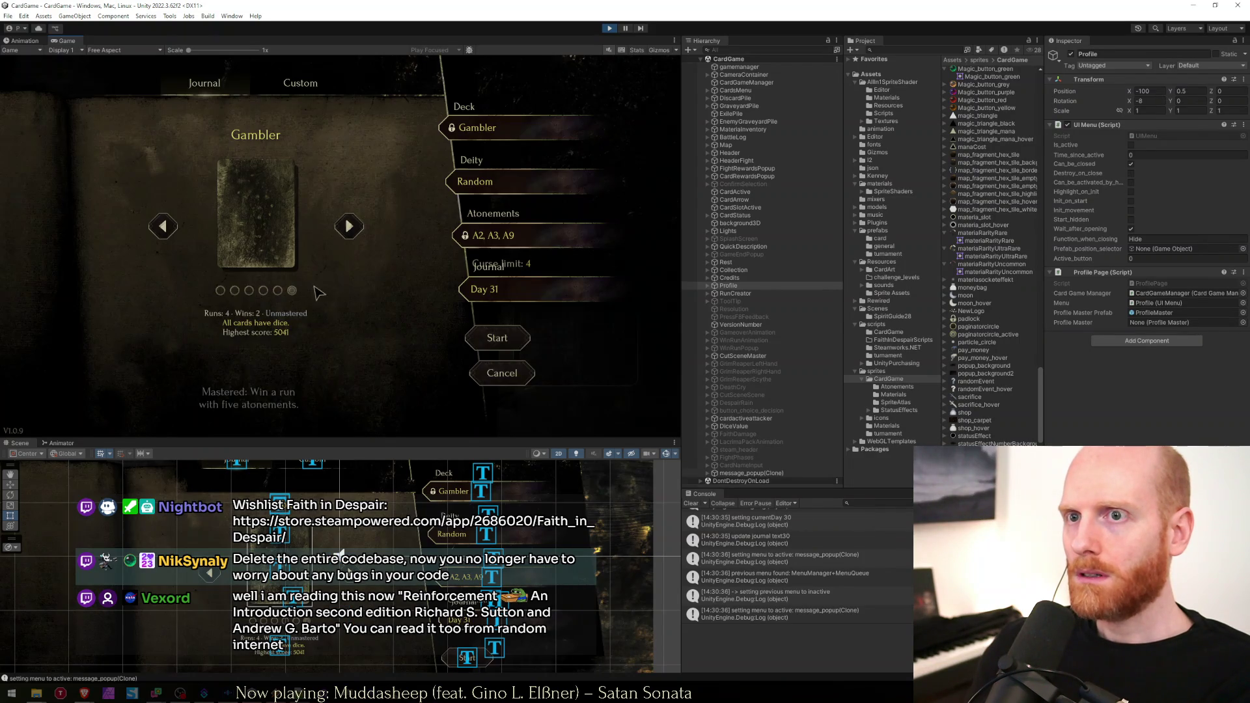
On the Custom page, page back to days 1–5, pick Day 1, then return to the Journal at Day 31.
left_click(291, 91)
left_click(349, 121)
left_click(350, 120)
left_click(349, 120)
left_click(350, 121)
left_click(350, 120)
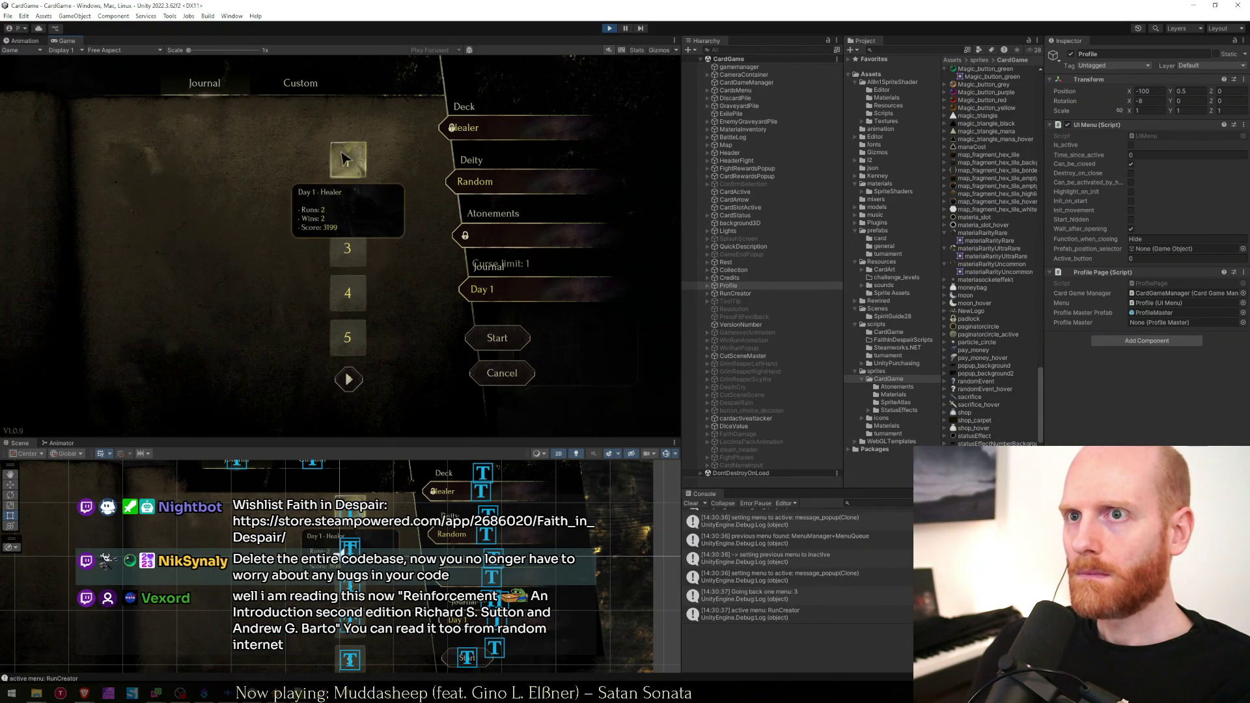
left_click(347, 159)
left_click(296, 84)
left_click(233, 89)
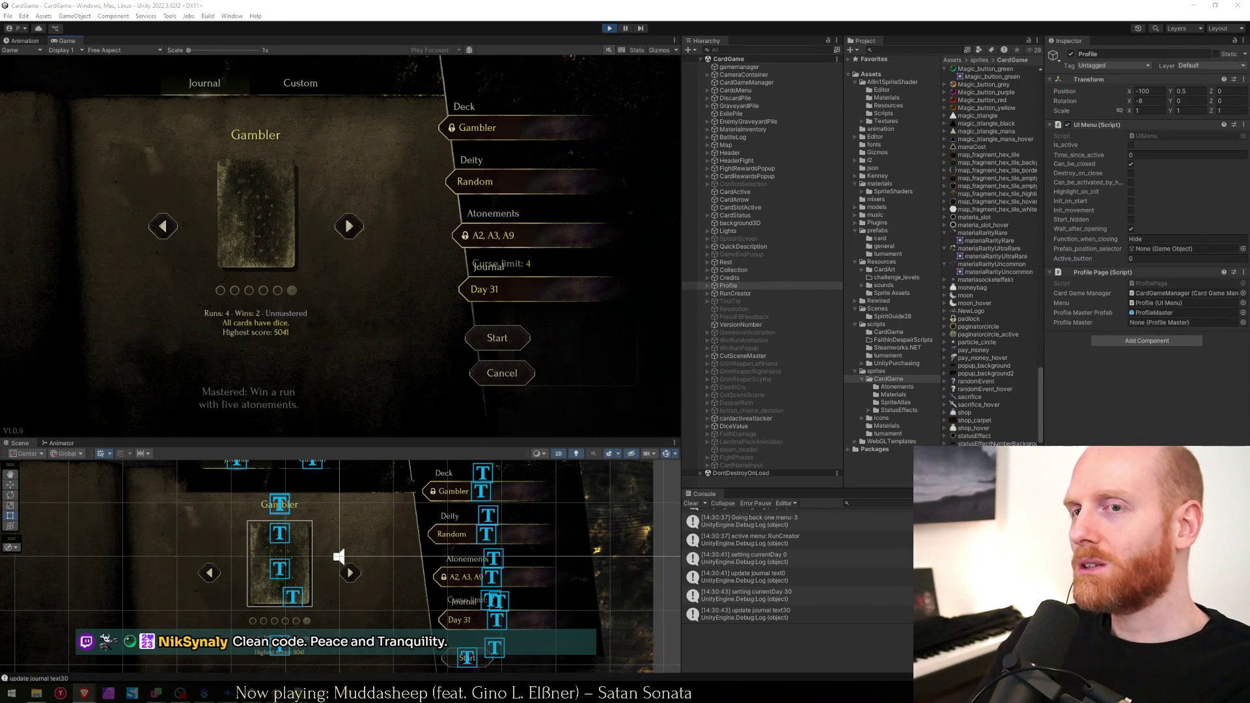
Bring up CardGameManager.cs in Visual Studio, starting at the top of the file.
key("alt+Tab")
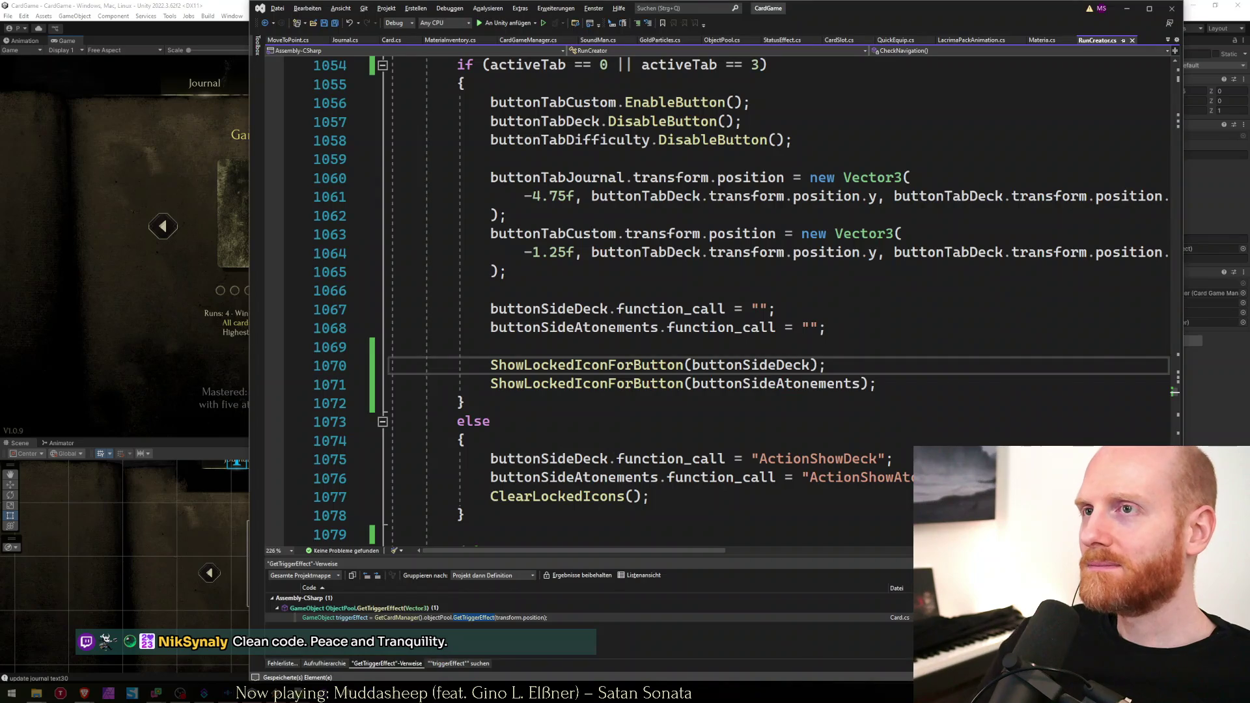
key("ctrl+Tab")
key("ctrl+Tab")
key("ctrl+Tab")
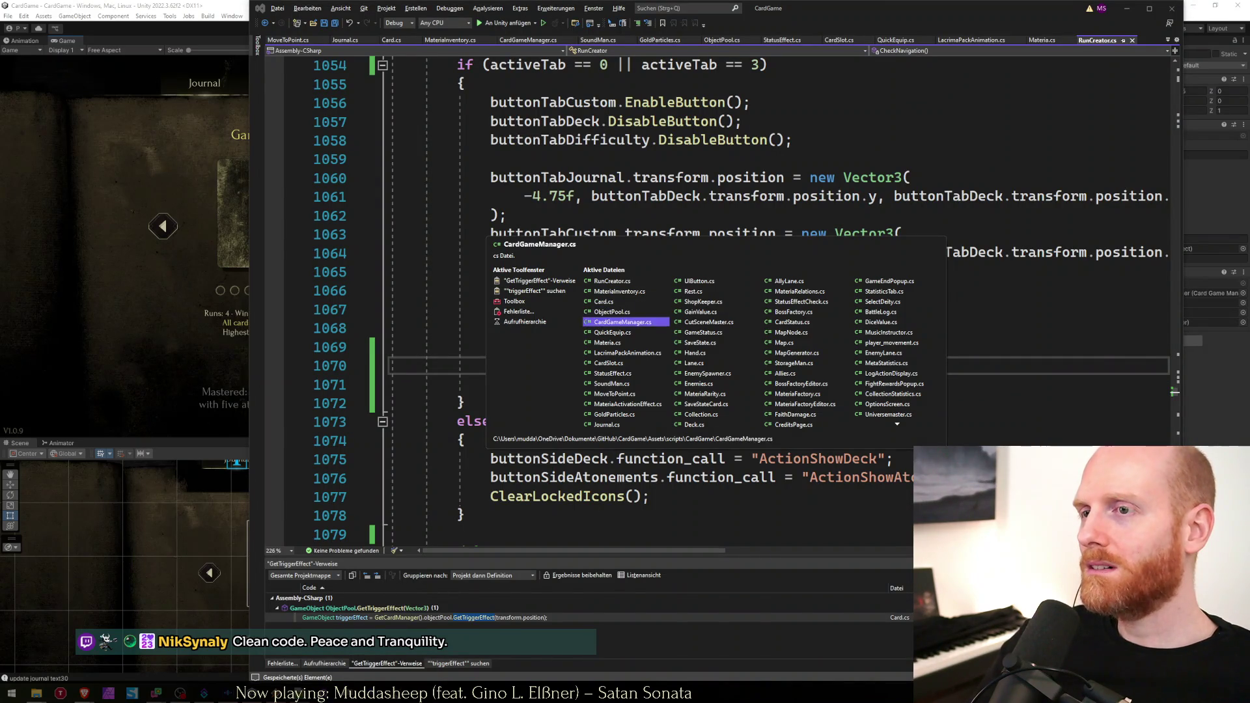
key("ctrl+Tab")
key("ctrl+Tab")
key("ctrl+Tab")
key("ctrl+shift+Tab")
key("ctrl+shift+Tab")
key("ctrl+shift+Tab")
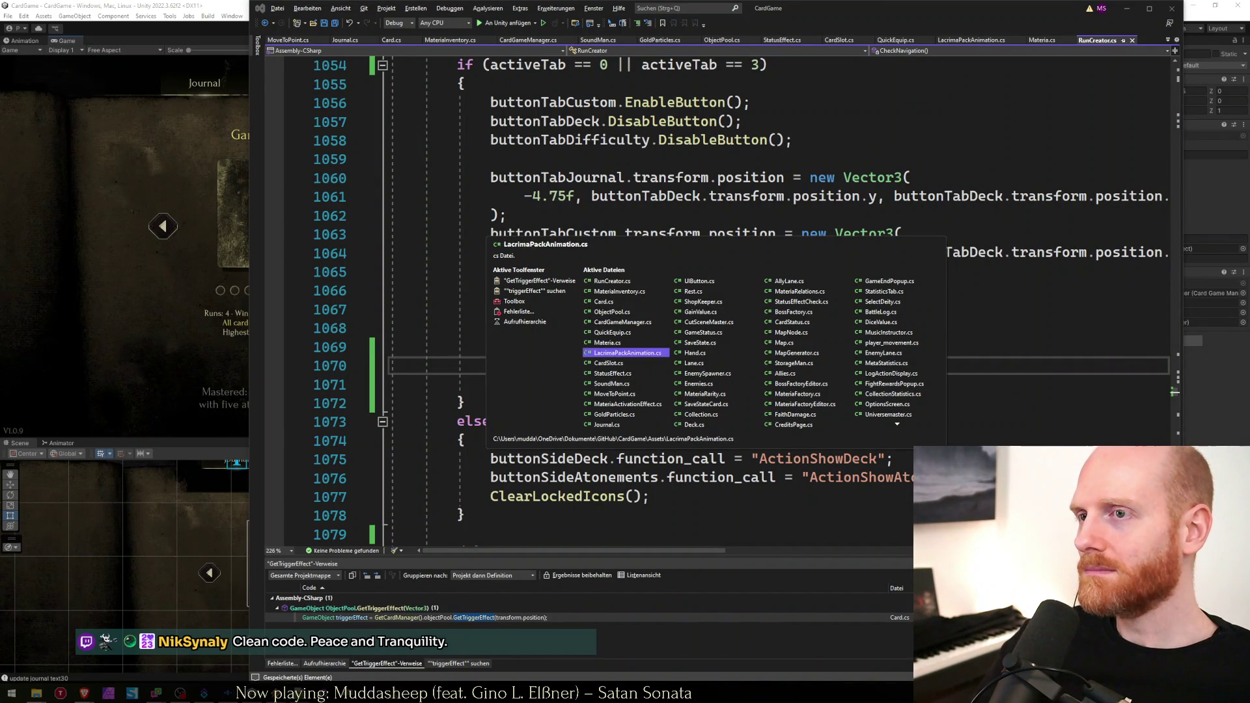
key("ctrl+Home")
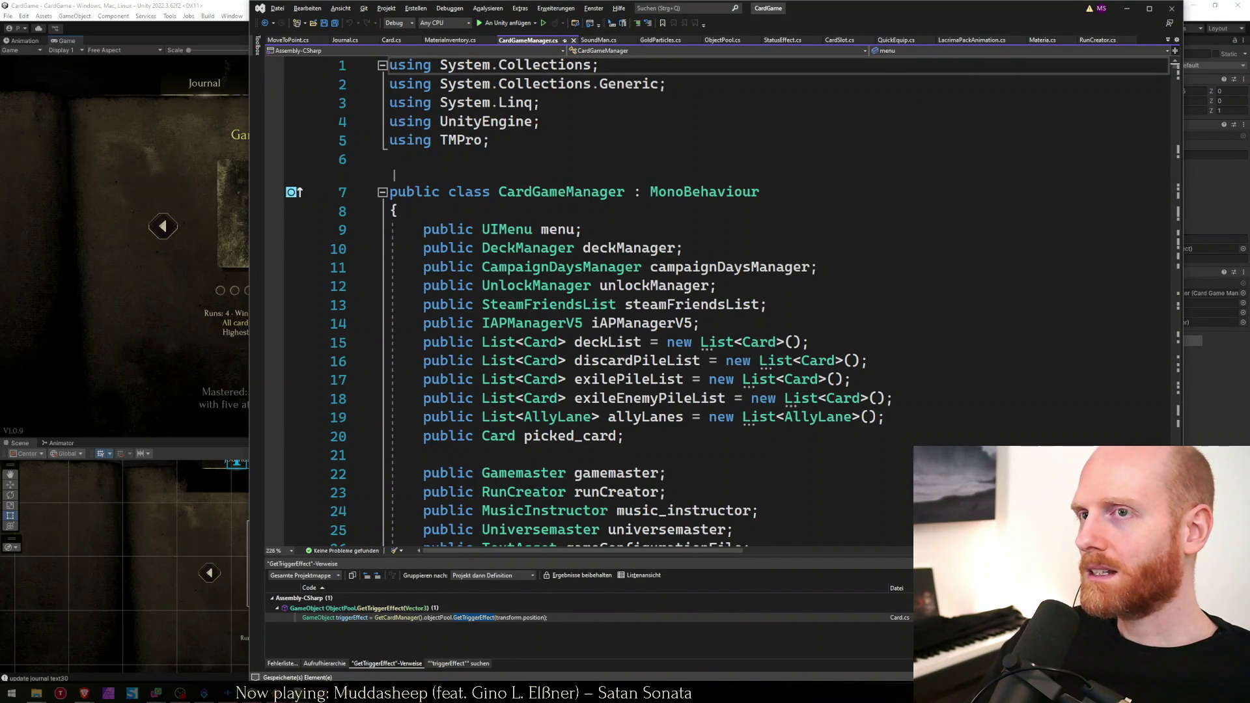
Select all of CardGameManager.cs from end to top and delete it, leaving one empty line.
key("ctrl+End")
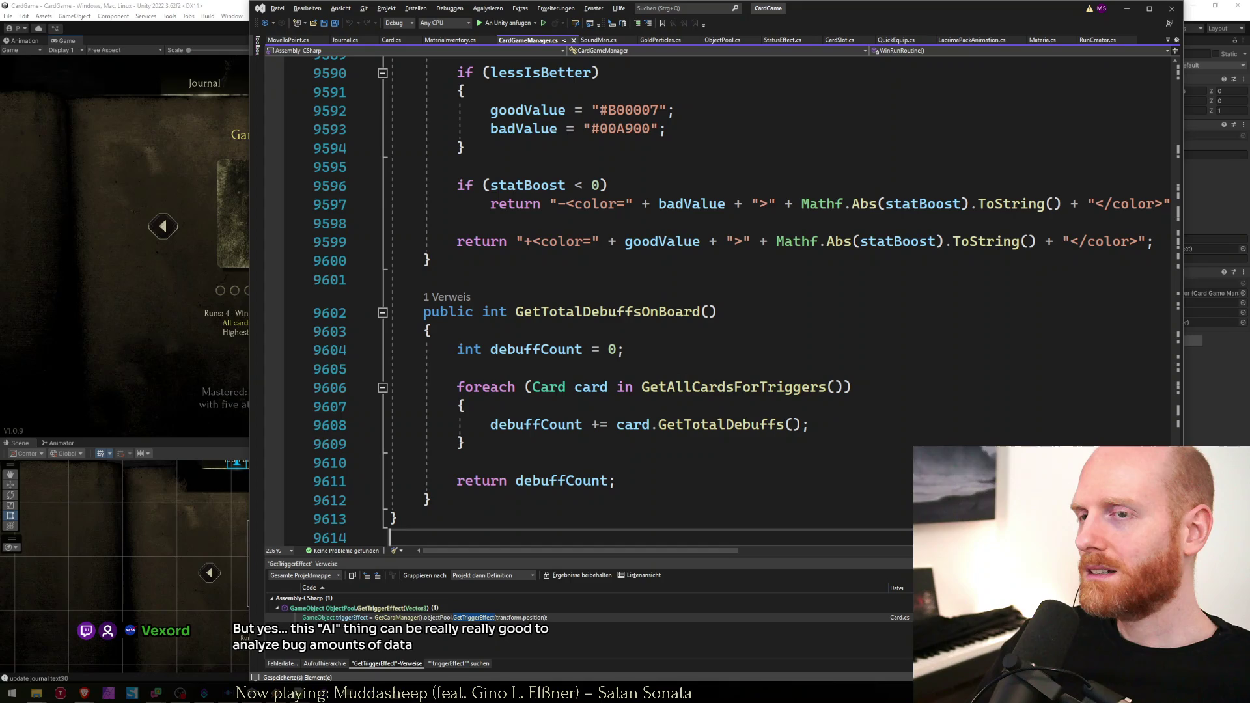
key("shift+Up")
key("shift+Up")
key("shift+Up")
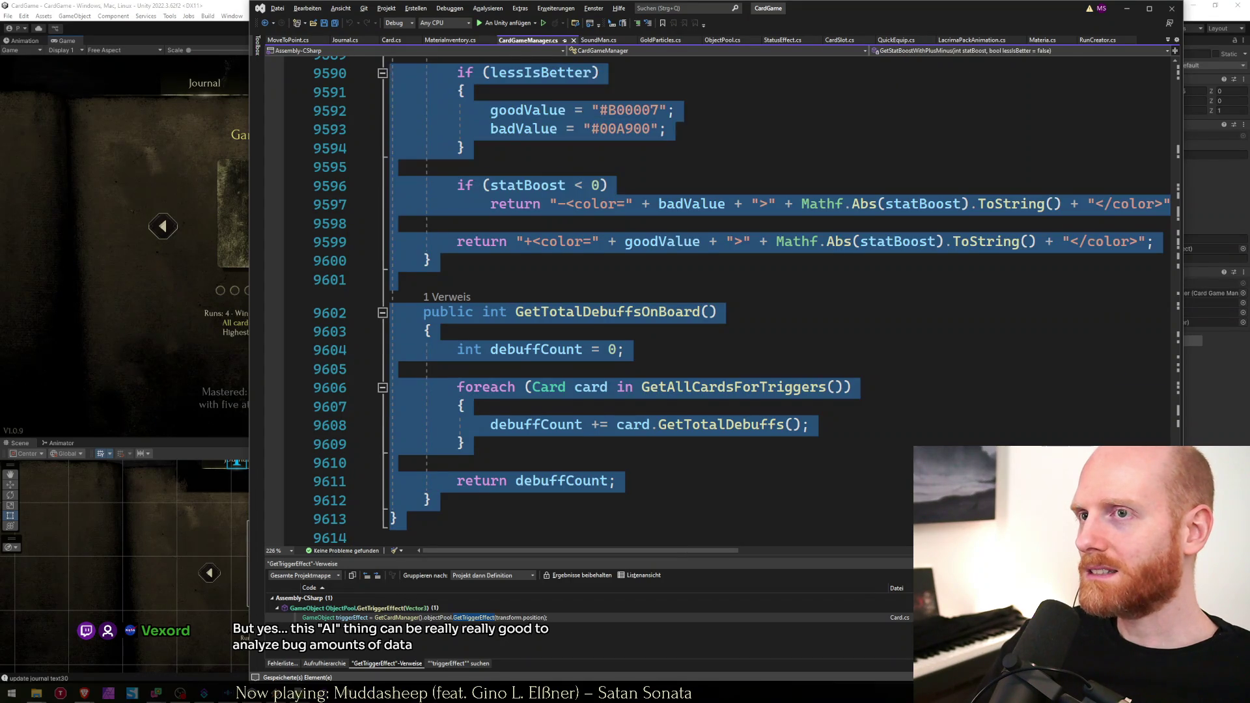
key("shift+Page_Up")
key("shift+Page_Up")
key("shift+Page_Up")
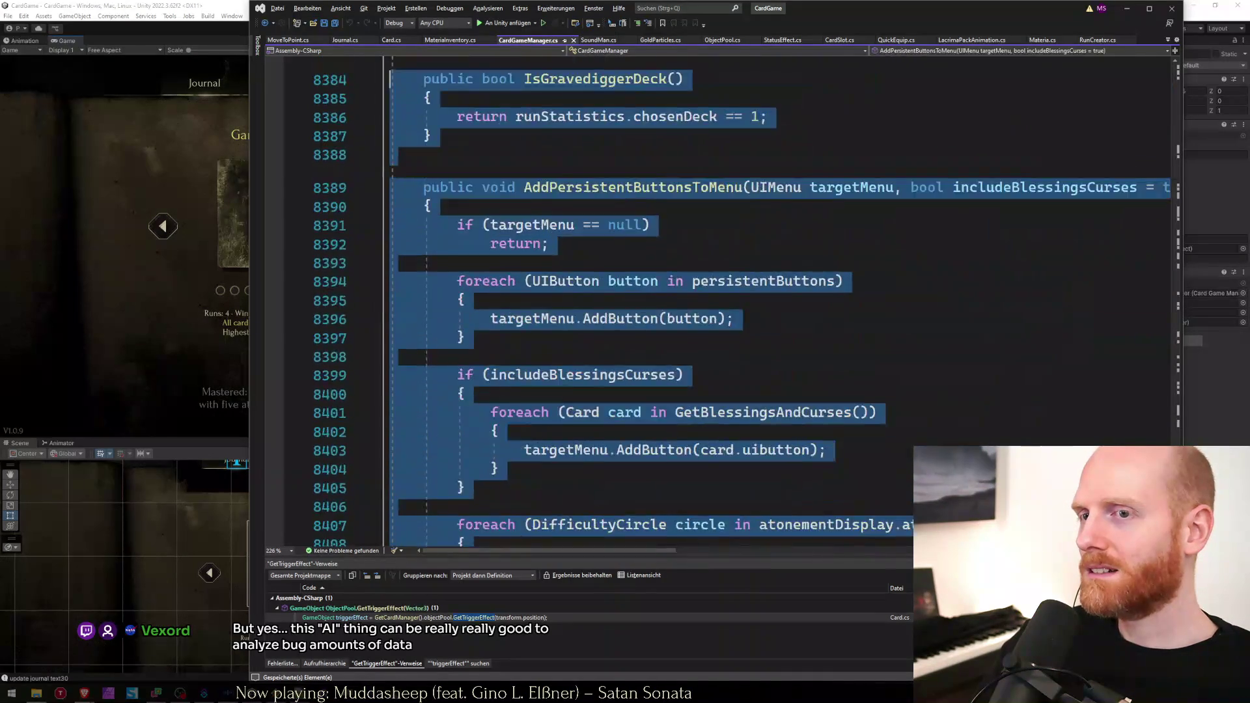
key("shift+Page_Up")
key("shift+Page_Up")
key("shift+Page_Up")
key("ctrl+shift+Home")
key("Delete")
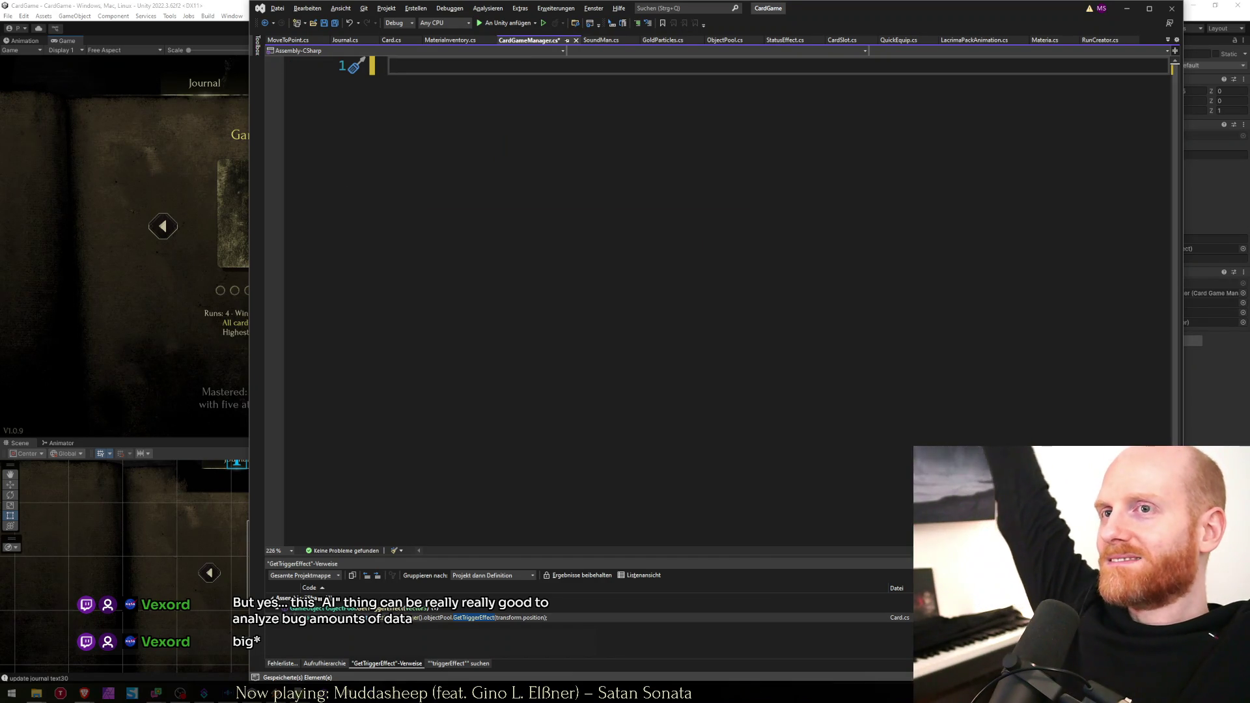
Write the comment '// There used to be a CardGameManager' into the emptied file.
type("// There used to be")
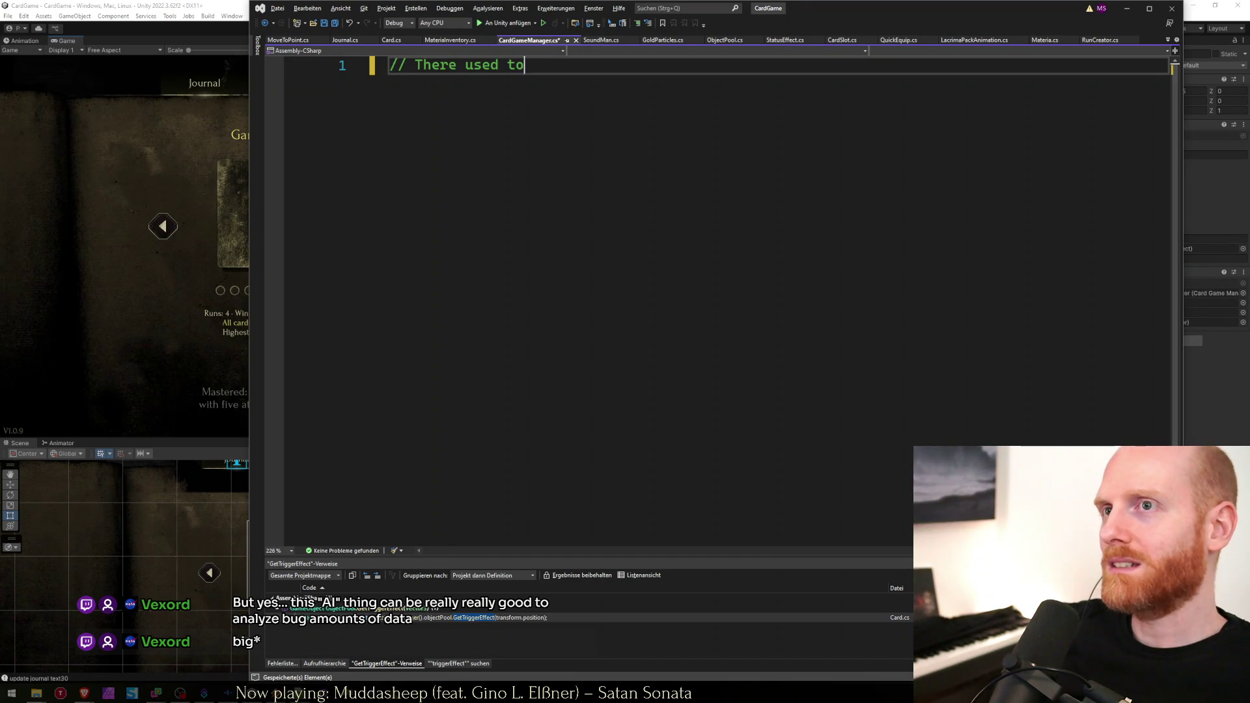
type(" a Car")
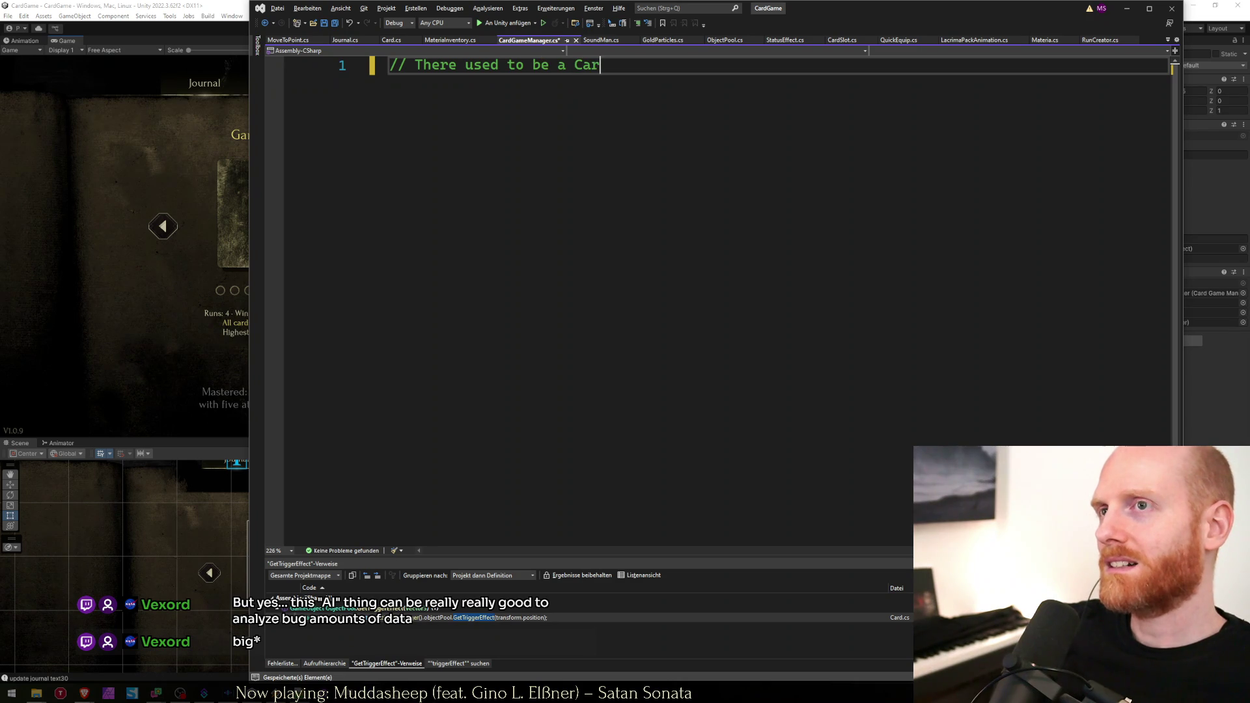
type("dGameManager")
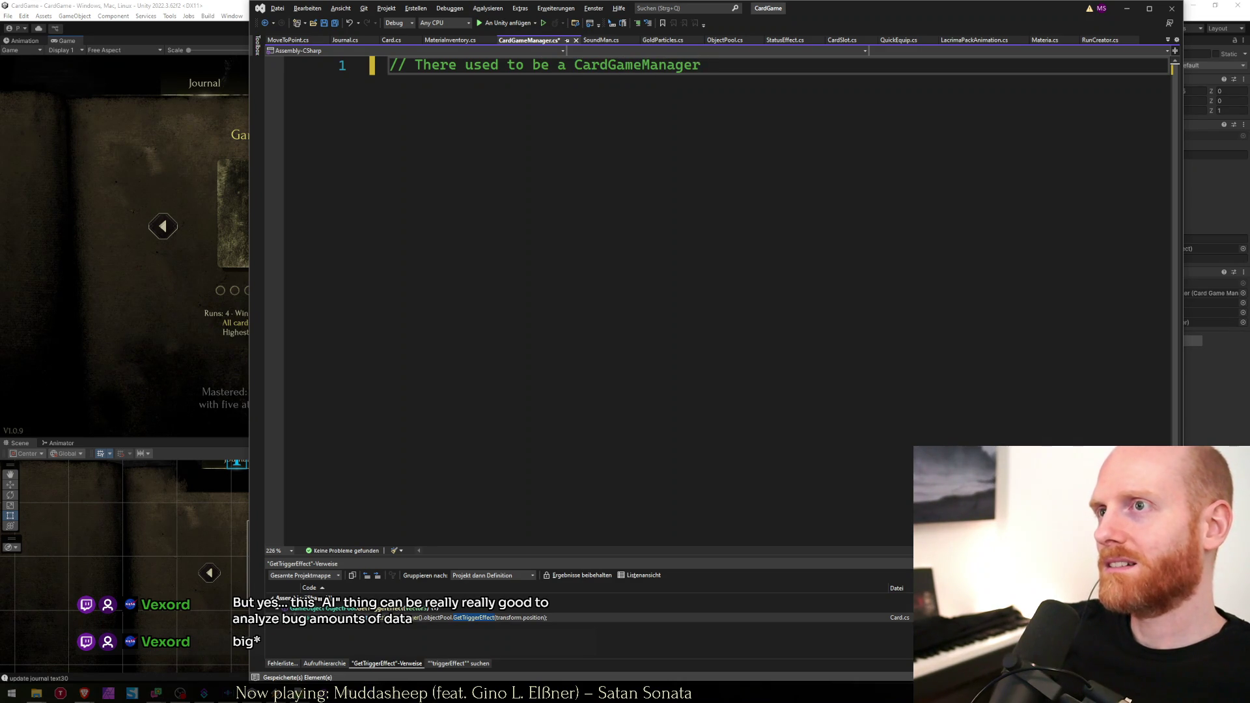
key("Return")
key("BackSpace")
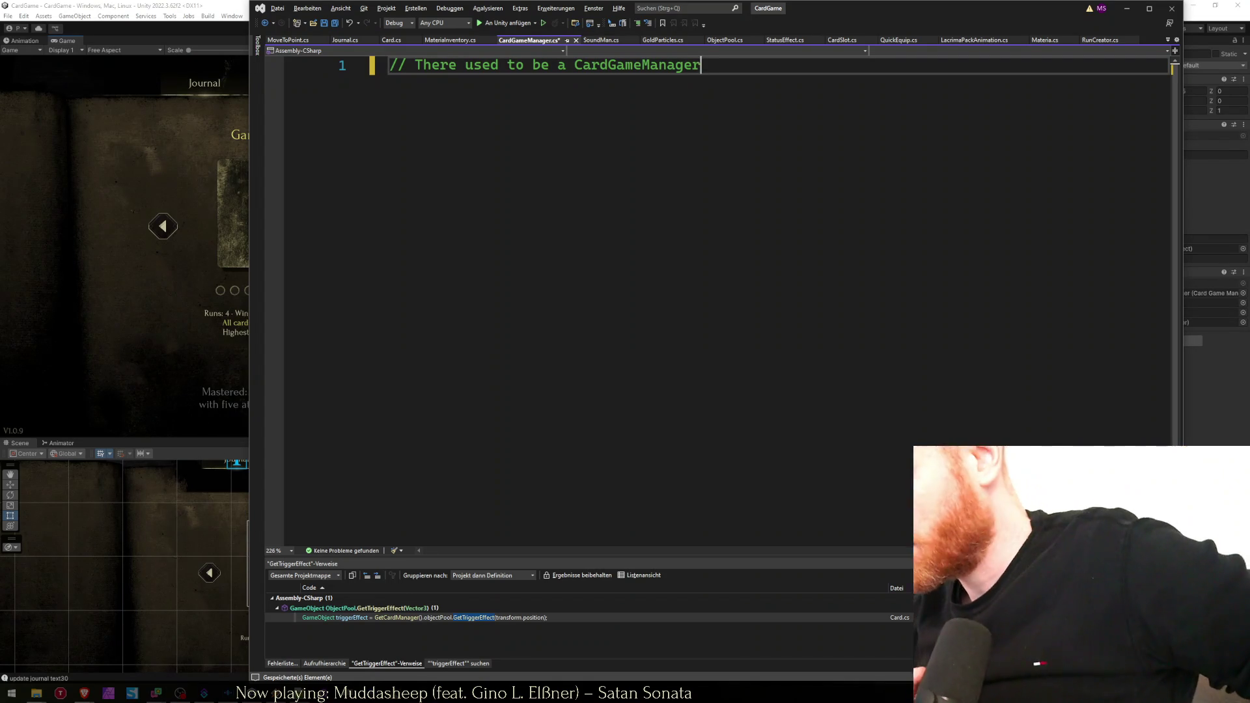
Undo the joke comment to restore the original CardGameManager code and return to Unity.
key("Return")
key("BackSpace")
key("BackSpace")
key("BackSpace")
key("ctrl+z")
key("ctrl+z")
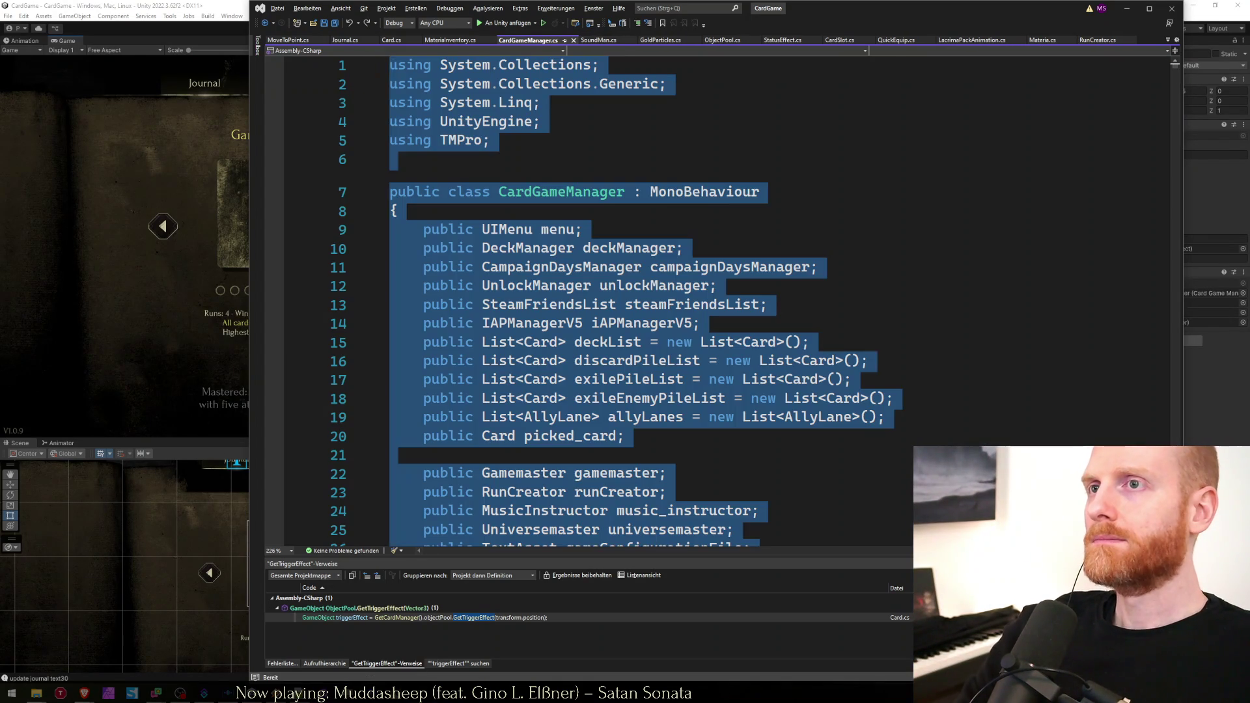
key("ctrl+z")
key("alt+Tab")
key("Escape")
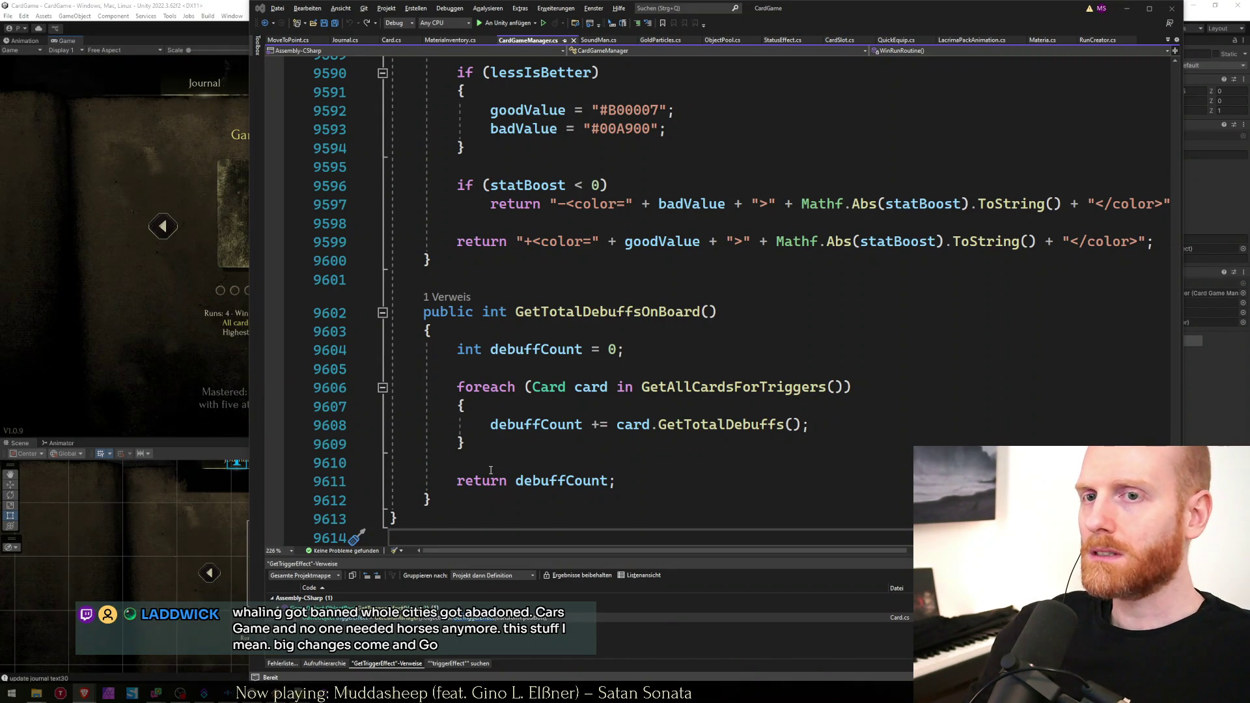
left_click(119, 382)
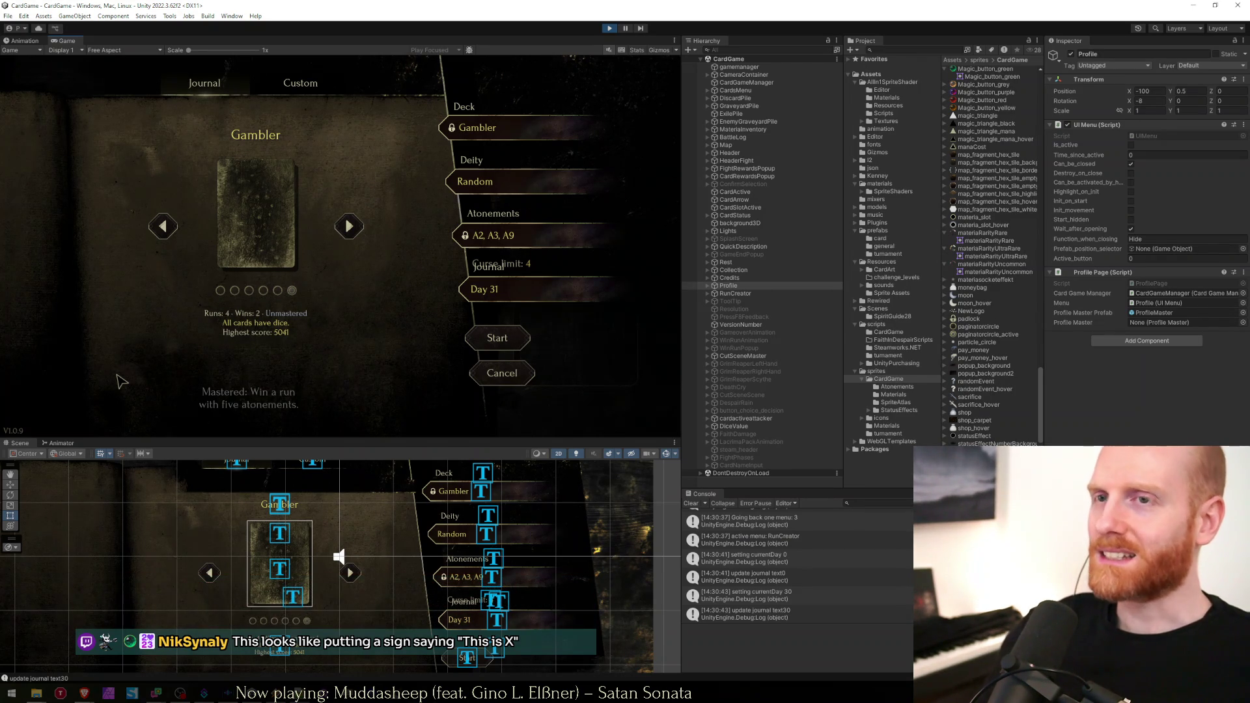
left_click(204, 85)
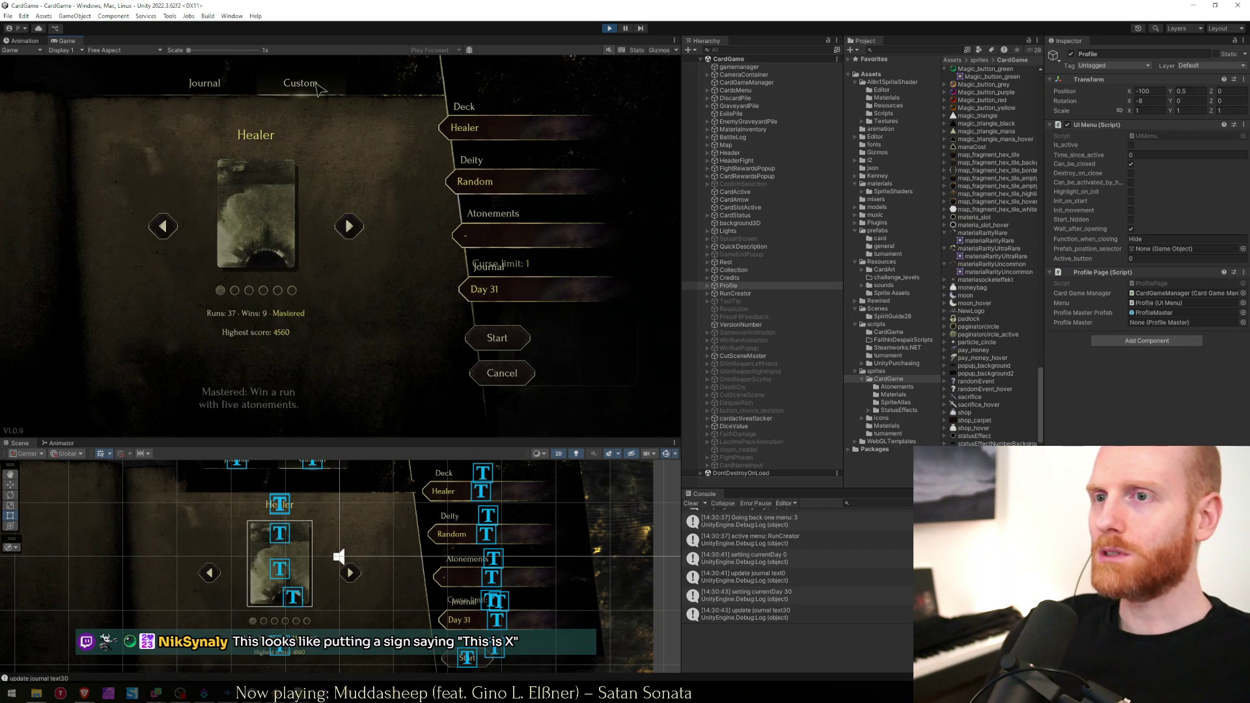
left_click(300, 83)
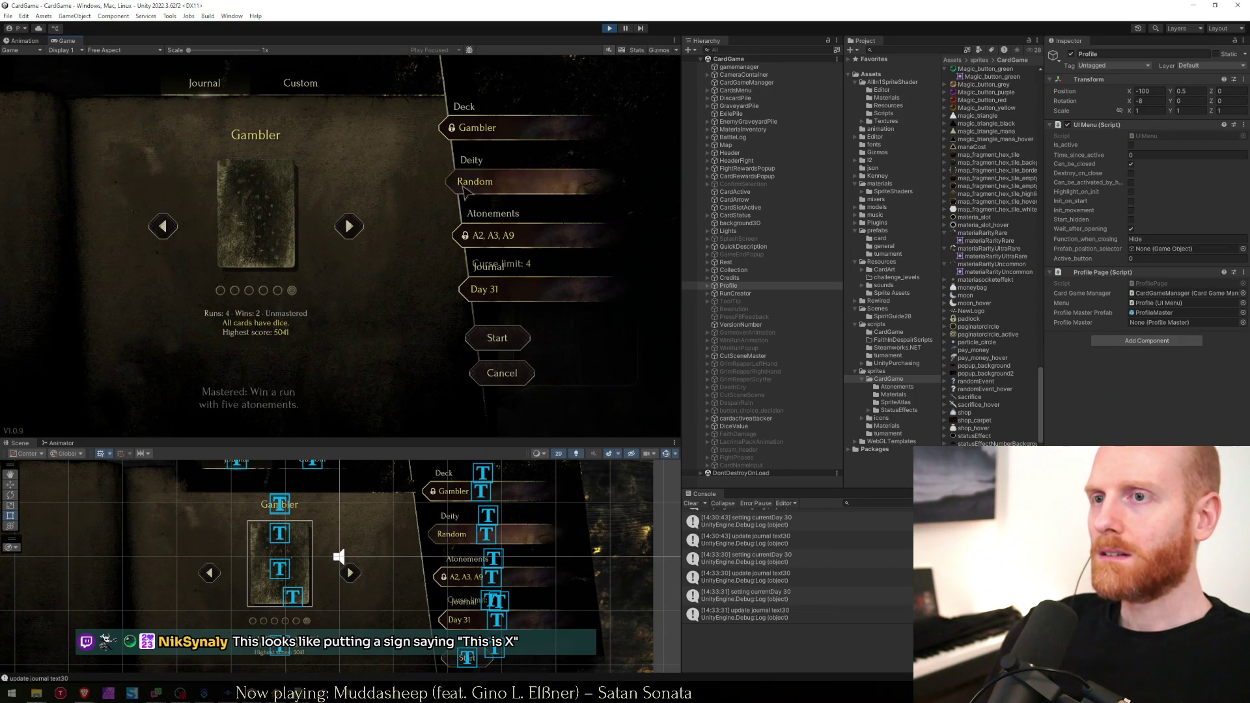
left_click(294, 83)
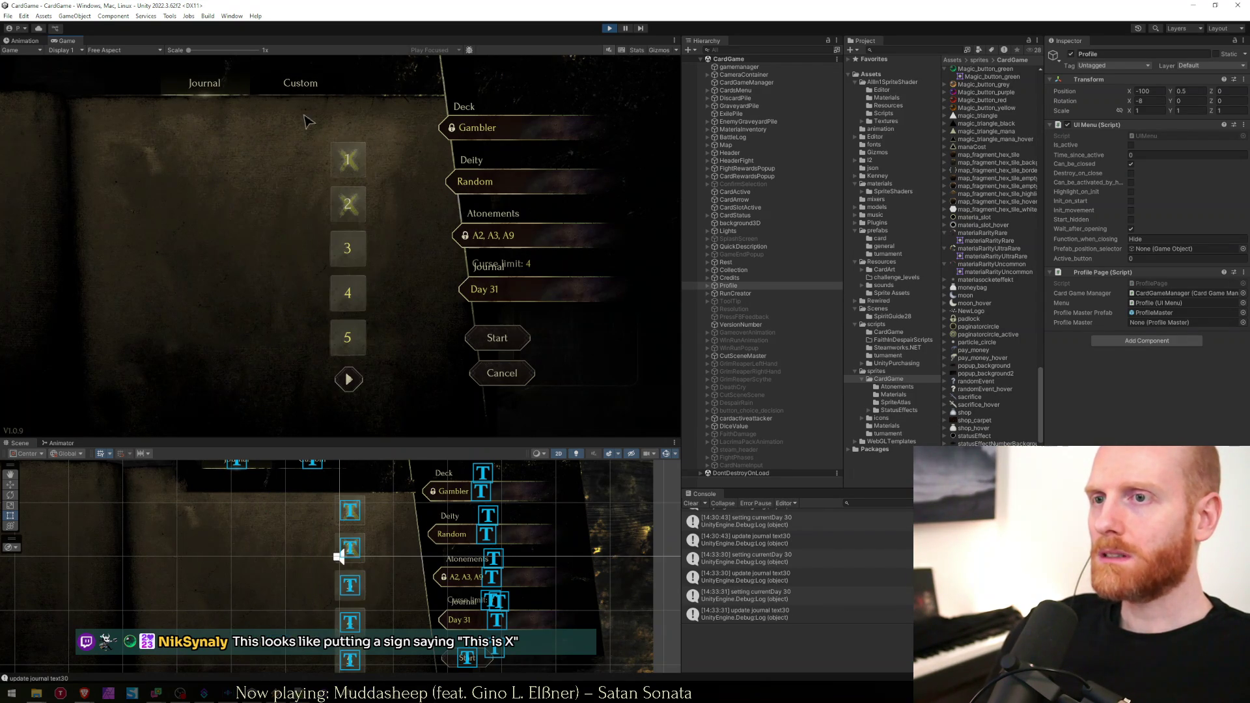
left_click(199, 84)
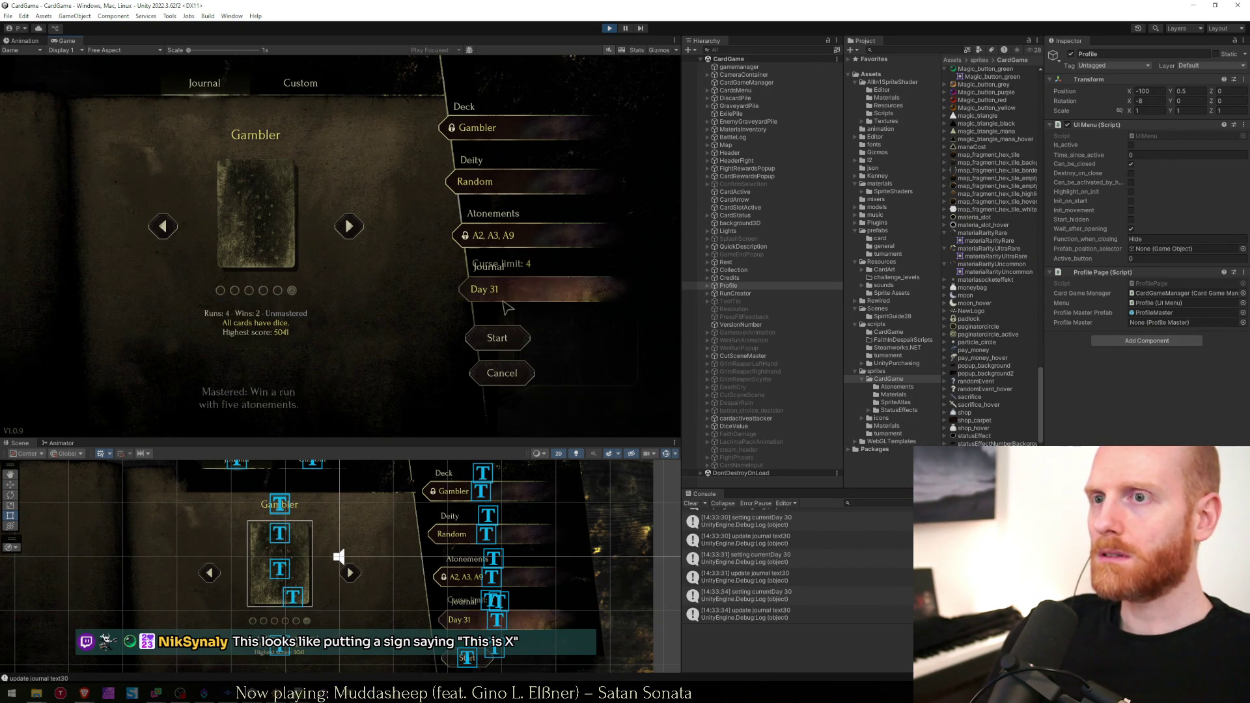
left_click(349, 225)
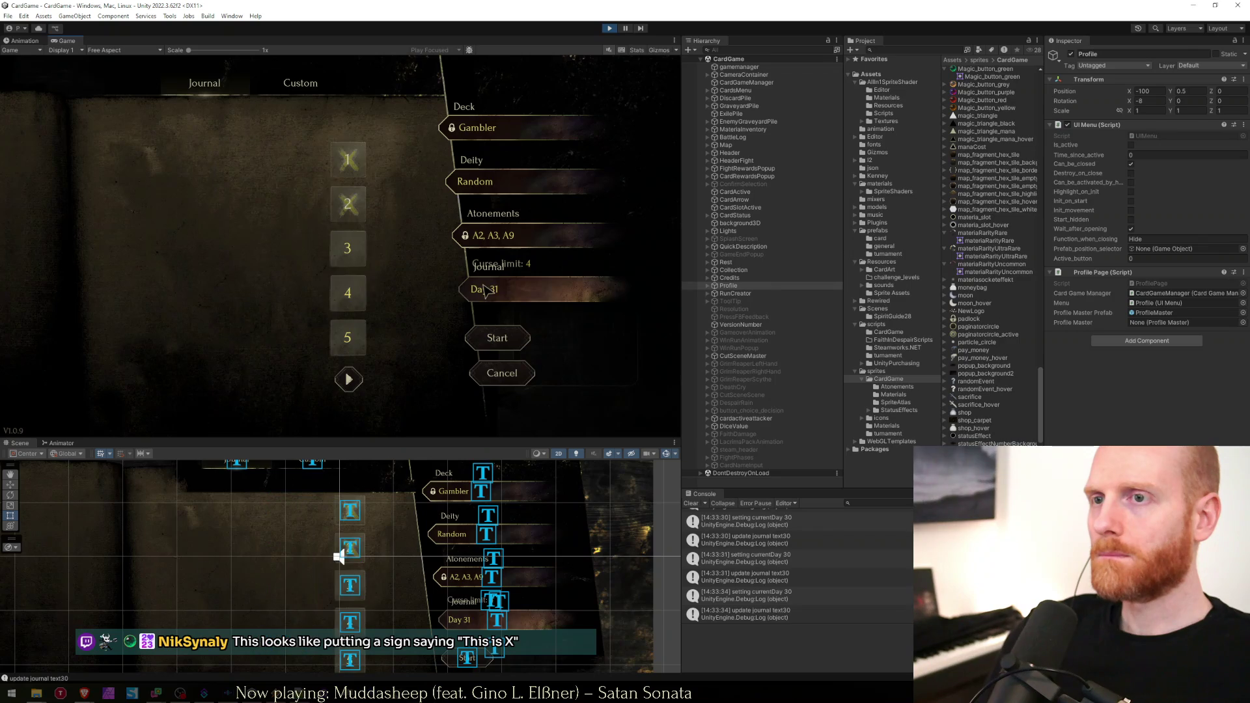
left_click(204, 84)
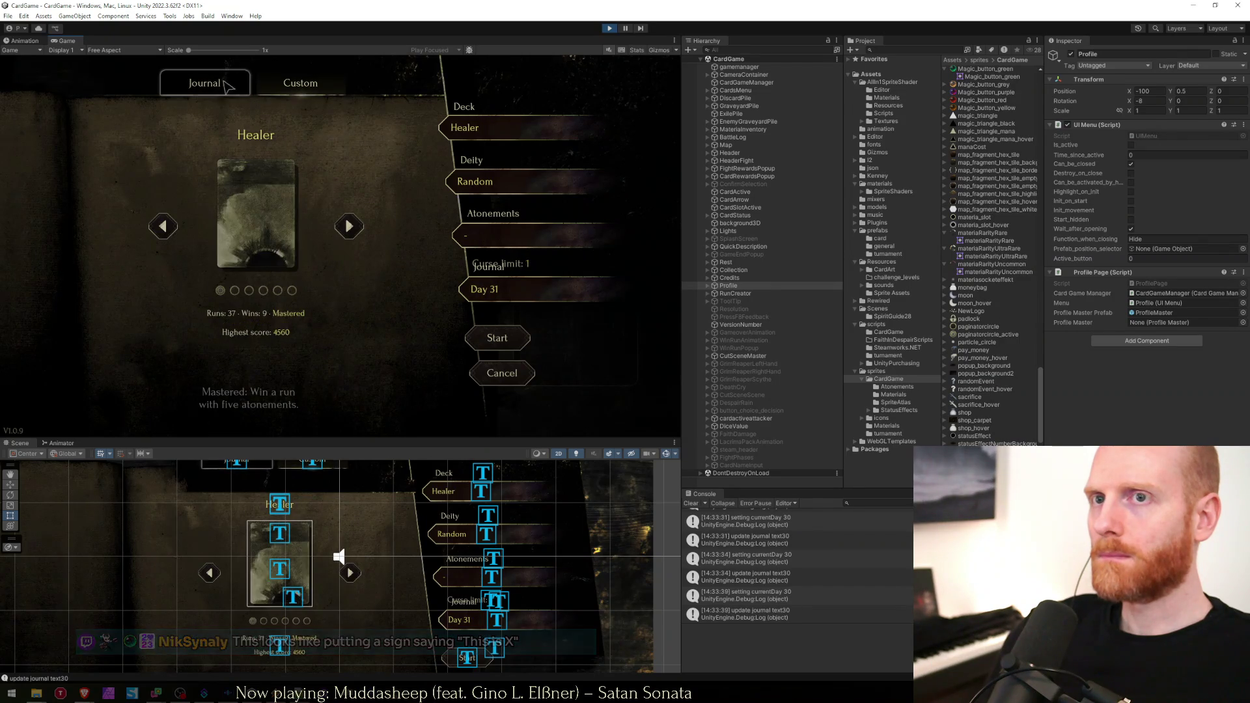
left_click(235, 94)
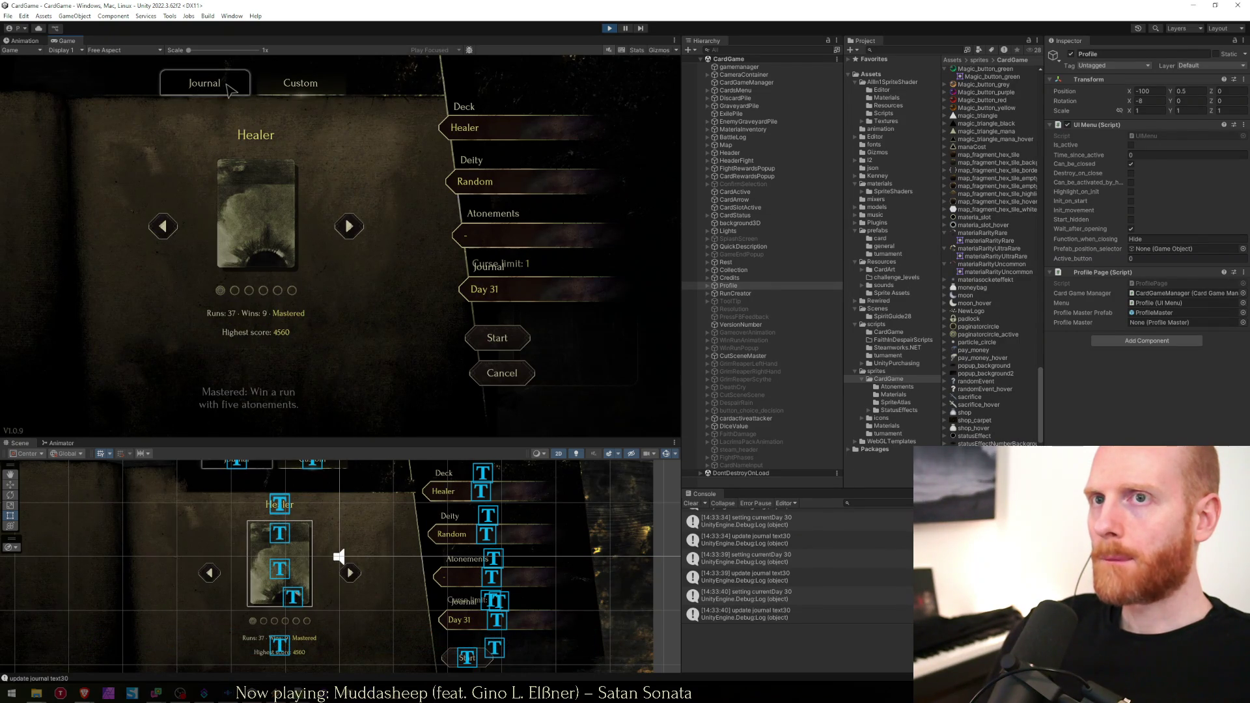
left_click(478, 300)
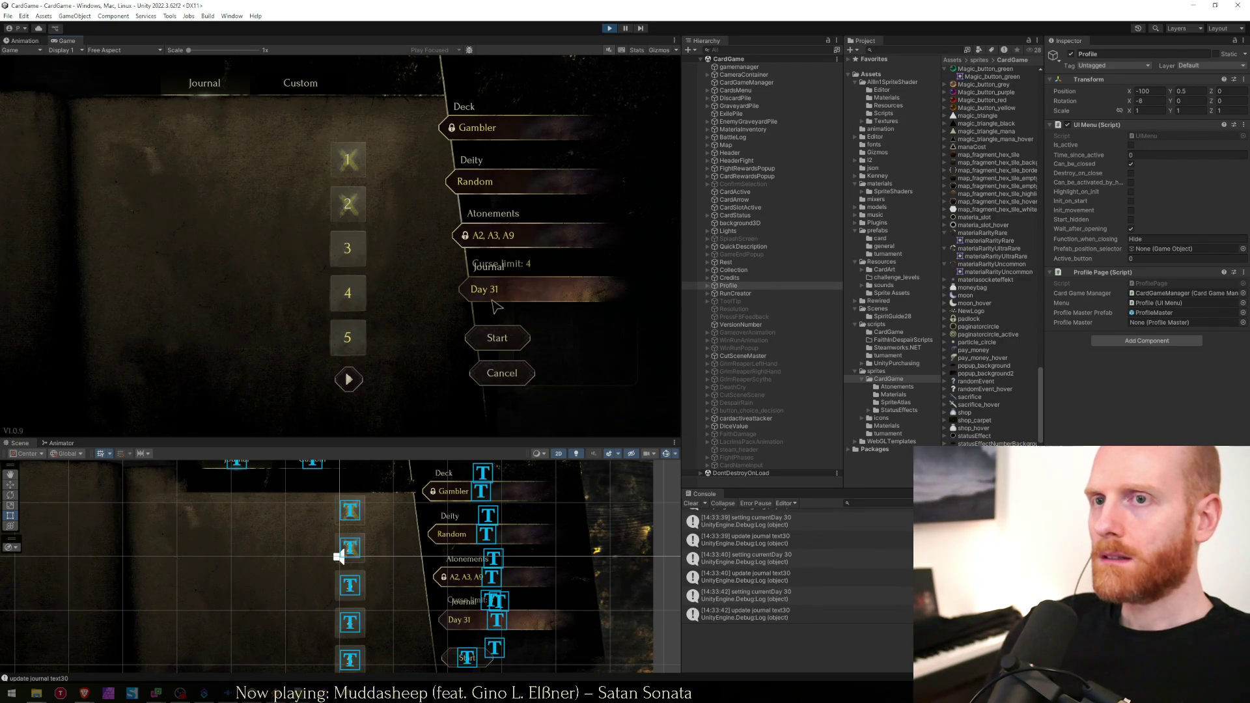
left_click(228, 84)
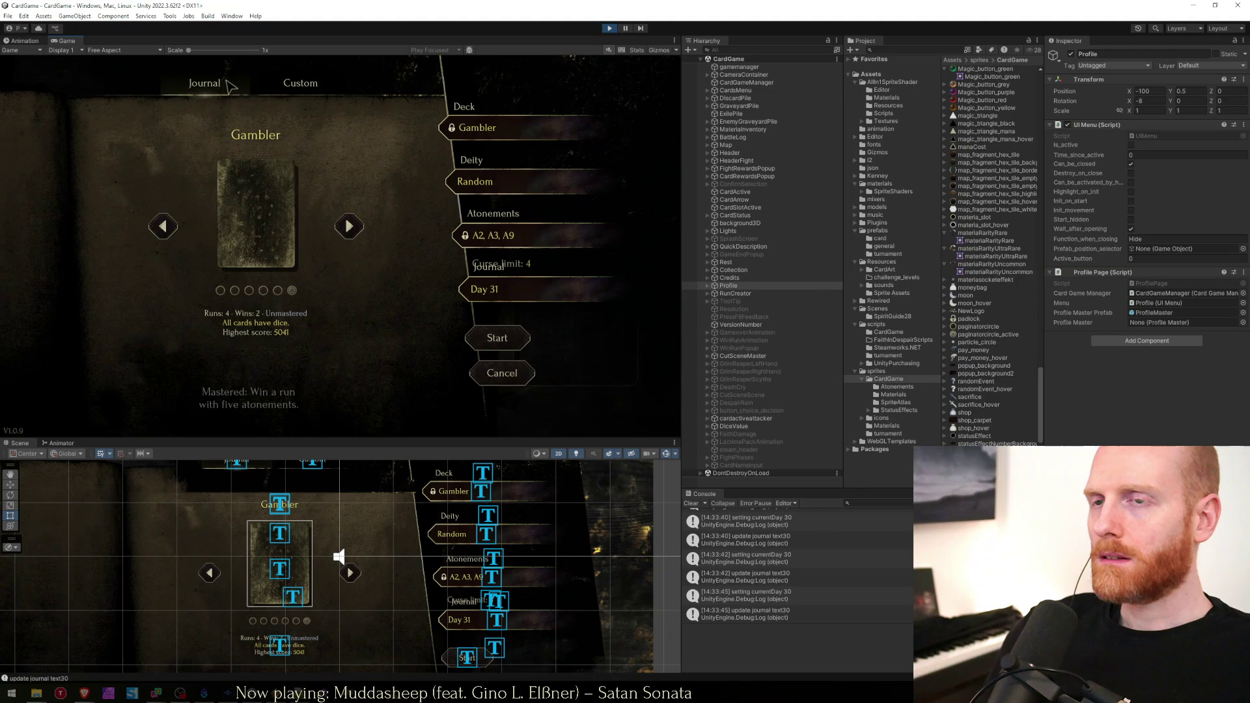
left_click(524, 296)
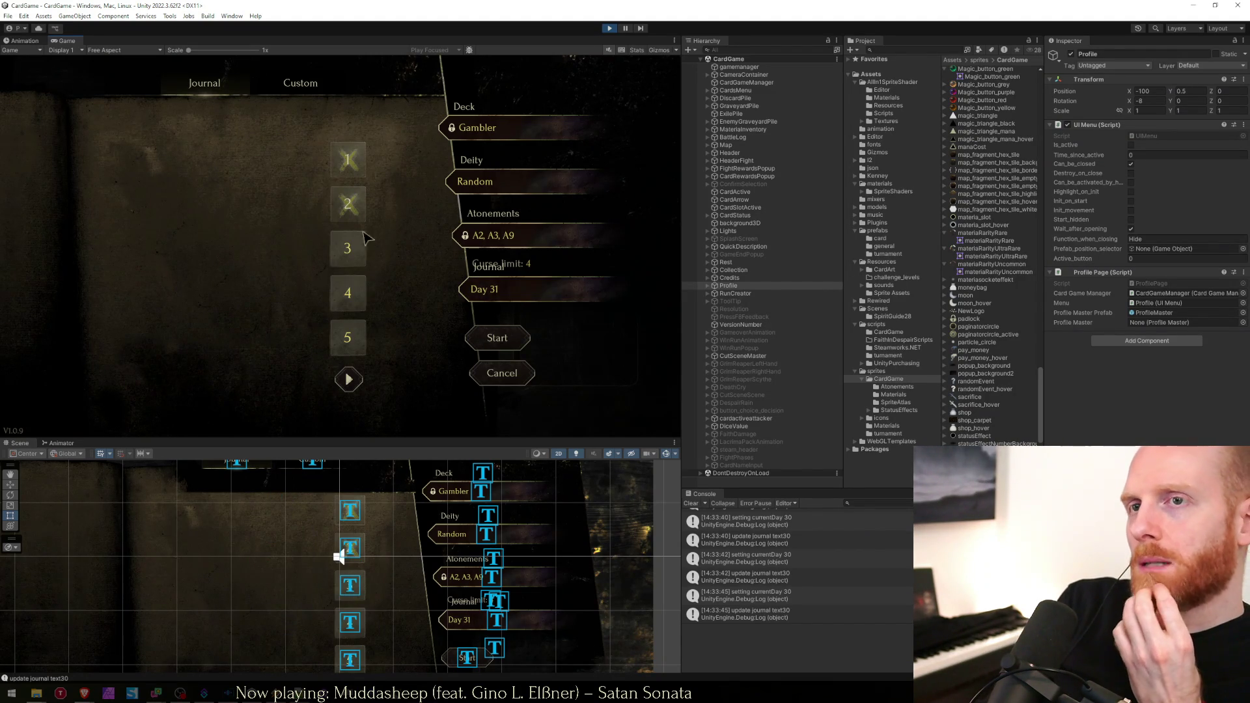
left_click(291, 90)
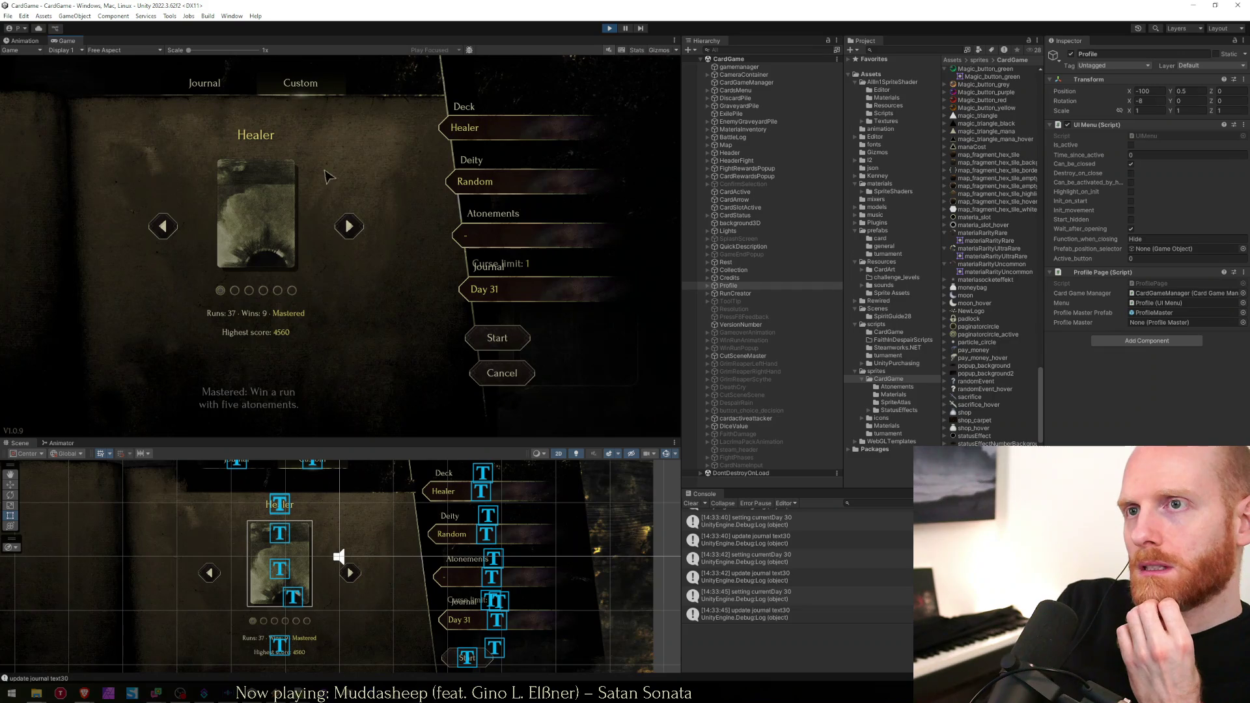
left_click(174, 228)
left_click(304, 278)
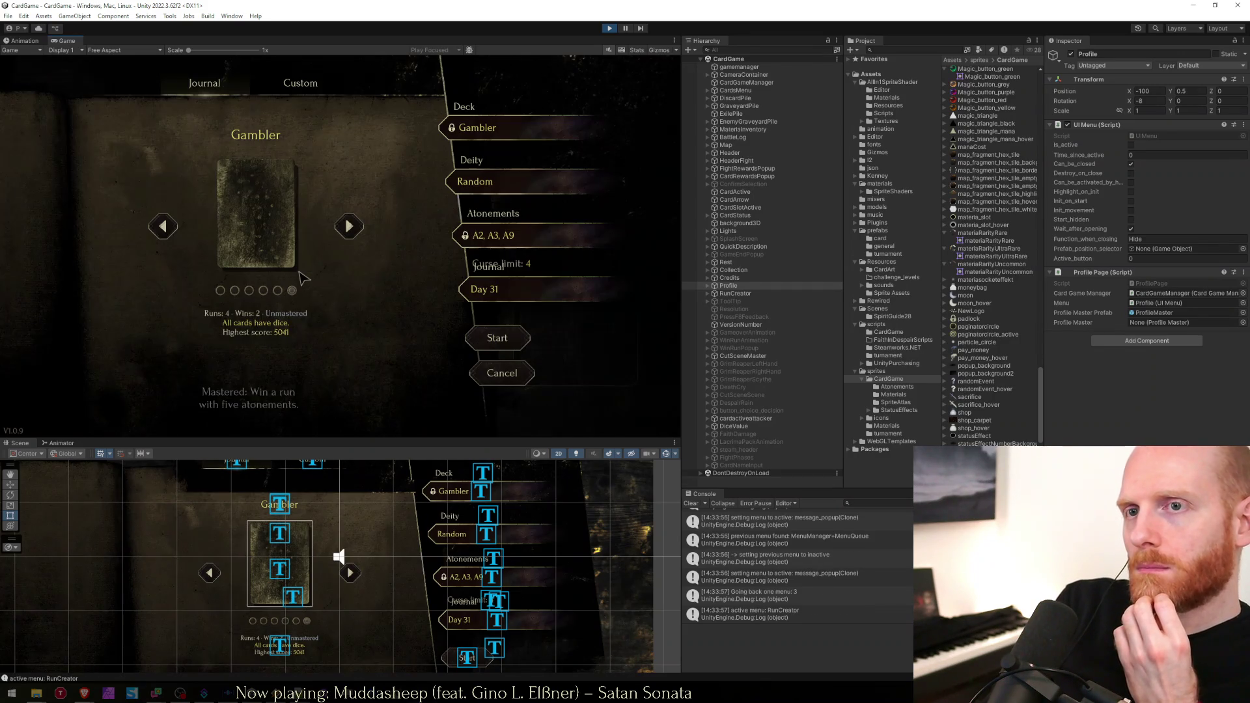
left_click(470, 291)
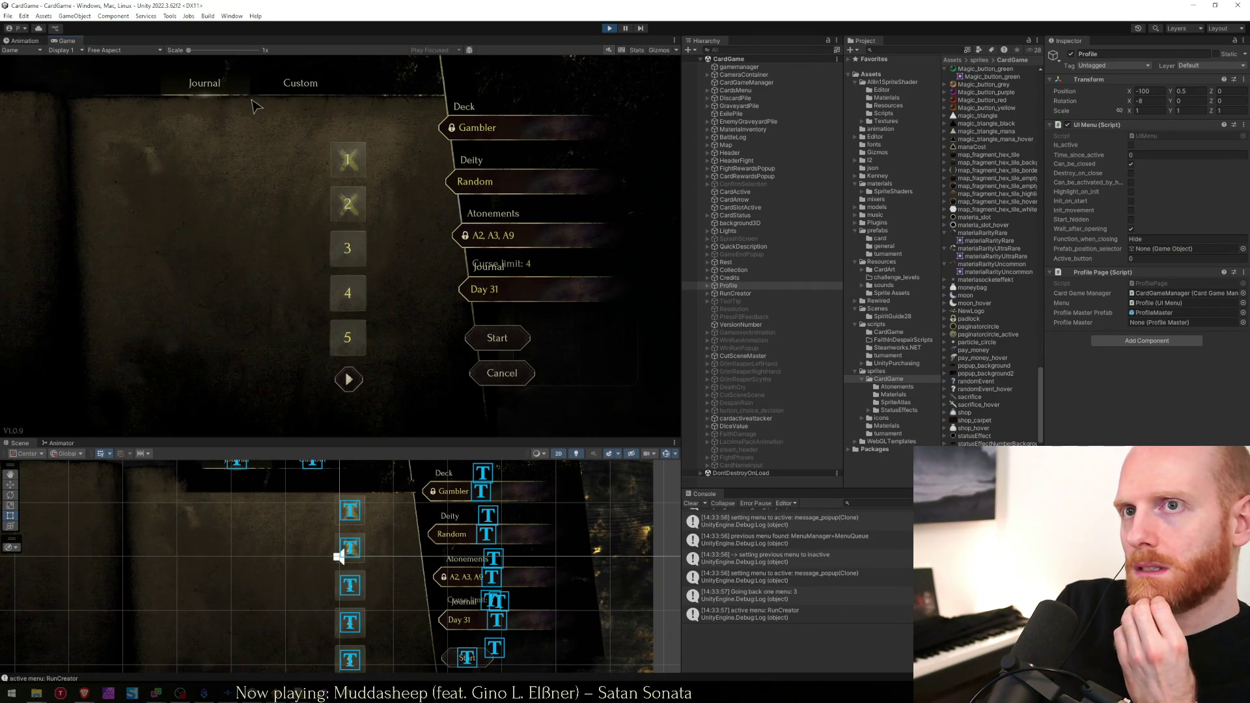
left_click(296, 86)
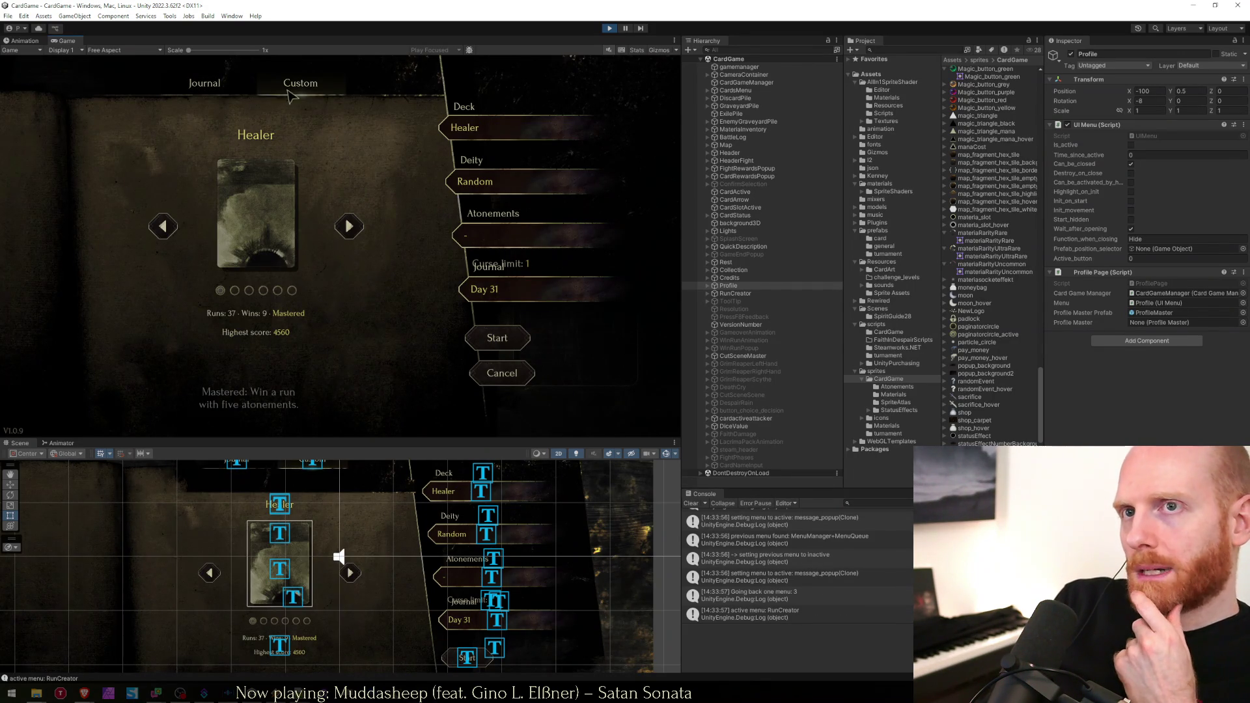
left_click(230, 103)
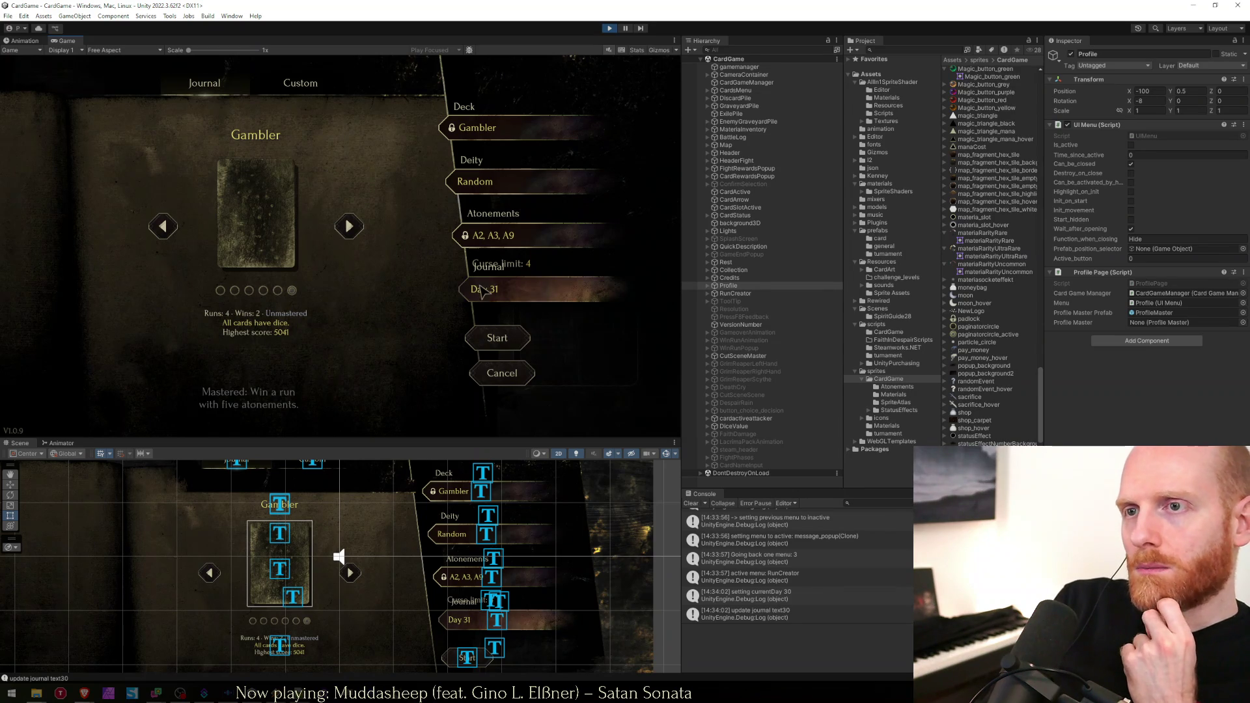
Drag SideButton JournalDay down along Y to about -2.16, clear of the Curse limit: 4 label.
left_click(485, 599)
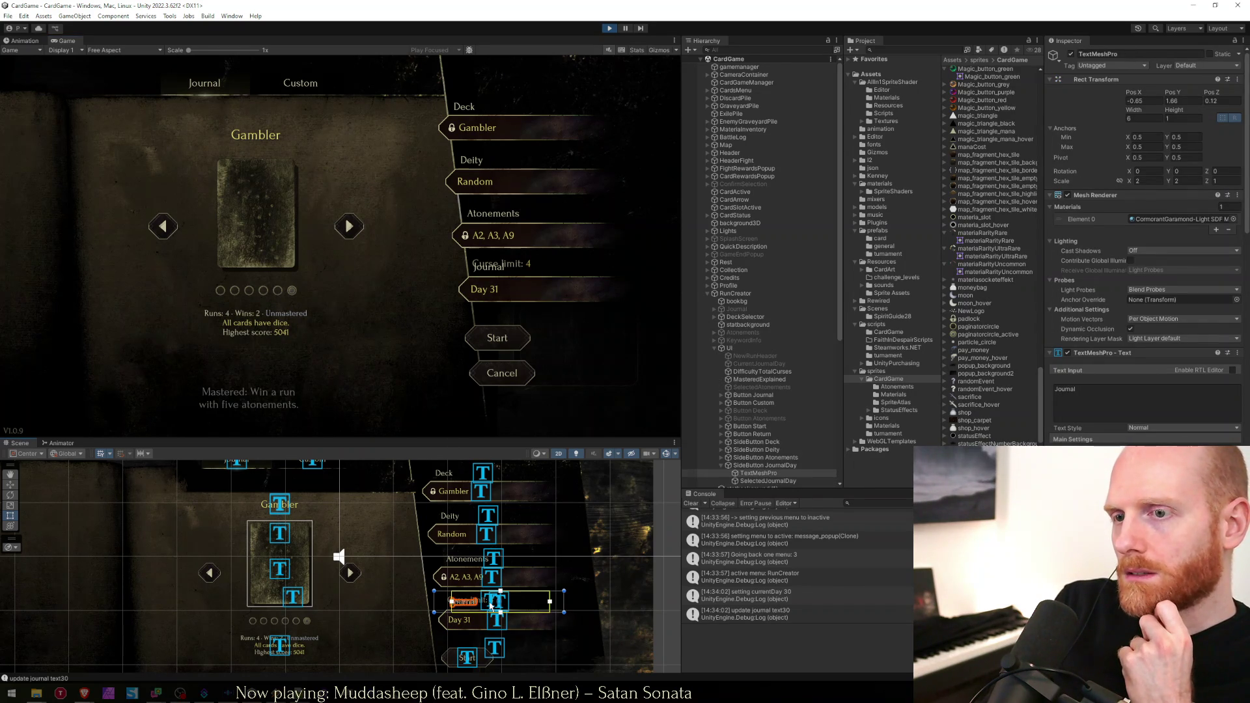
left_click(486, 576)
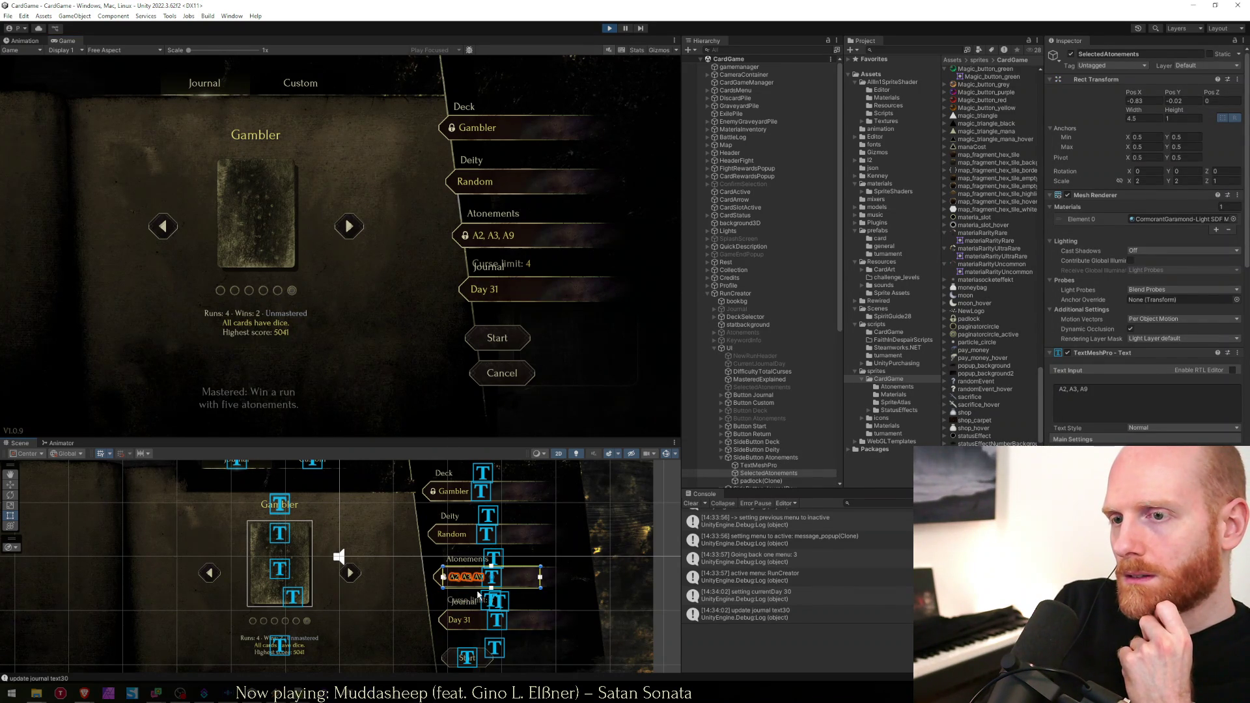
left_click(489, 600)
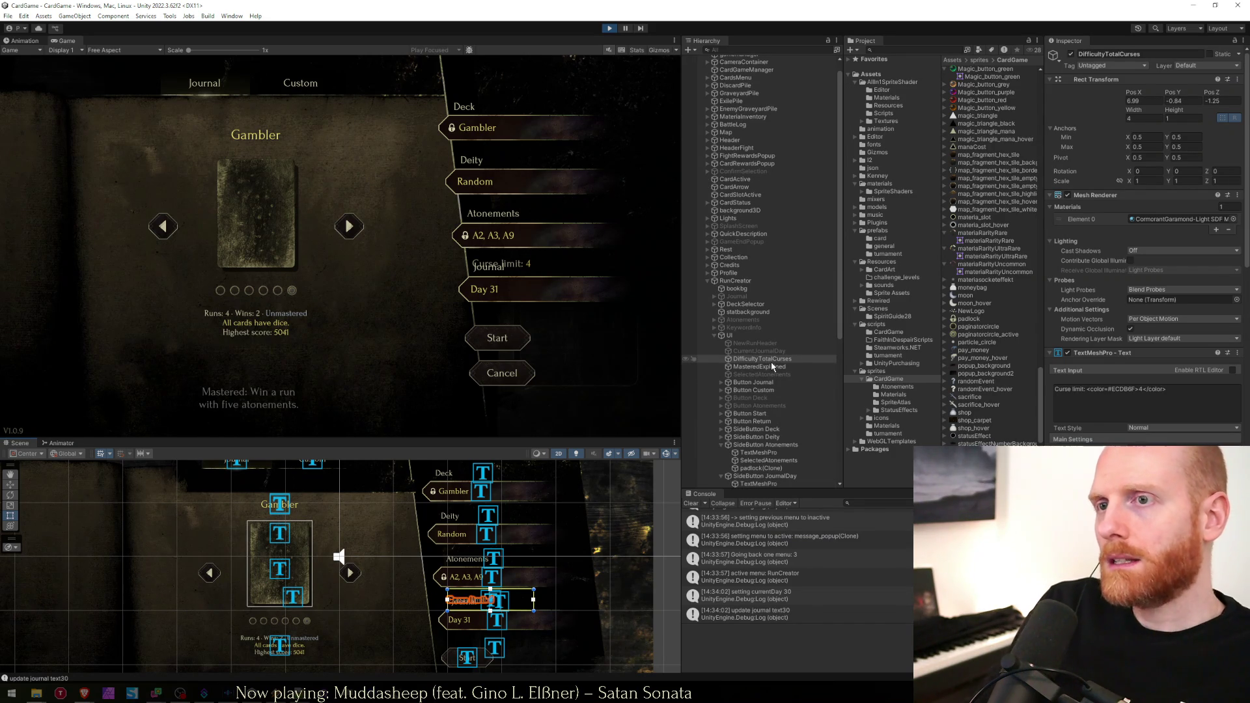
key("w")
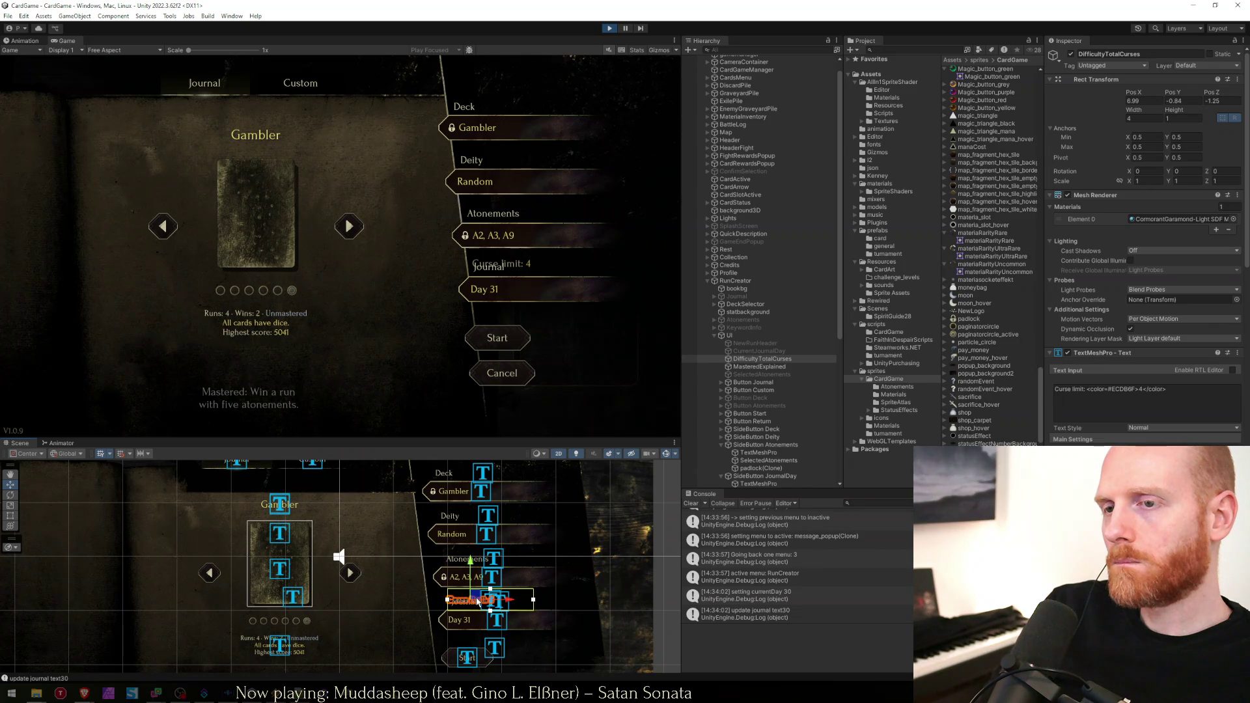
left_click(717, 448)
left_click(721, 445)
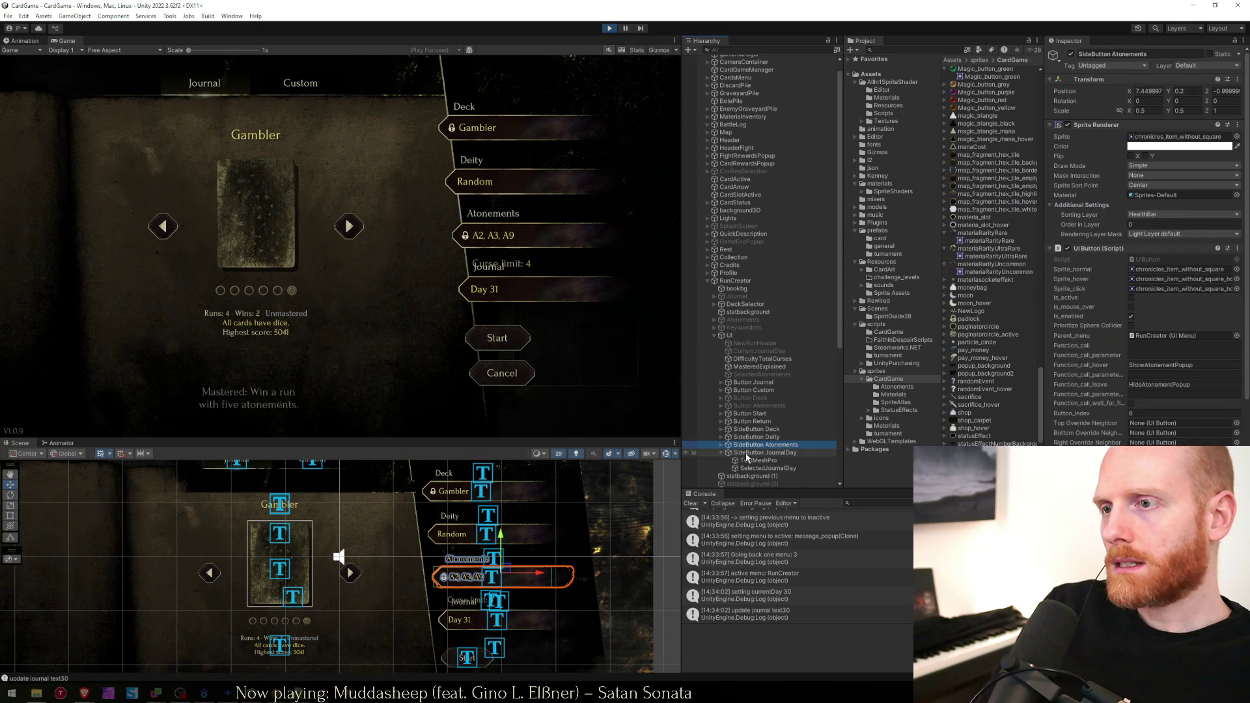
left_click(698, 453)
left_click_drag(507, 583, 507, 593)
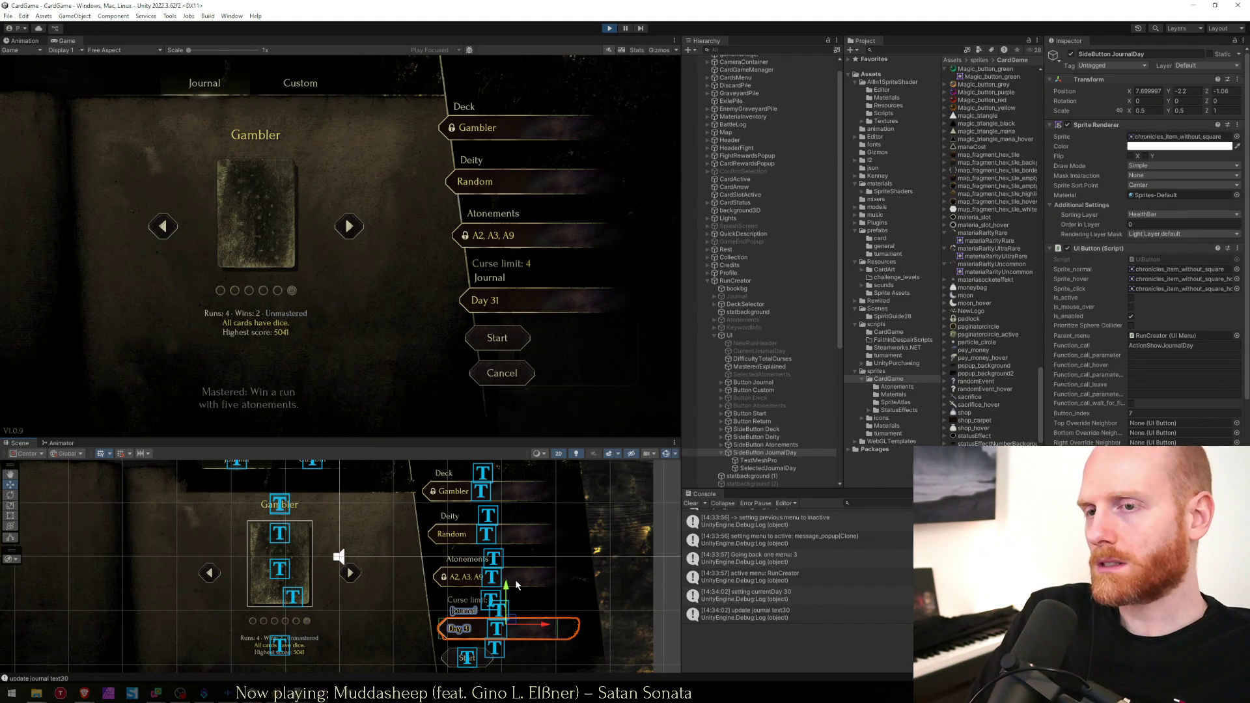
left_click(494, 309)
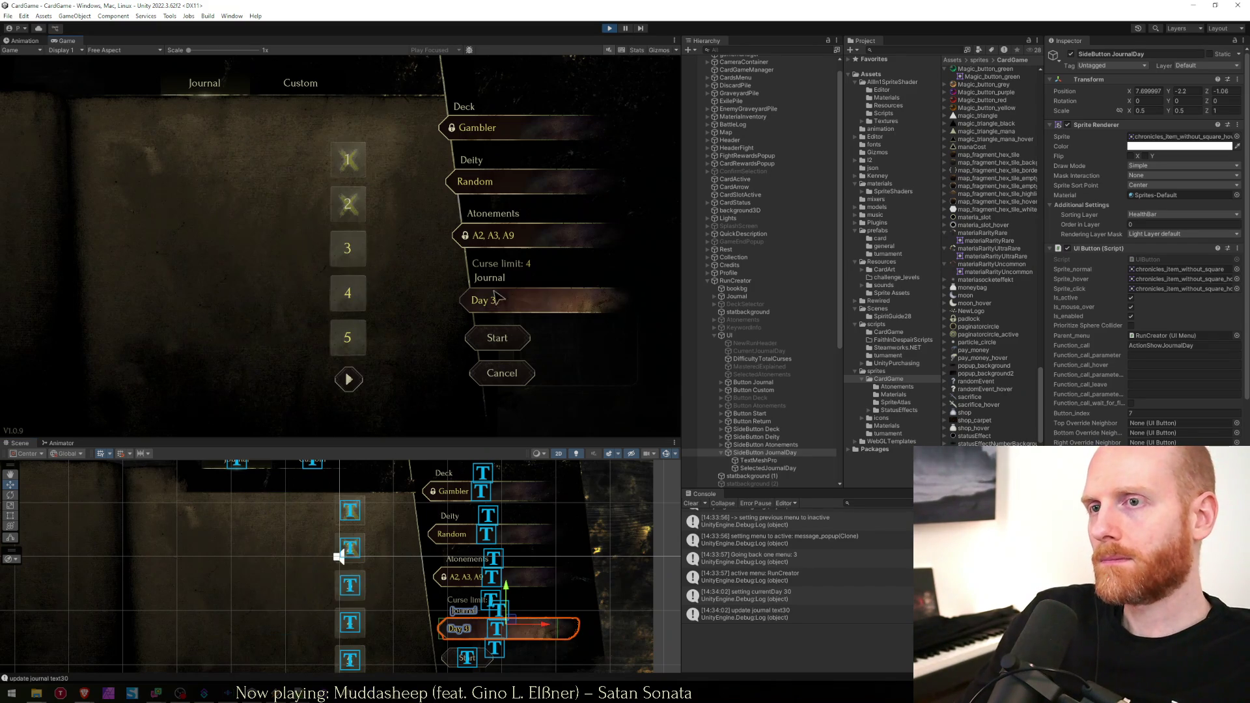
Page forward to the last journal page, choosing Days 30, 31, 29, 27 and 26.
mouse_move(348, 352)
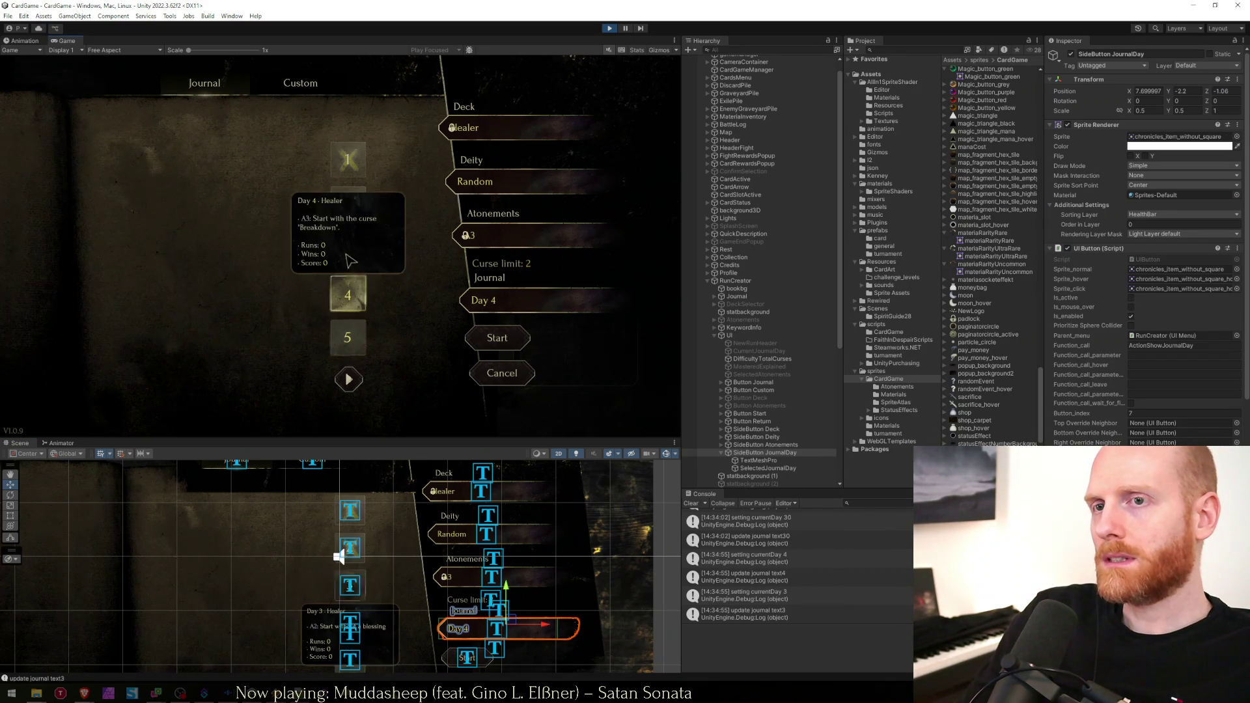
left_click(348, 379)
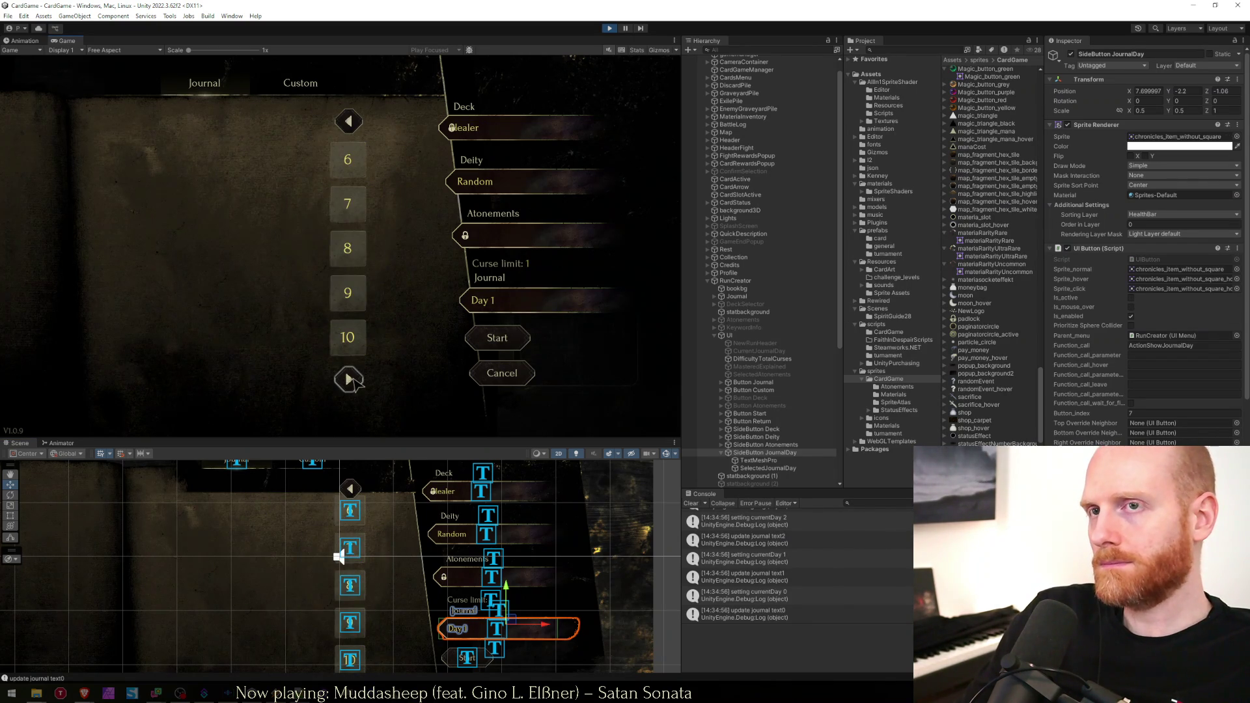
left_click(348, 380)
left_click(348, 121)
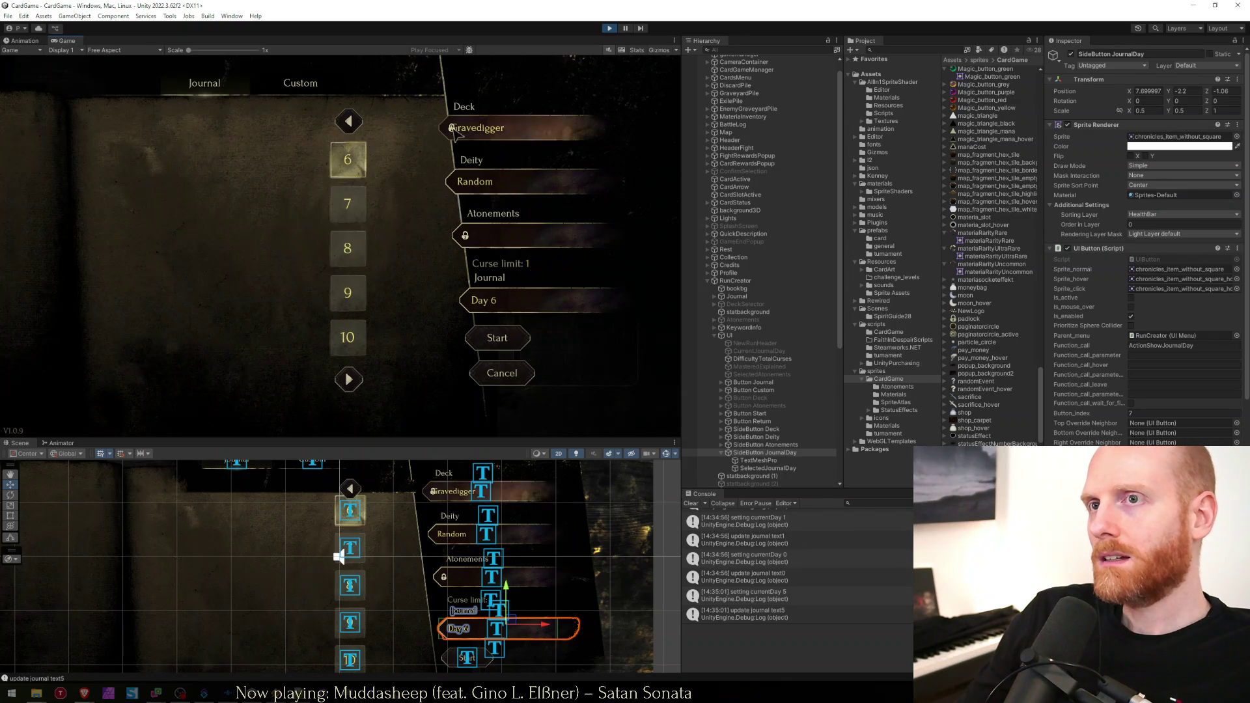
left_click(348, 380)
left_click(347, 293)
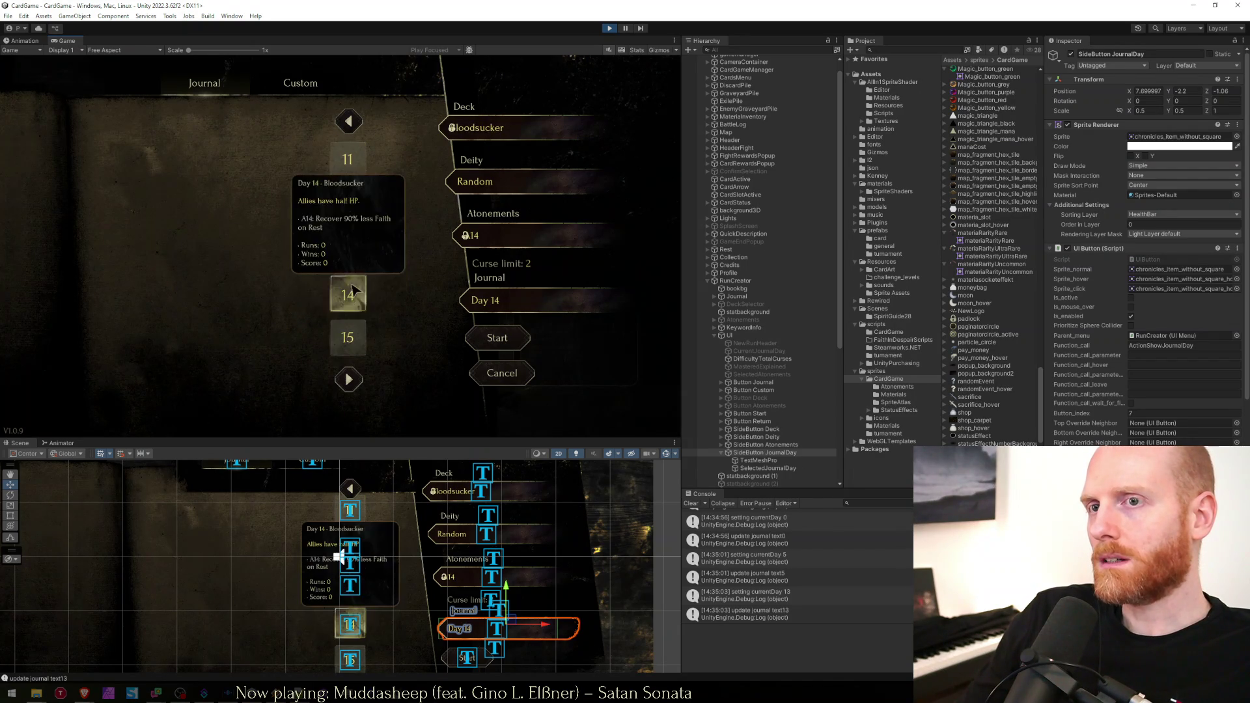
left_click(347, 248)
left_click(348, 162)
left_click(348, 380)
left_click(348, 380)
left_click(349, 379)
left_click(349, 341)
left_click(347, 381)
left_click(347, 293)
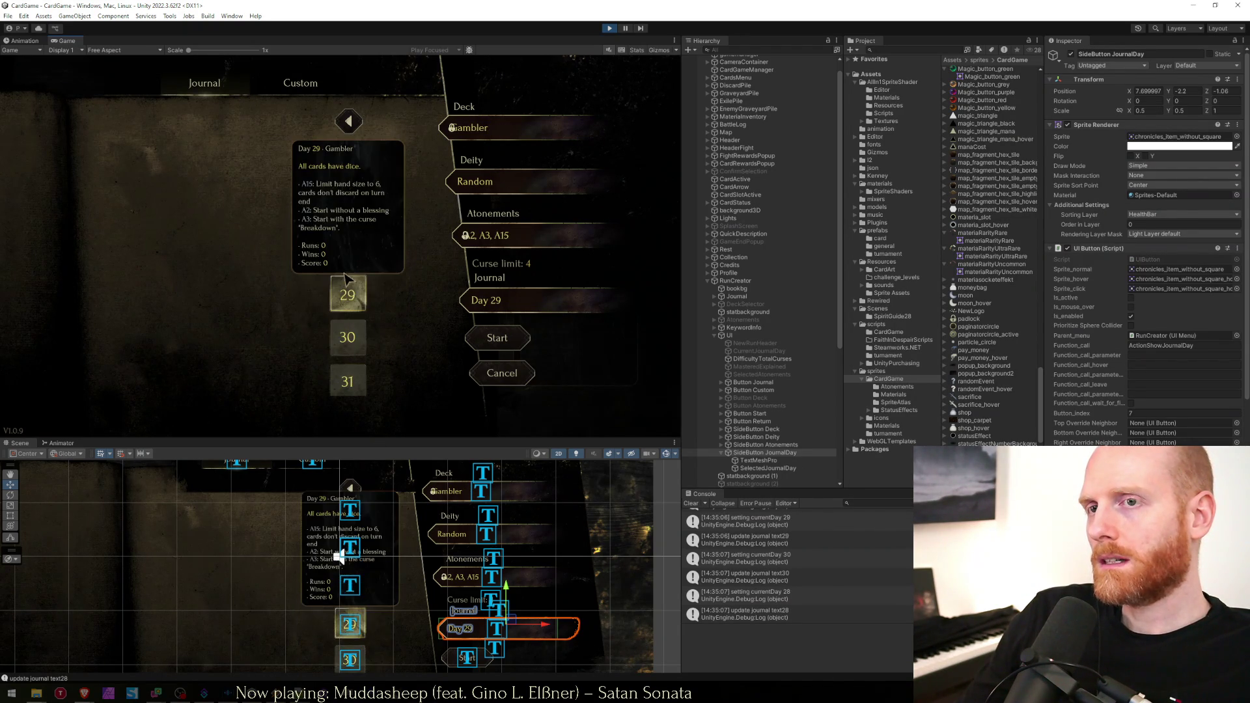
left_click(350, 203)
left_click(347, 160)
Page back to days 1–5 and pick Days 1 through 5, then a day on 16–20.
left_click(350, 131)
left_click(350, 130)
left_click(351, 130)
left_click(351, 130)
left_click(350, 130)
left_click(347, 159)
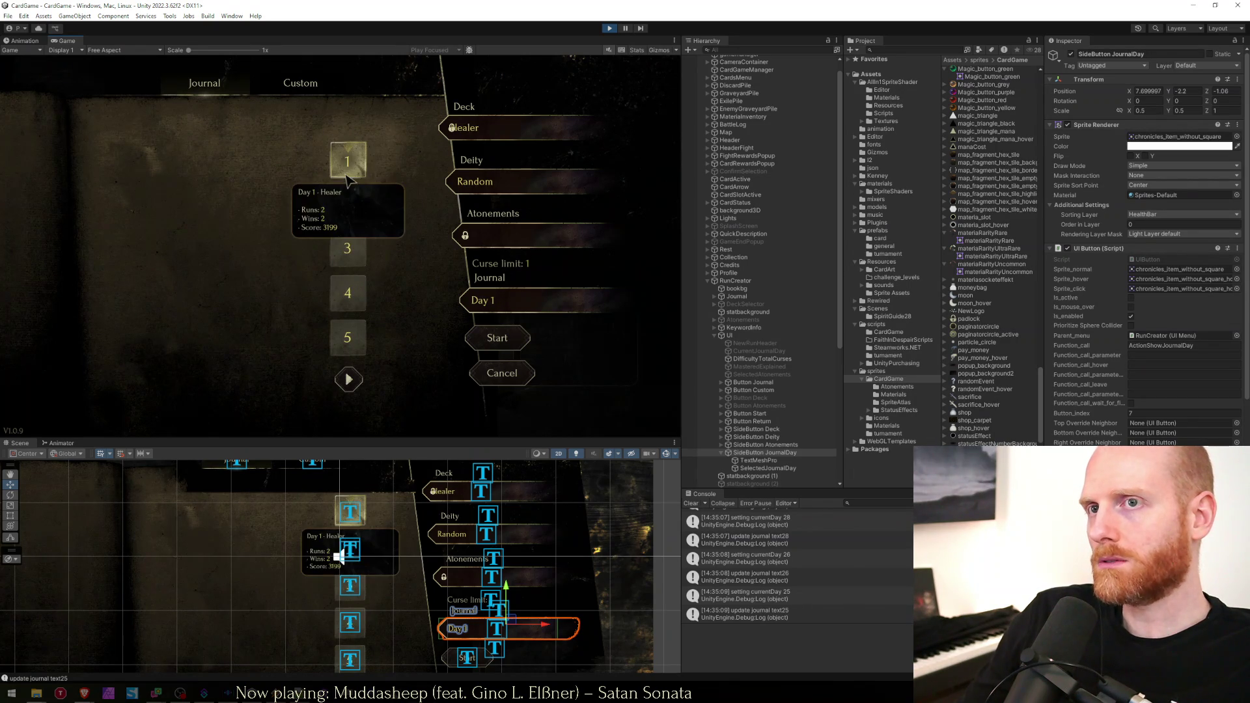
left_click(348, 203)
left_click(347, 248)
left_click(348, 292)
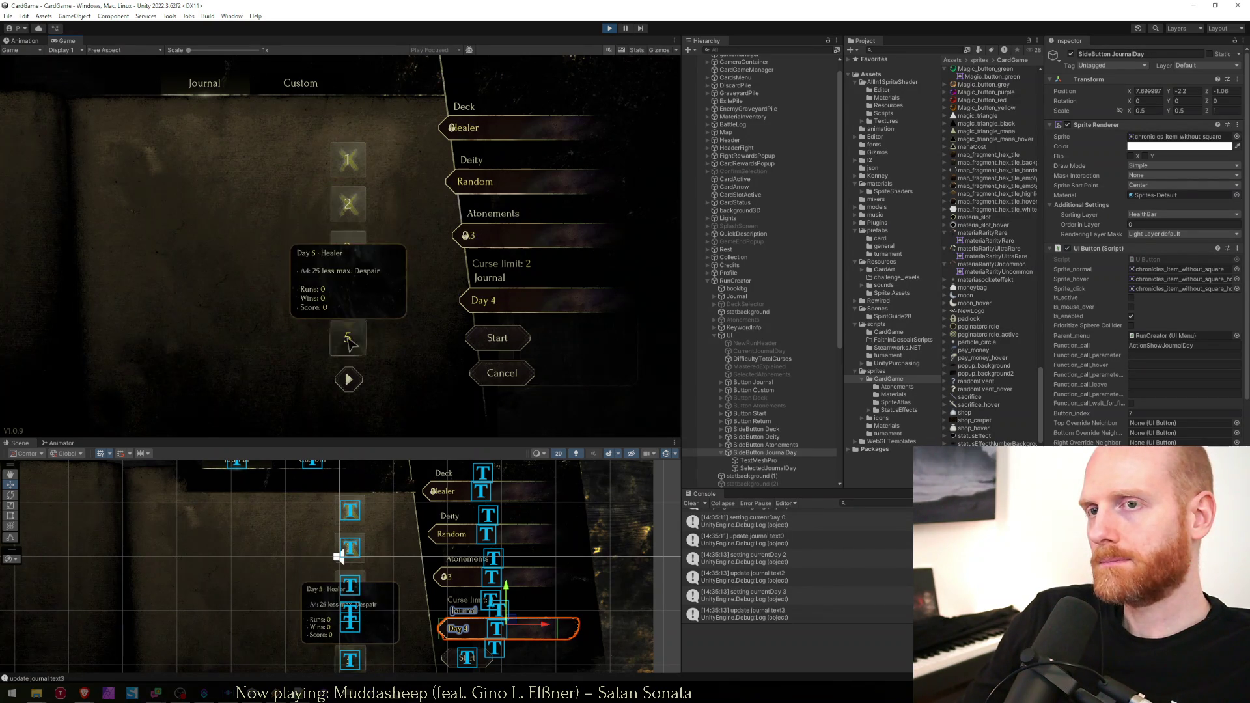
left_click(347, 337)
left_click(348, 381)
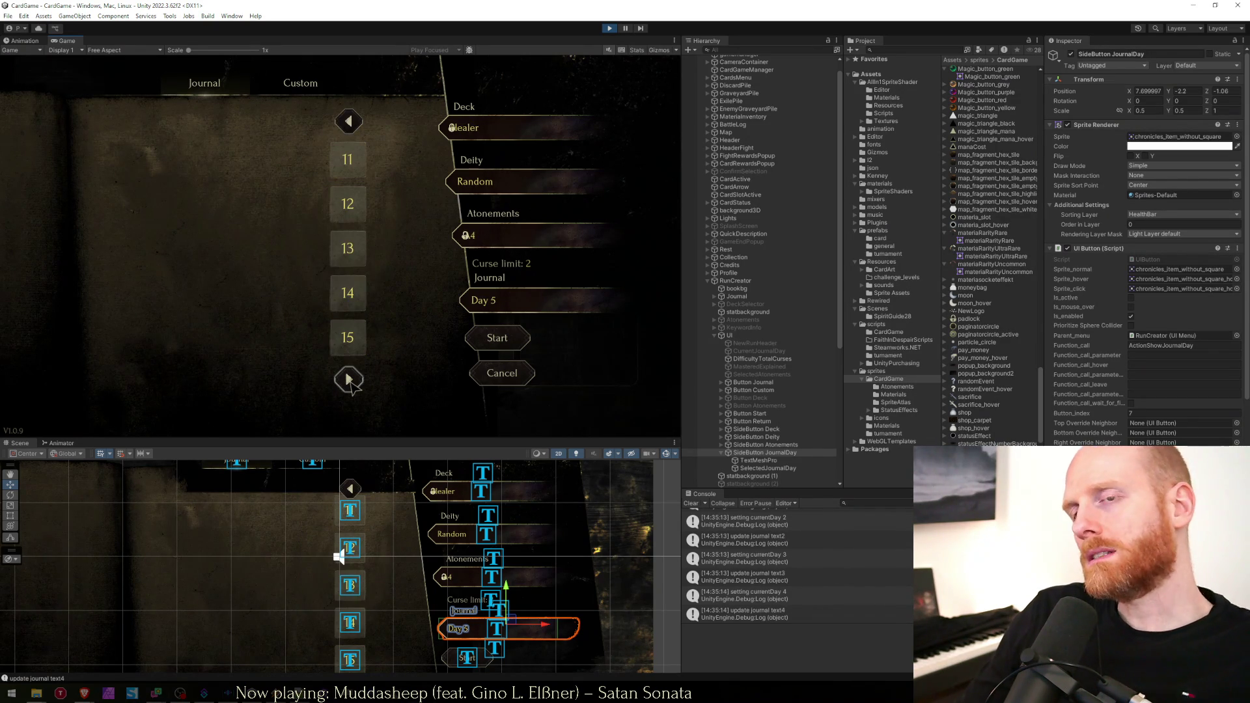
left_click(350, 382)
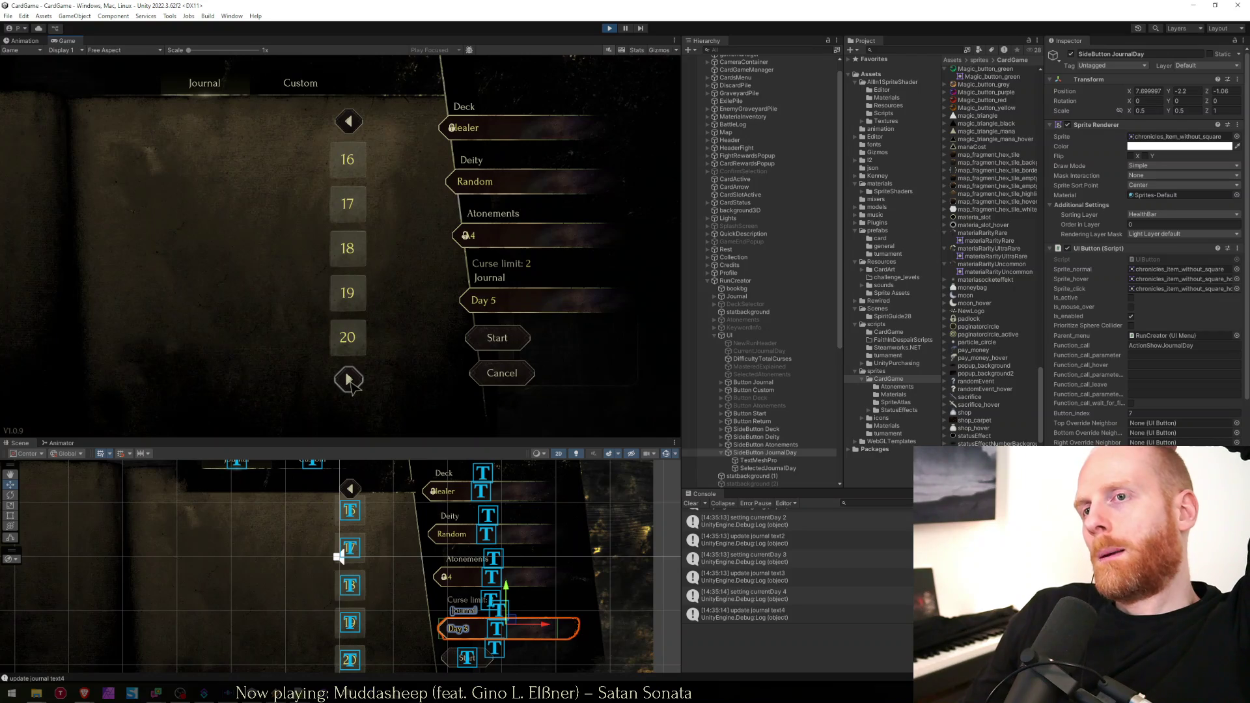
left_click(347, 293)
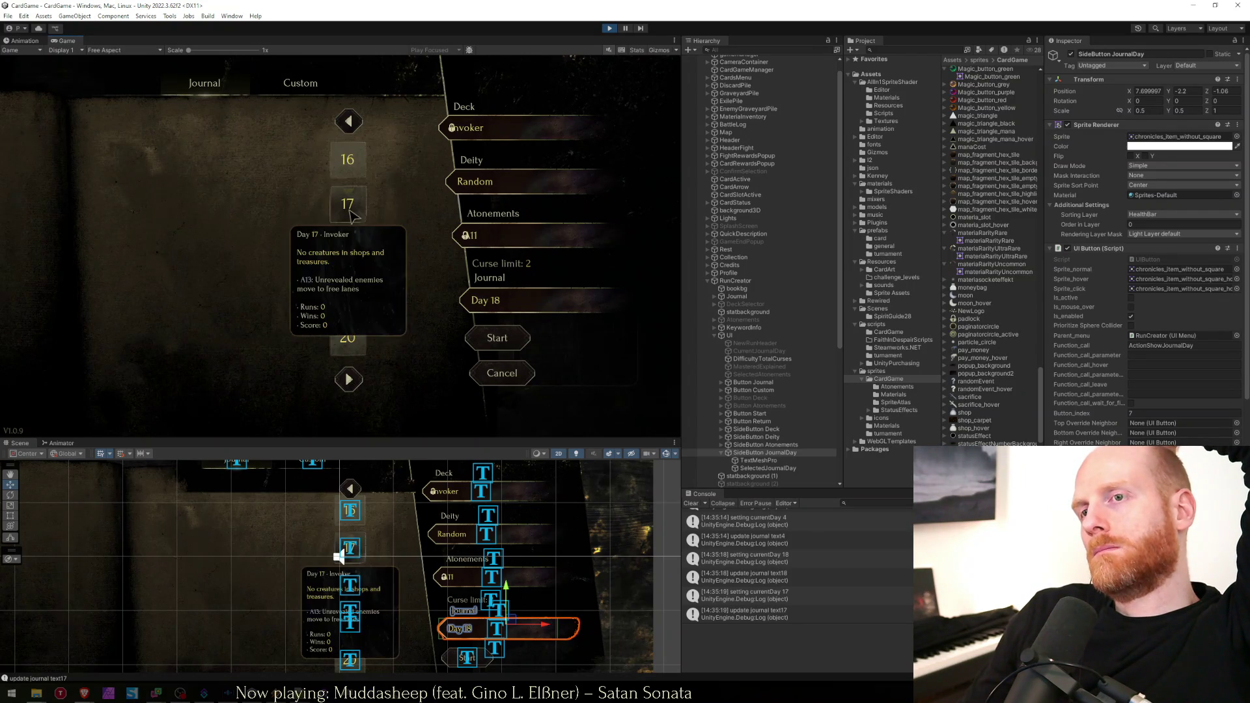
Page through the whole day list out to days 26–31 and back to days 1–5.
left_click(349, 122)
left_click(357, 122)
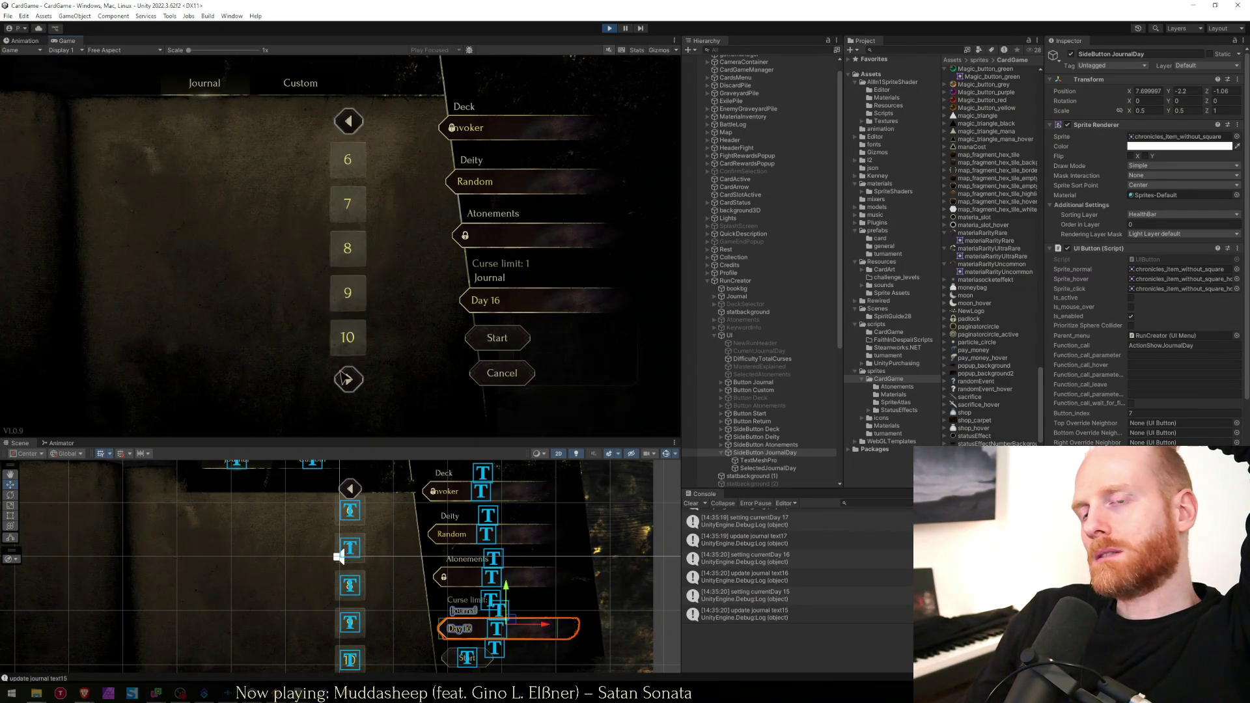
left_click(349, 381)
left_click(349, 380)
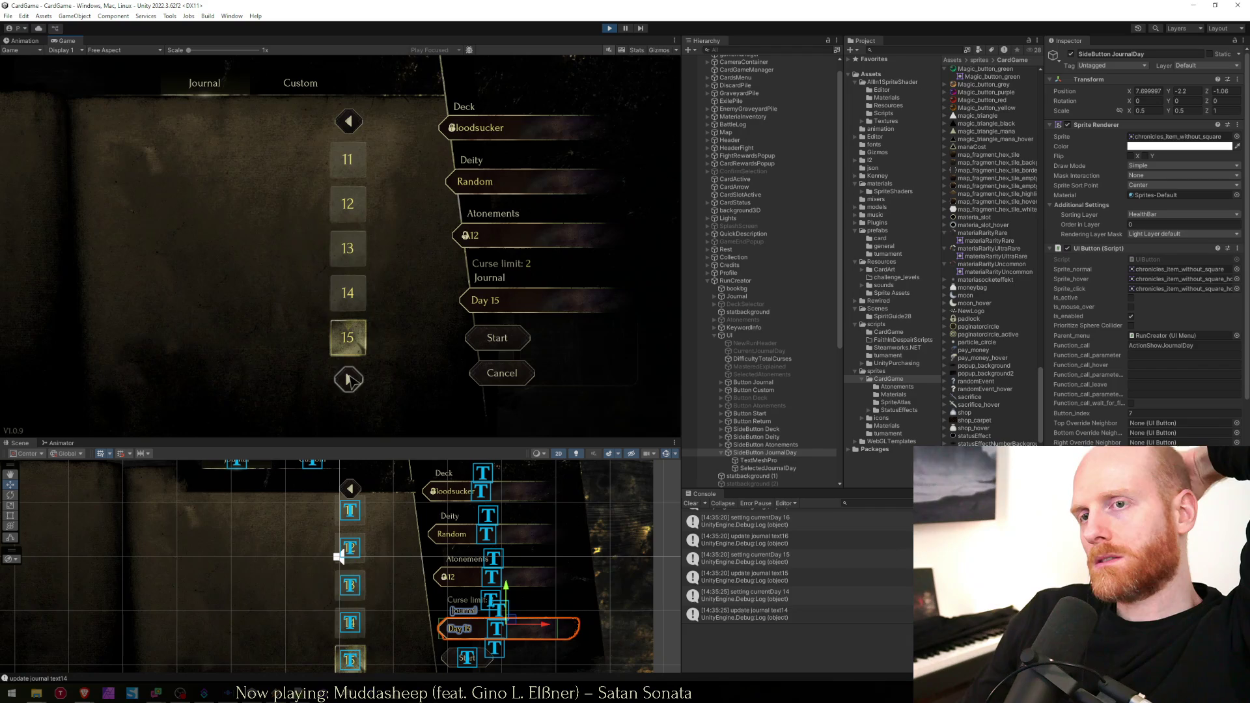
left_click(349, 381)
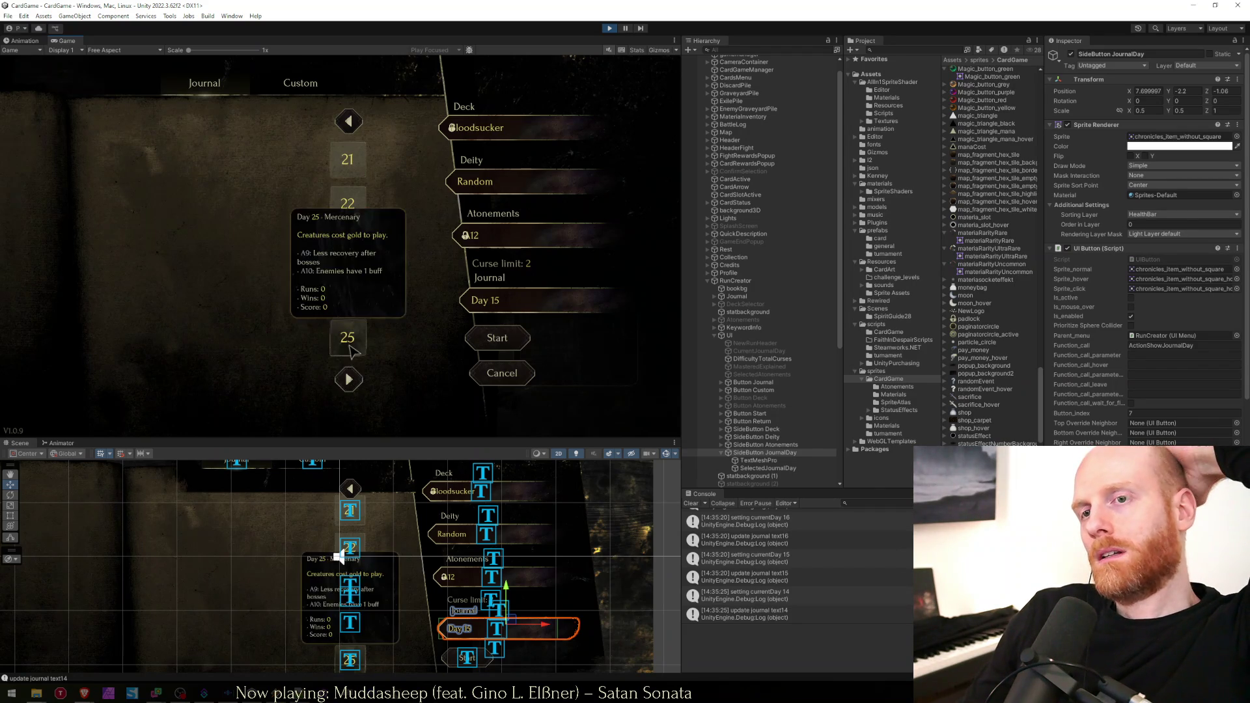
left_click(350, 380)
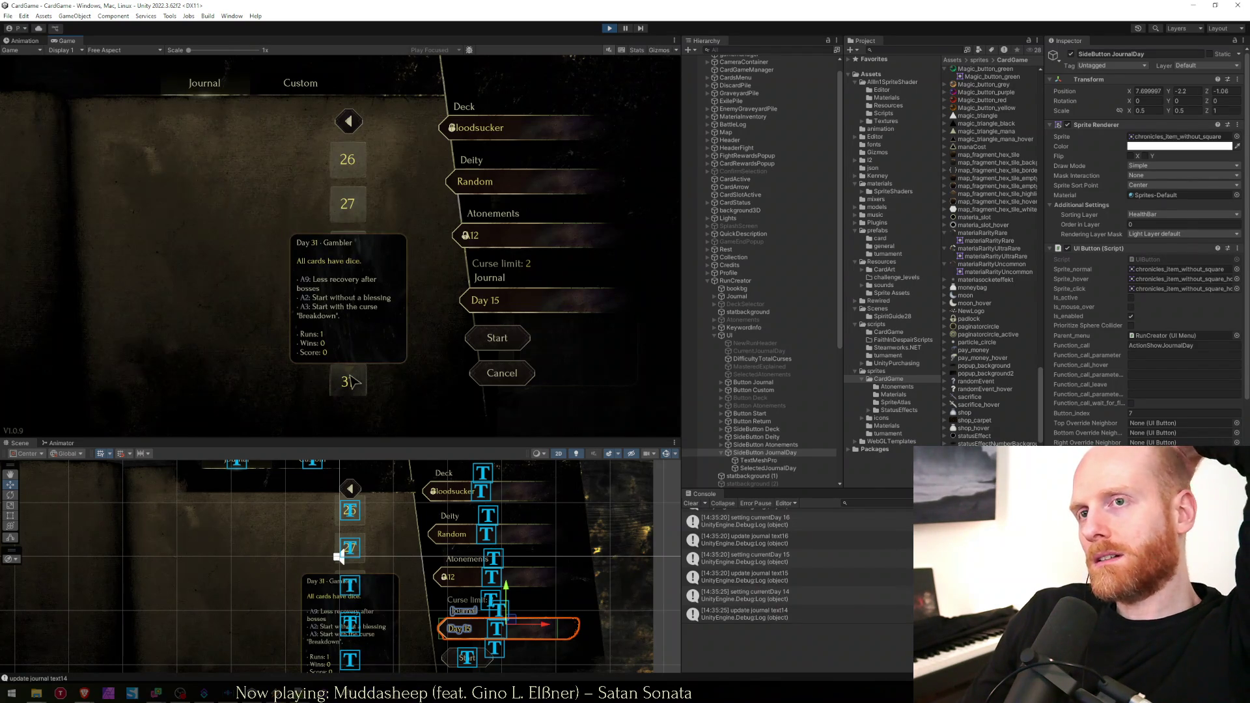
left_click(350, 122)
left_click(350, 123)
left_click(350, 123)
left_click(350, 122)
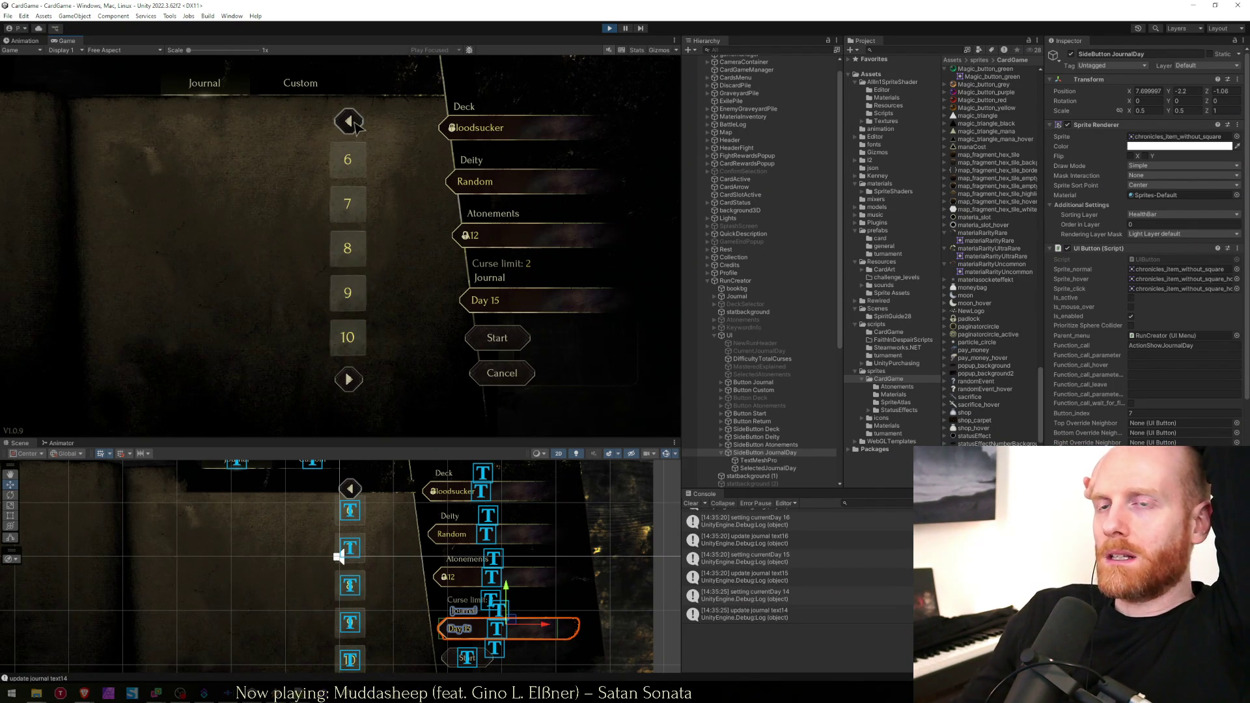
left_click(351, 123)
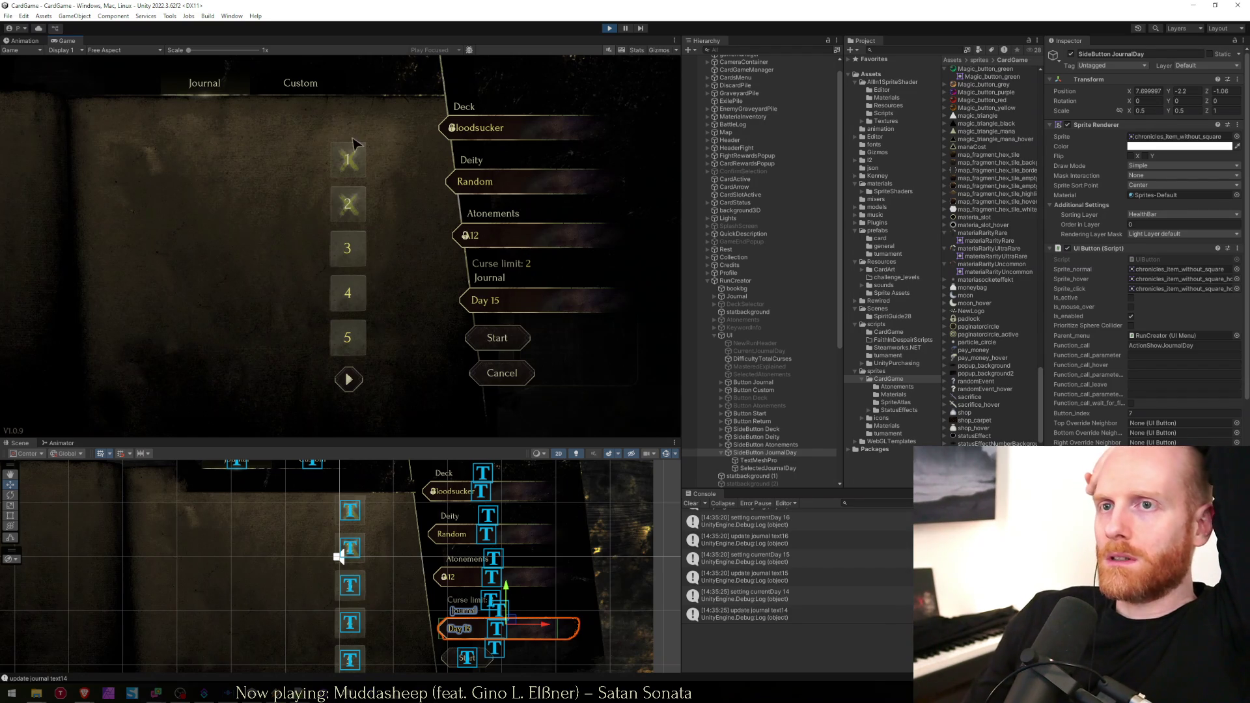
Try the Custom run setup, then reopen the journal list and page to 26–31 and back to 6–10.
left_click(280, 96)
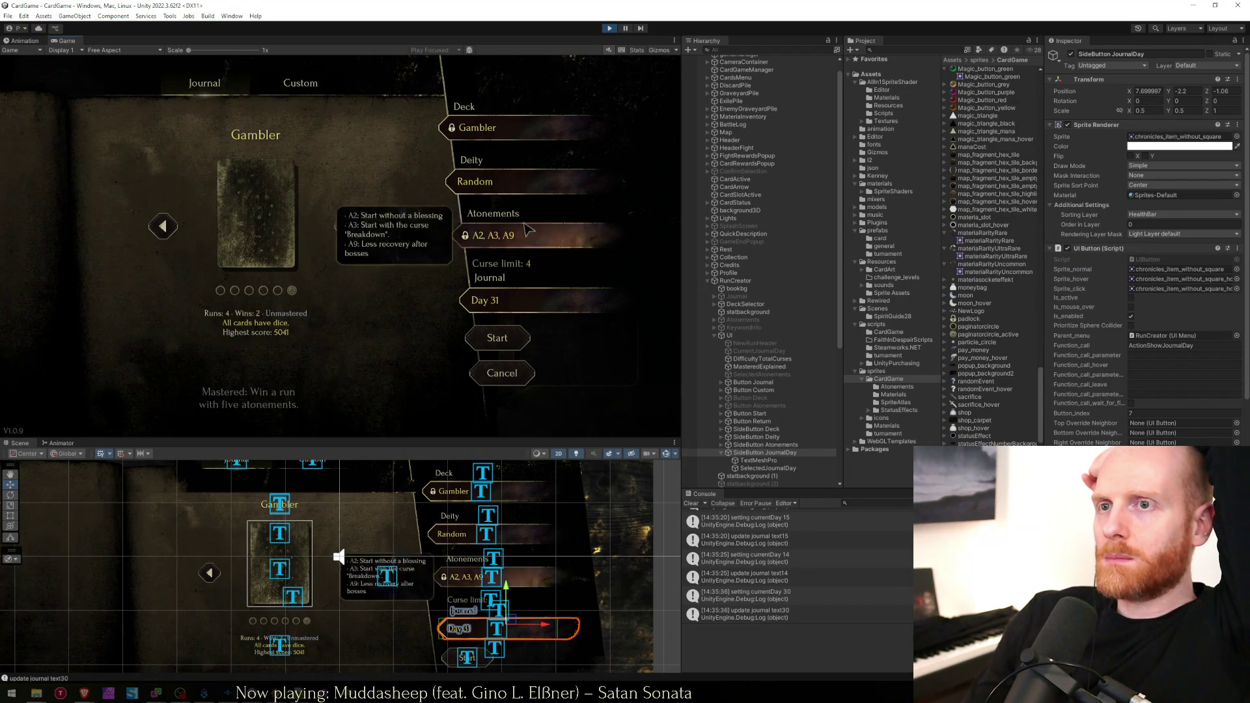
left_click(521, 312)
left_click(349, 379)
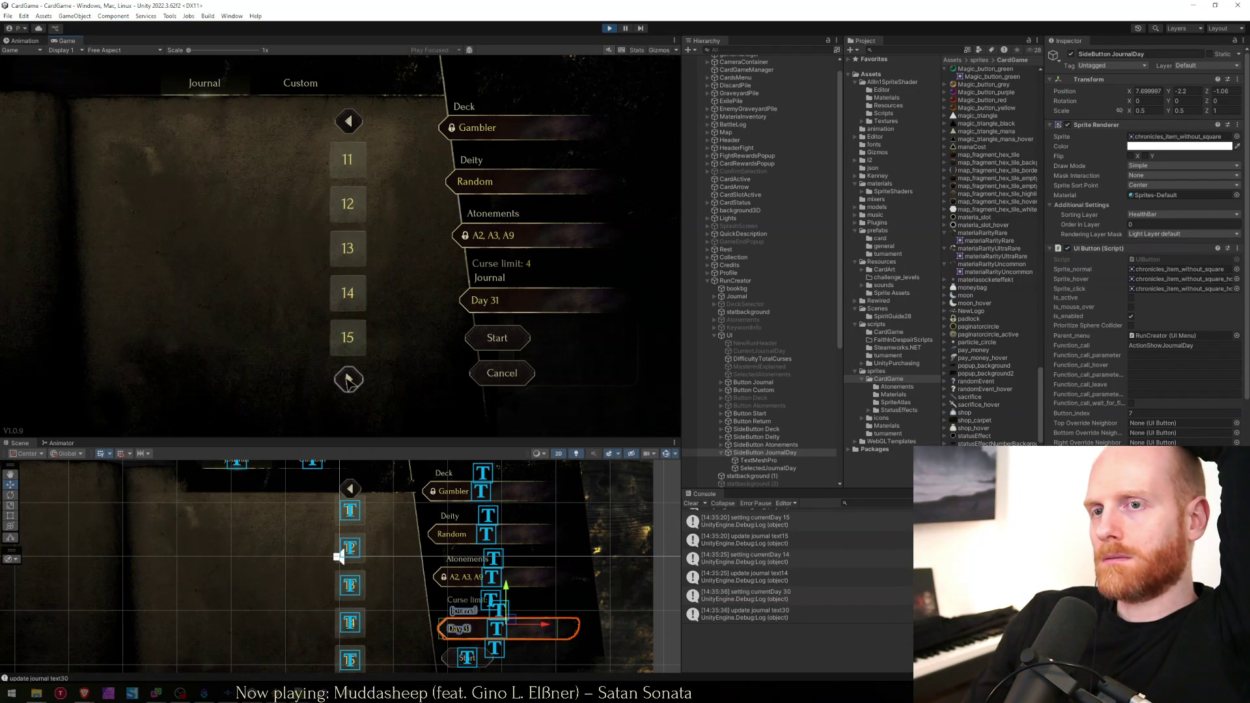
left_click(348, 379)
left_click(349, 379)
left_click(348, 380)
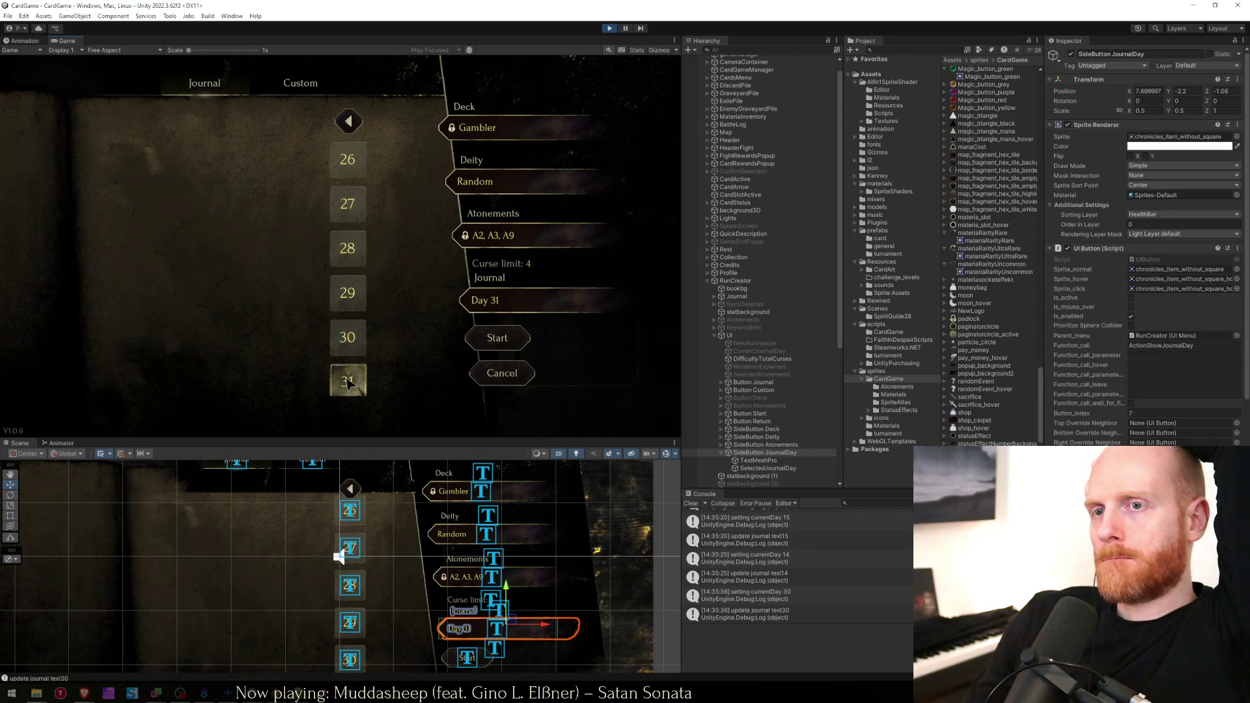
left_click(348, 120)
left_click(348, 121)
left_click(348, 121)
left_click(349, 120)
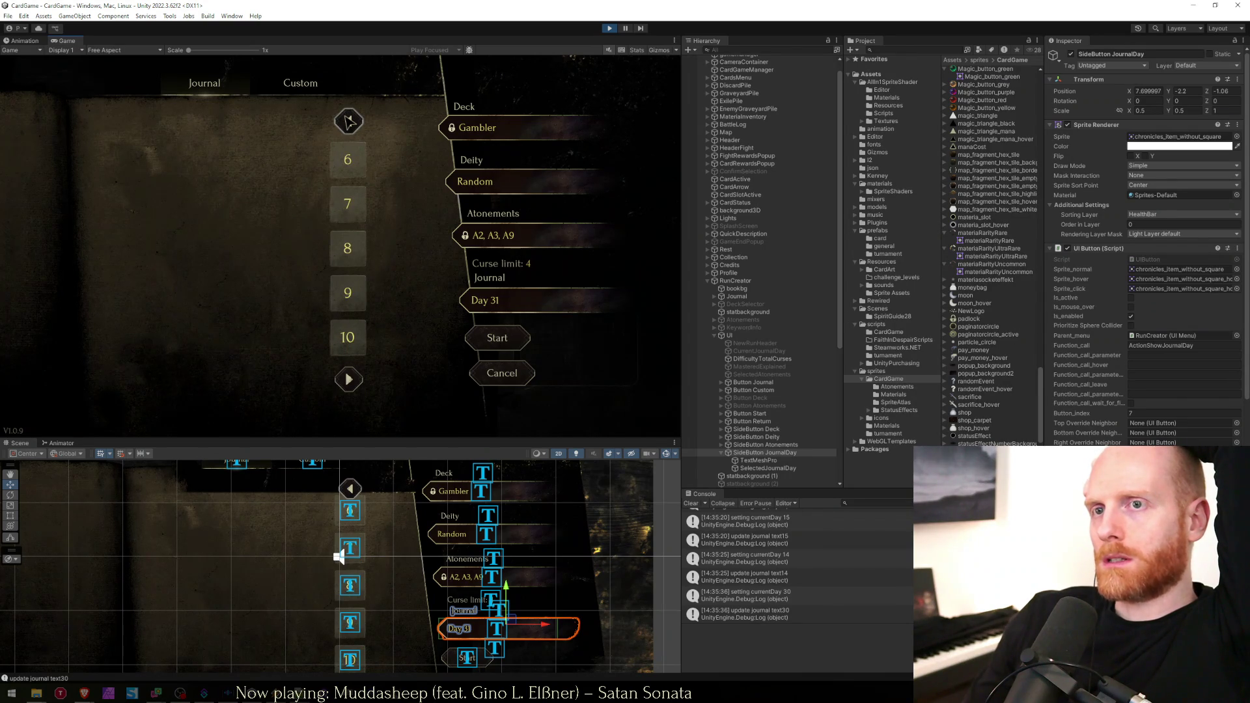
left_click(348, 120)
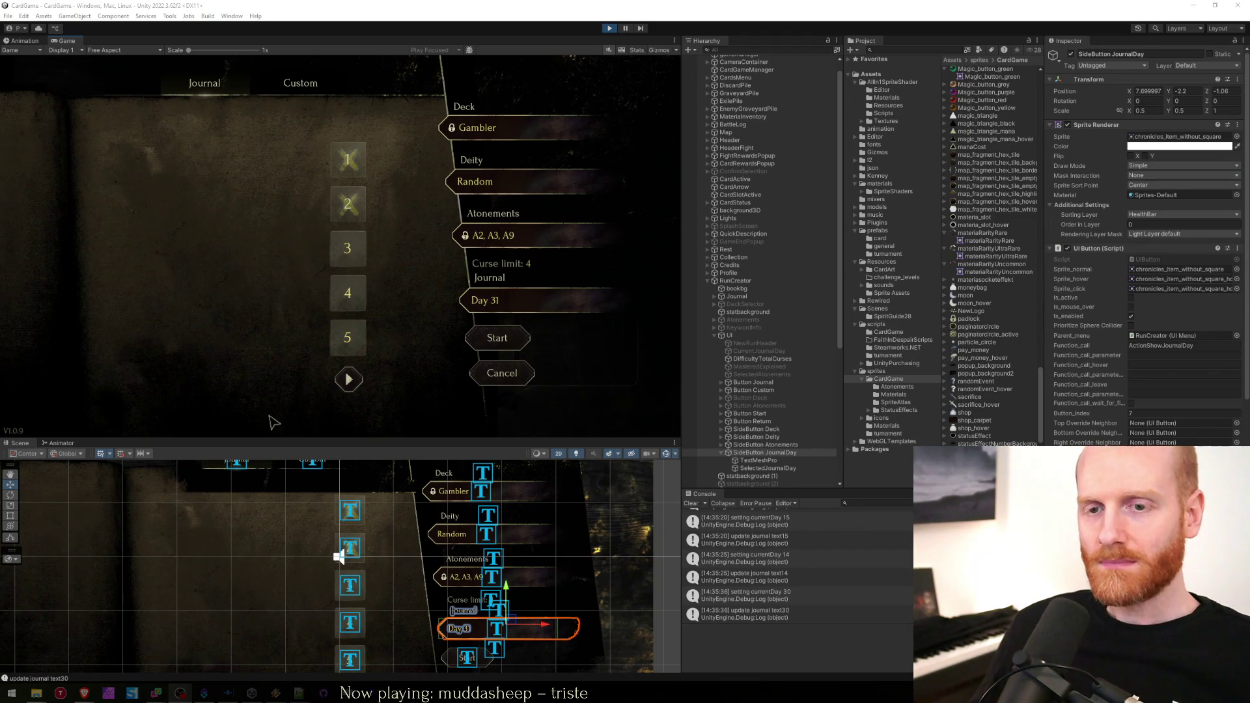
Launch mockup.afphoto from Affinity Photo's taskbar recent-files jump list.
right_click(110, 697)
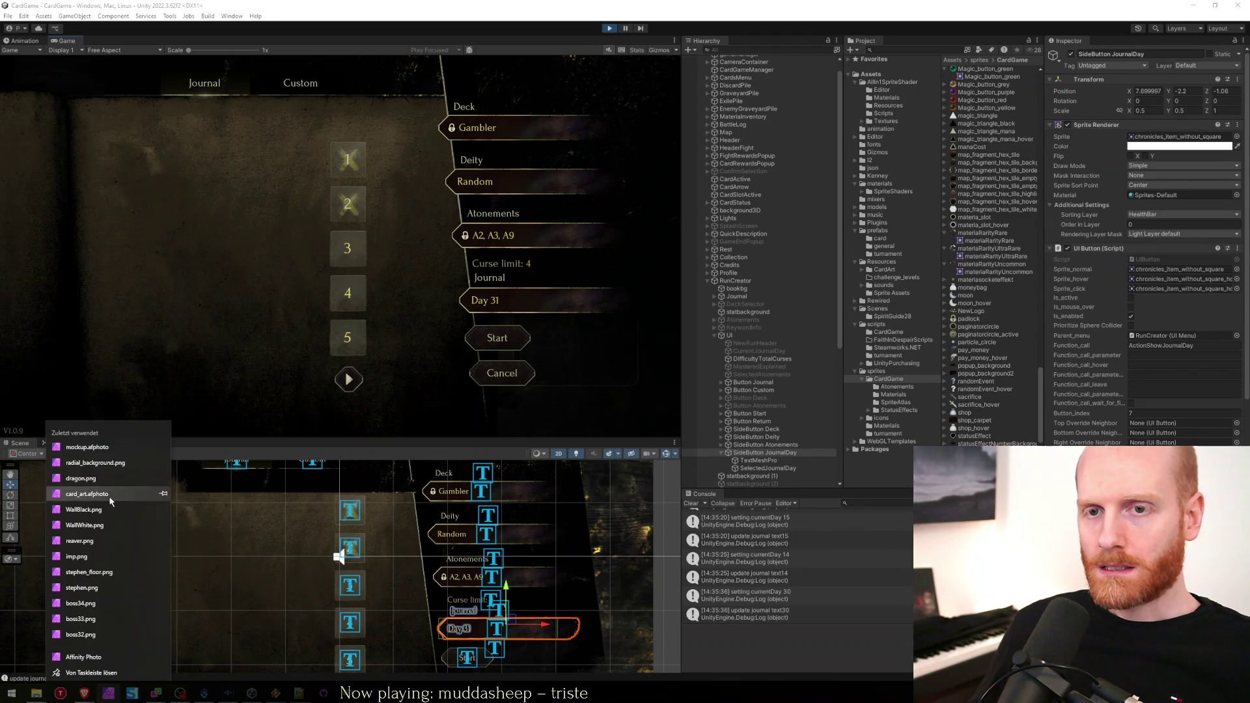
left_click(110, 454)
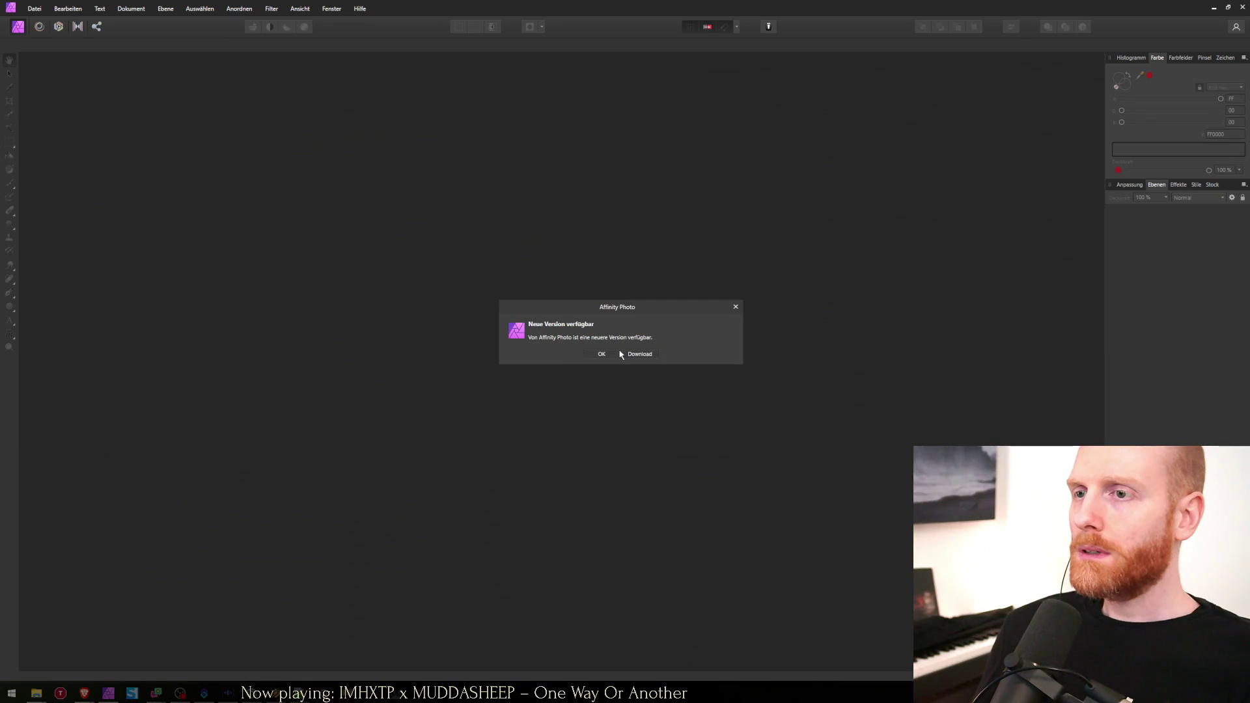
Dismiss the update notice and recovery prompt, glance at Unity and the Faith in Despair sheet, then return.
left_click(601, 354)
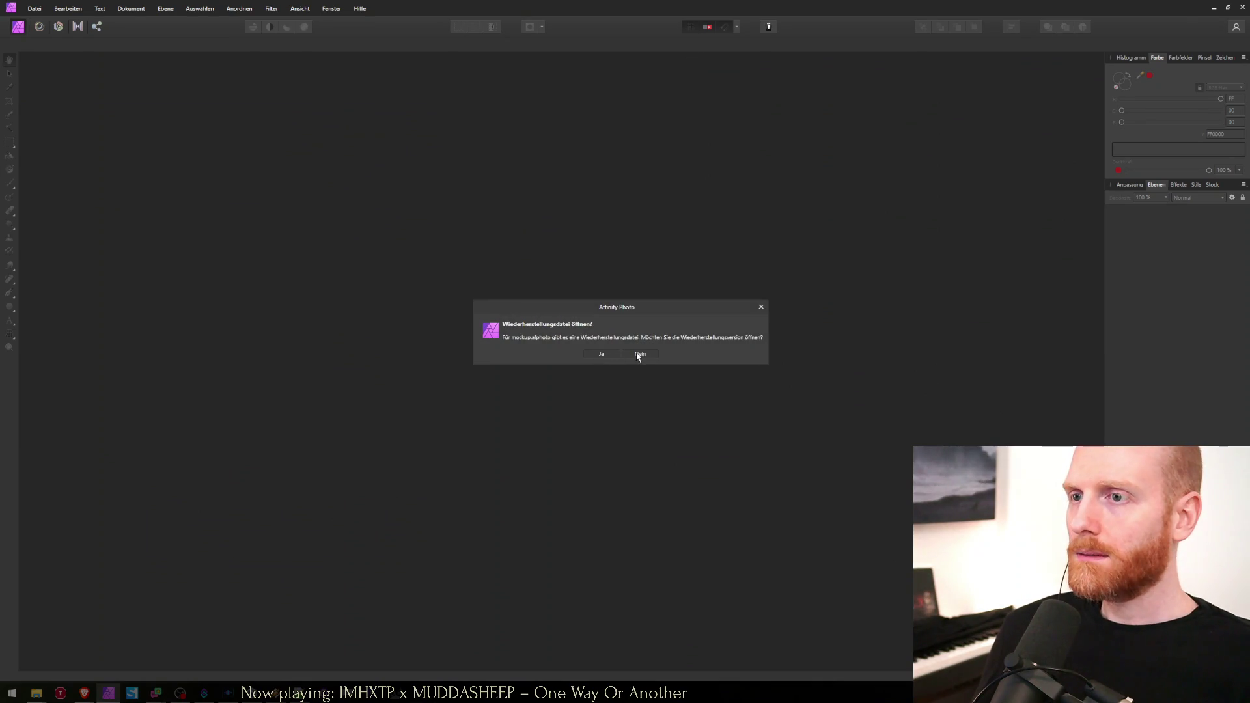
left_click(600, 354)
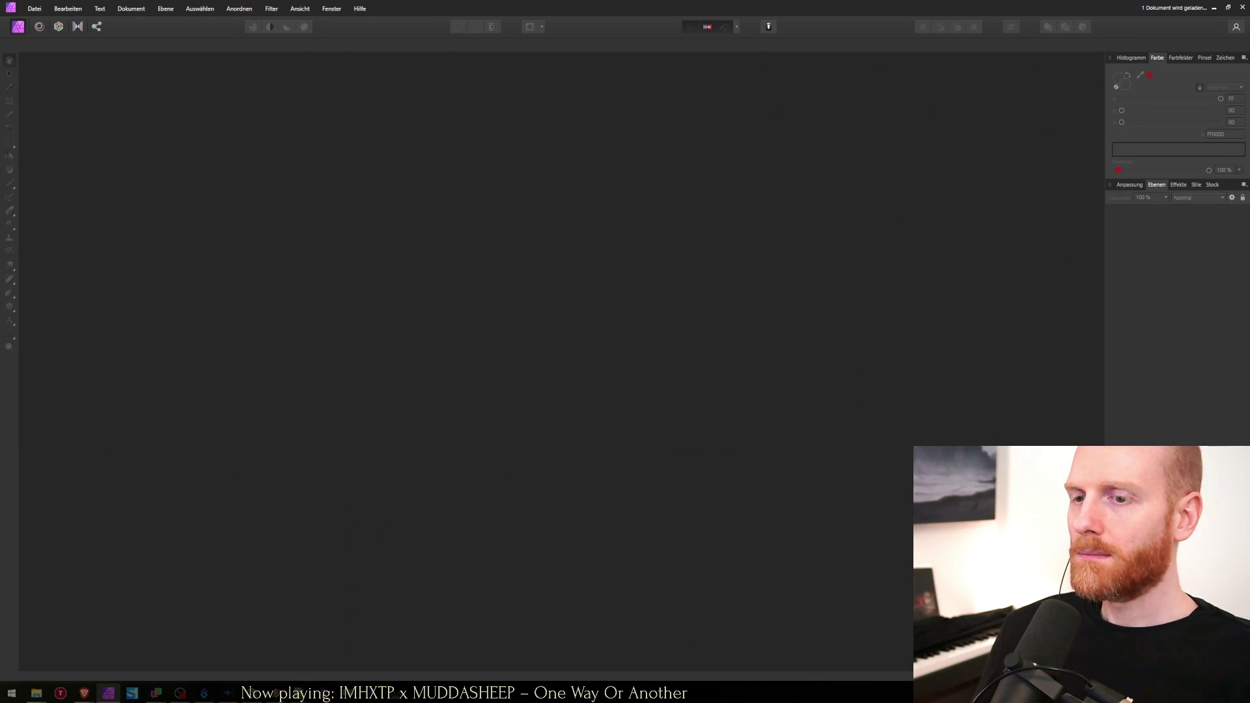
mouse_move(416, 693)
left_click(419, 631)
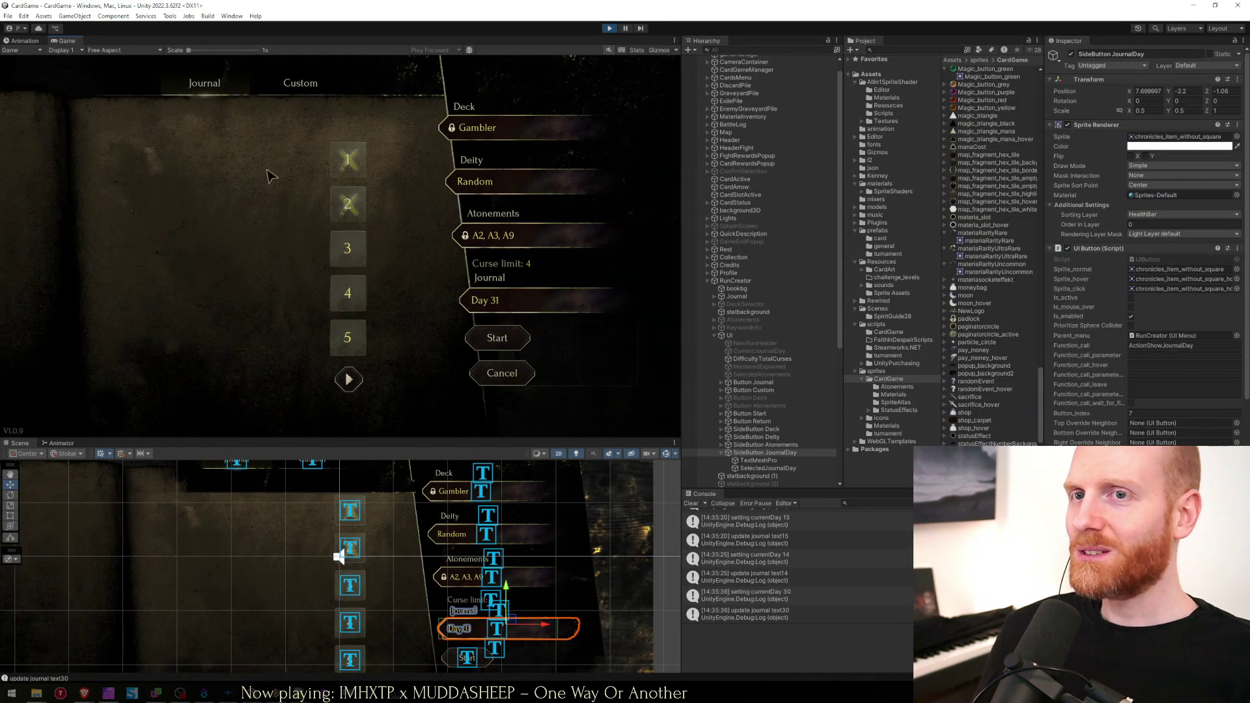
mouse_move(84, 694)
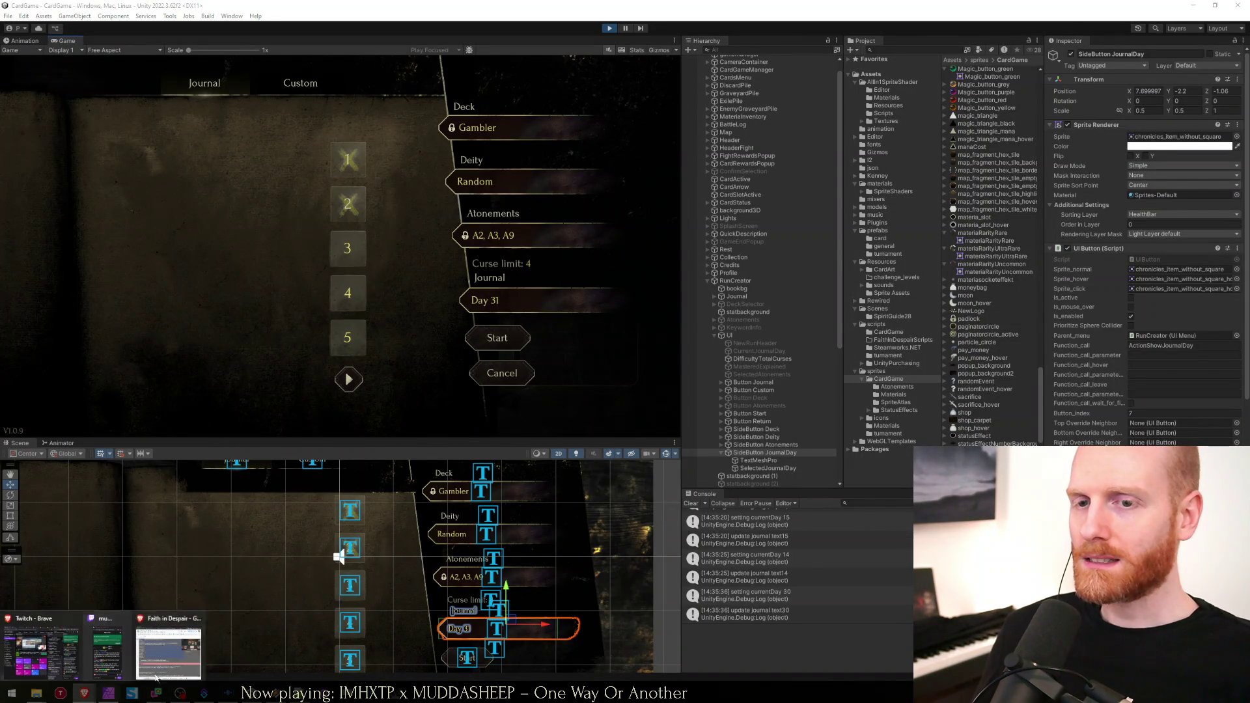
left_click(169, 654)
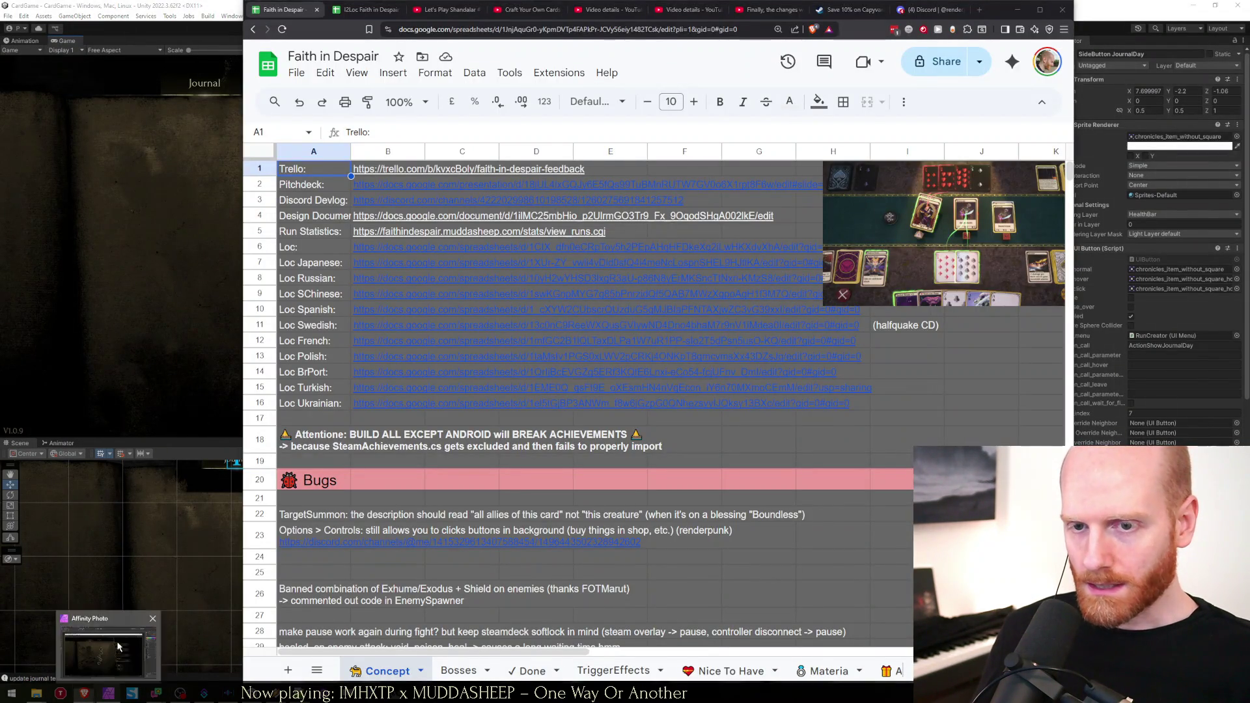
left_click(118, 647)
scroll(470, 357, "up", 1)
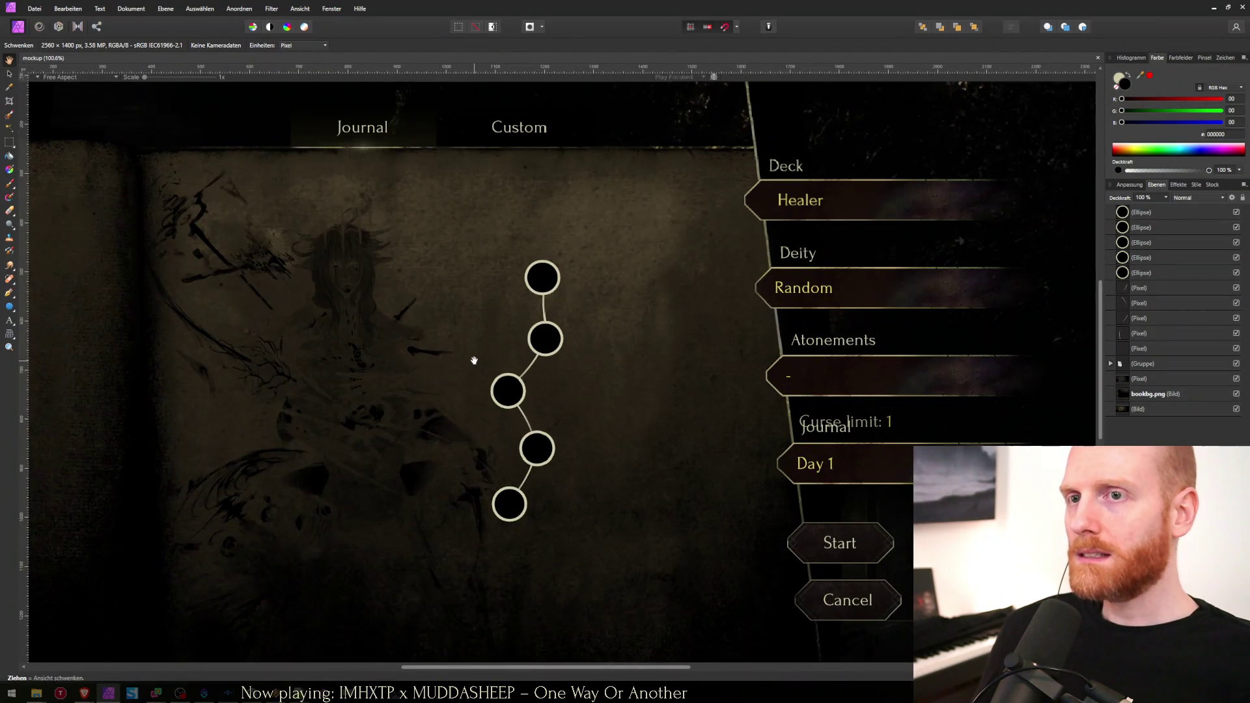
Expand the (Gruppe) layer and paste the Mercenary card-back art in as the mockup background.
scroll(339, 487, "down", 3)
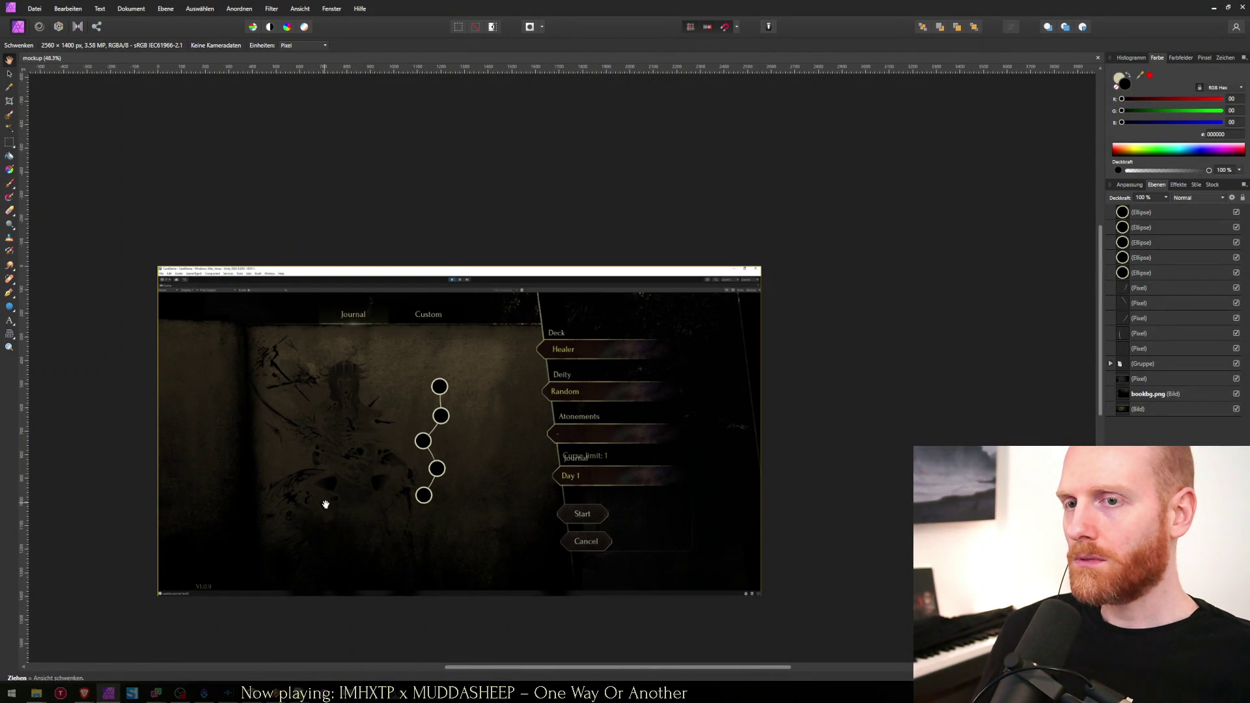
scroll(330, 511, "up", 2)
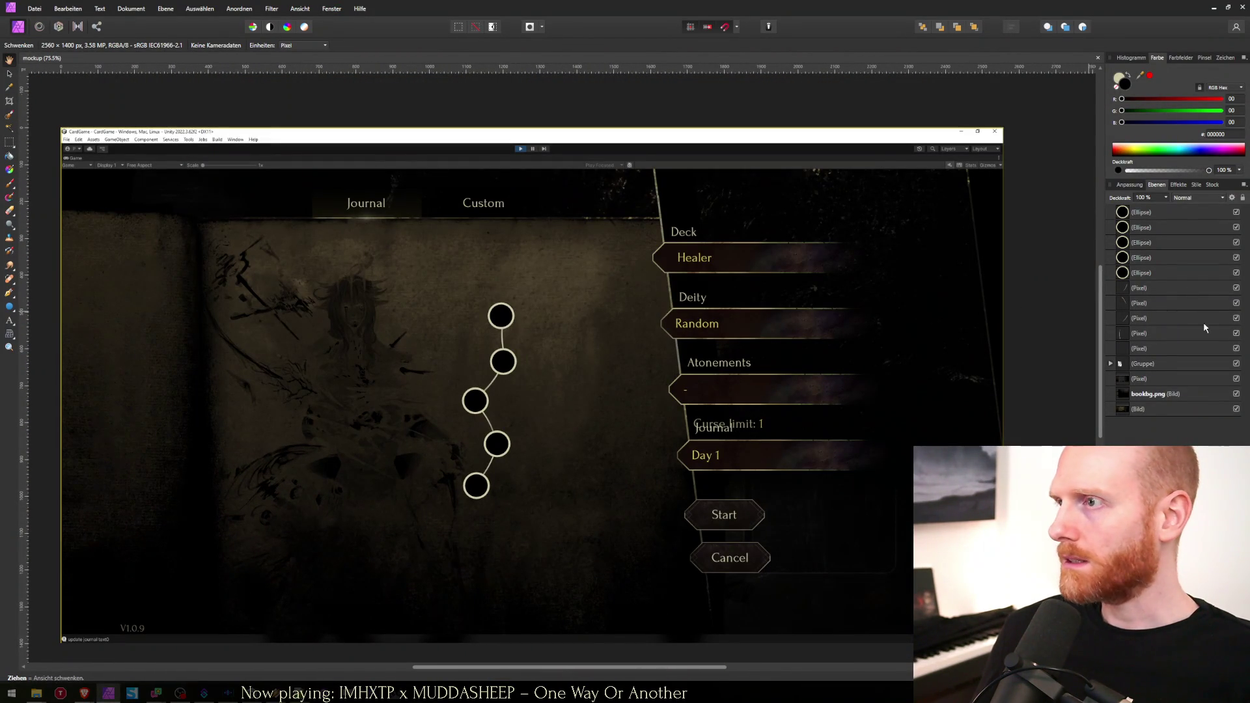
left_click(1109, 365)
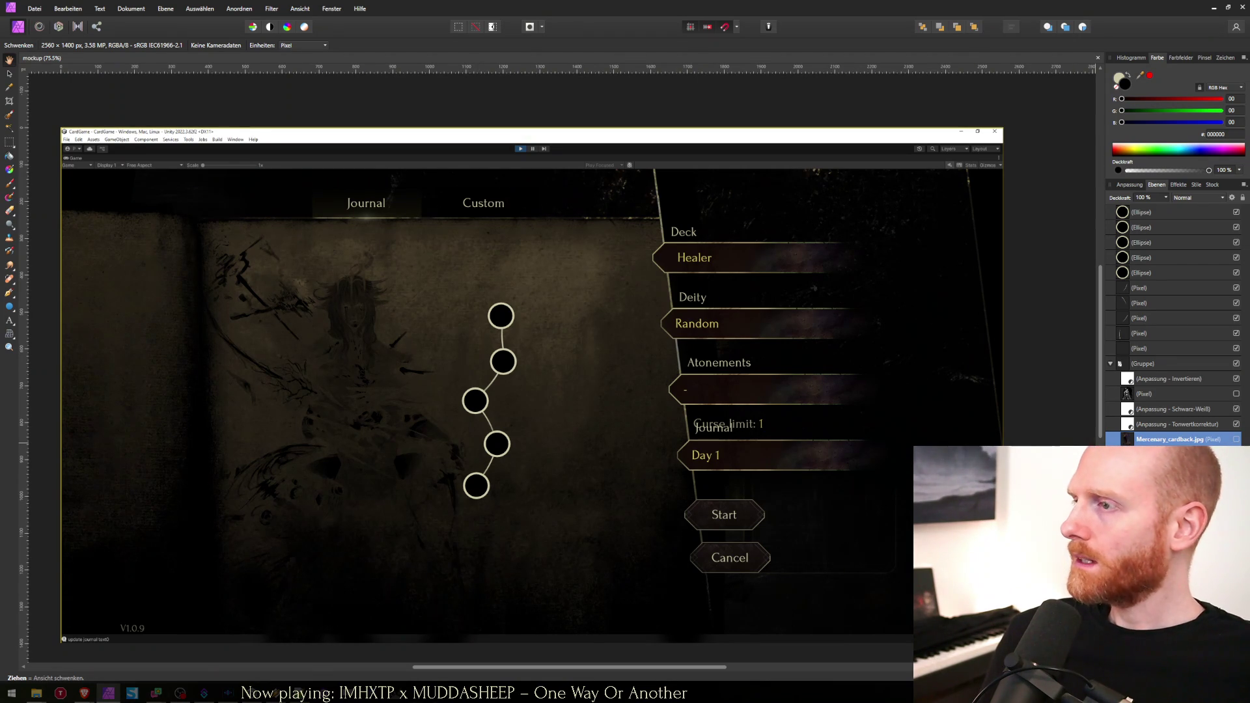
key("ctrl+v")
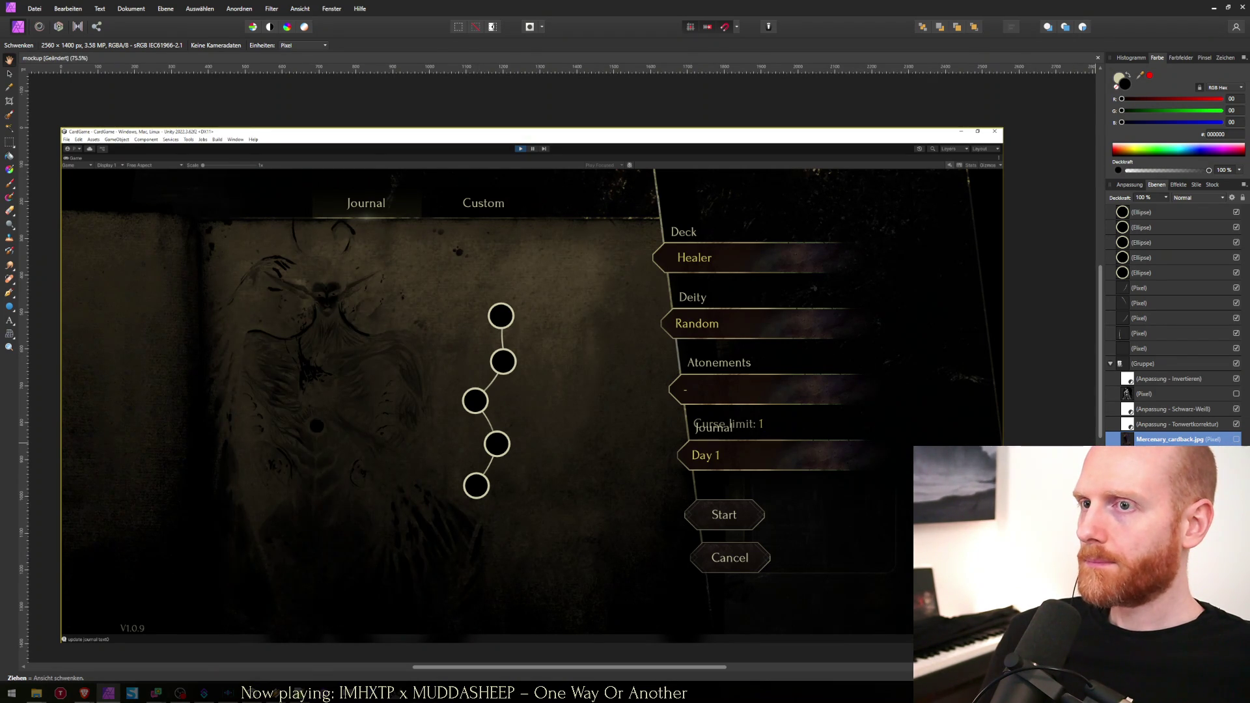
Move the Bloodsucker card-art layer to the top of the stack and rename it.
mouse_move(1172, 438)
left_mouse_down()
mouse_move(1176, 383)
mouse_move(1147, 363)
mouse_move(1133, 195)
left_mouse_up()
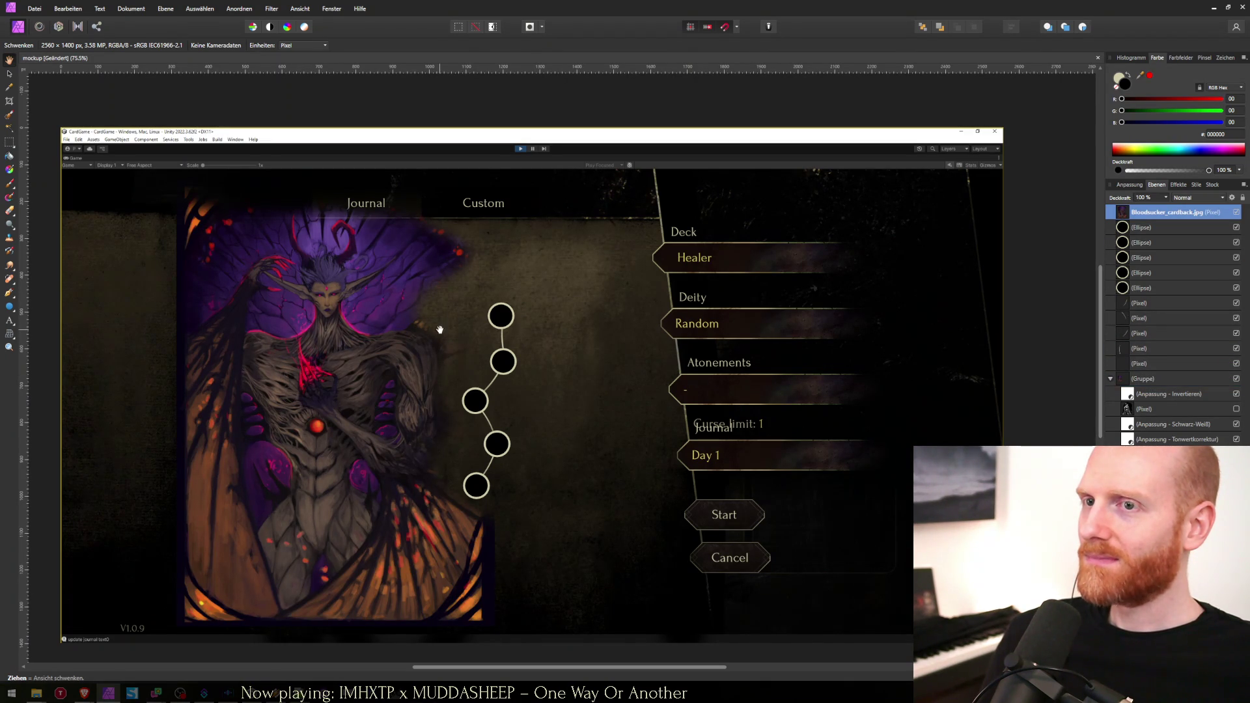
key("w")
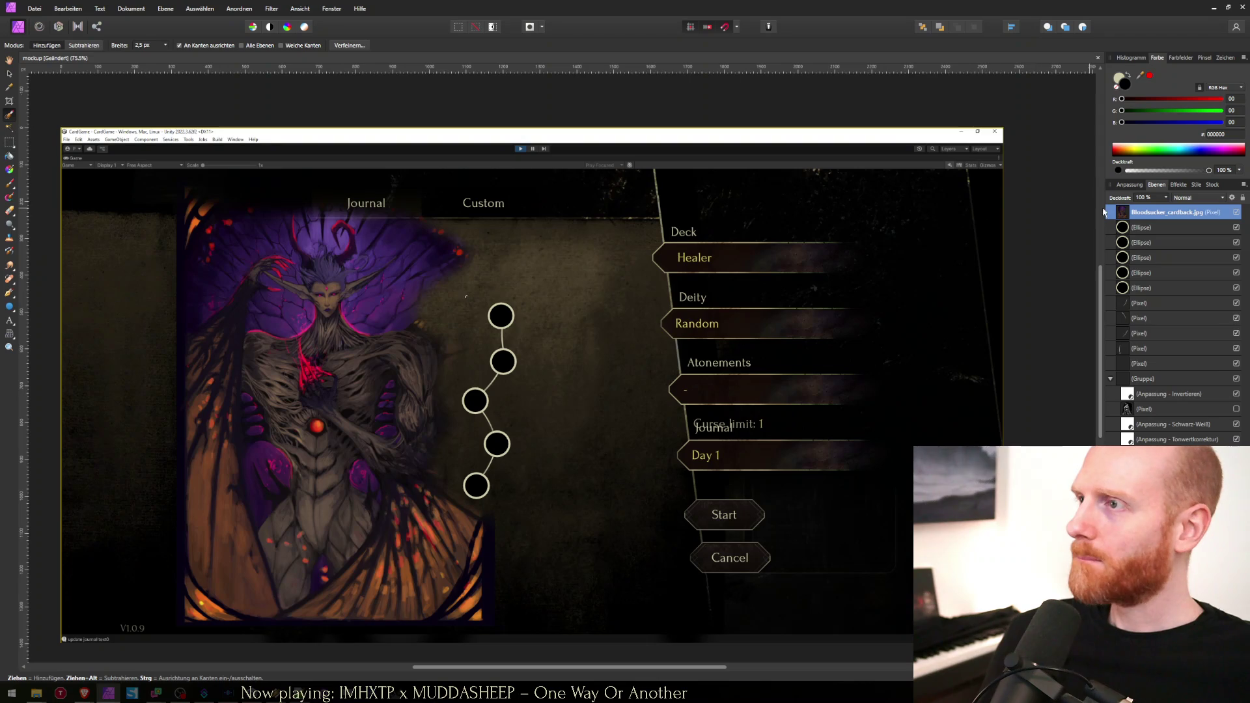
double_click(1133, 214)
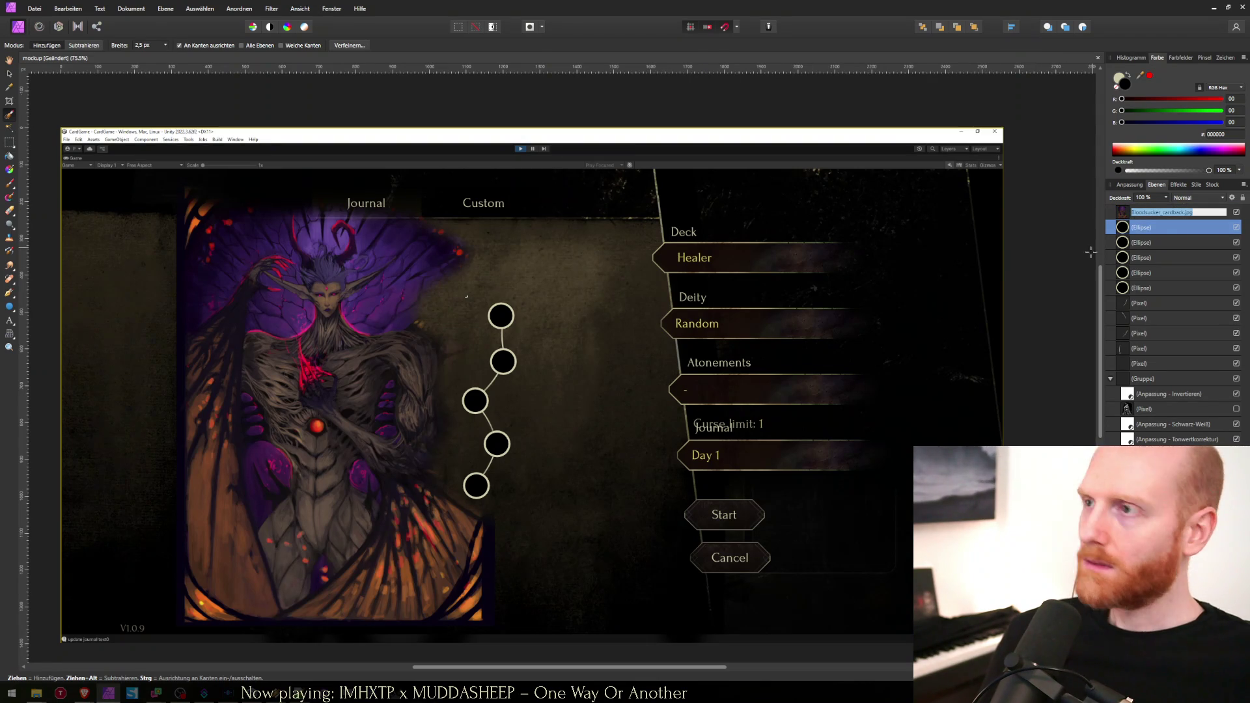
key("Return")
left_click(1165, 212)
Test the Background Erase brush on the glow and wing, then undo and delete the Bloodsucker layer.
key("e")
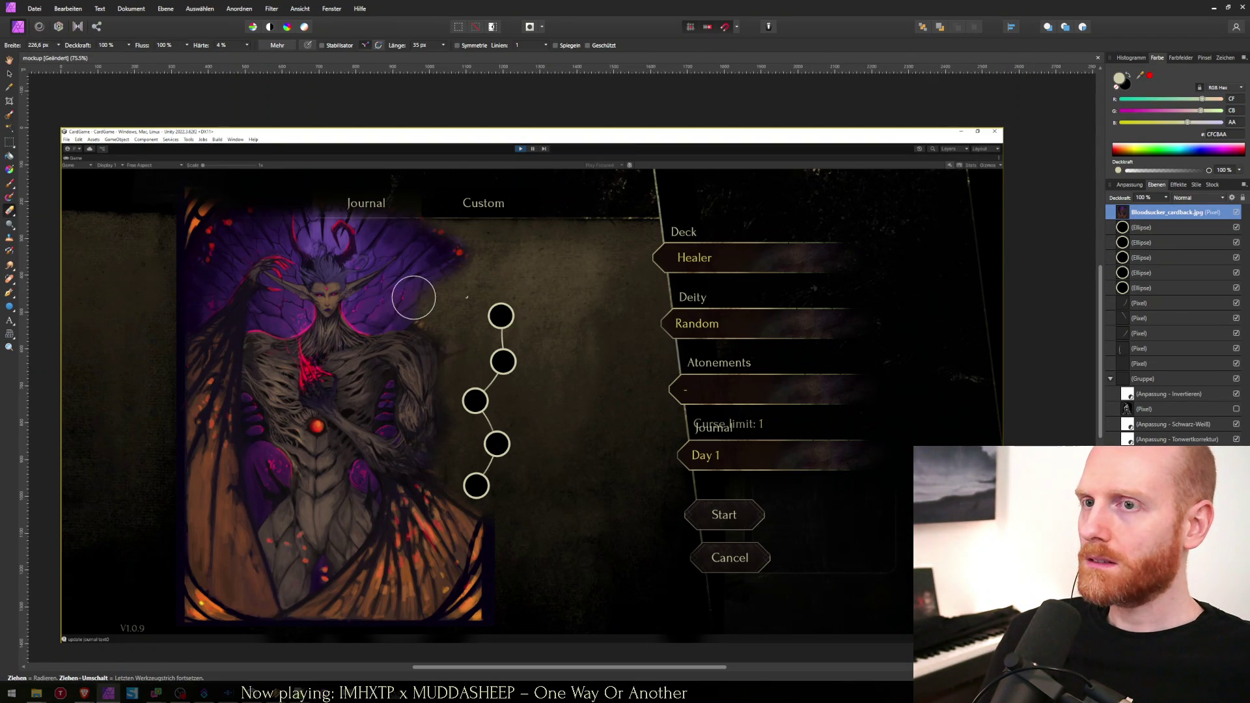
key("e")
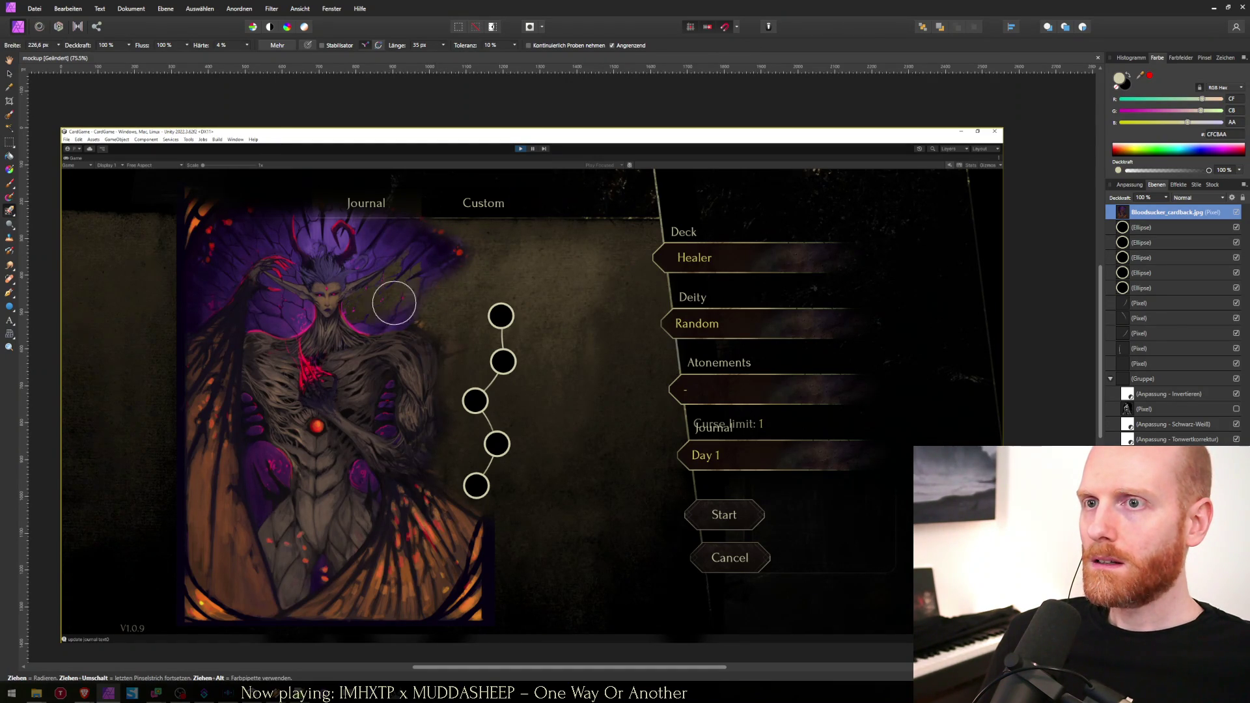
mouse_move(358, 268)
left_mouse_down()
mouse_move(288, 265)
mouse_move(302, 271)
mouse_move(250, 231)
left_mouse_up()
mouse_move(234, 547)
left_mouse_down()
mouse_move(201, 502)
mouse_move(224, 400)
mouse_move(231, 561)
mouse_move(209, 572)
mouse_move(198, 549)
mouse_move(281, 669)
mouse_move(319, 579)
mouse_move(364, 573)
mouse_move(491, 494)
mouse_move(373, 614)
mouse_move(404, 599)
left_mouse_up()
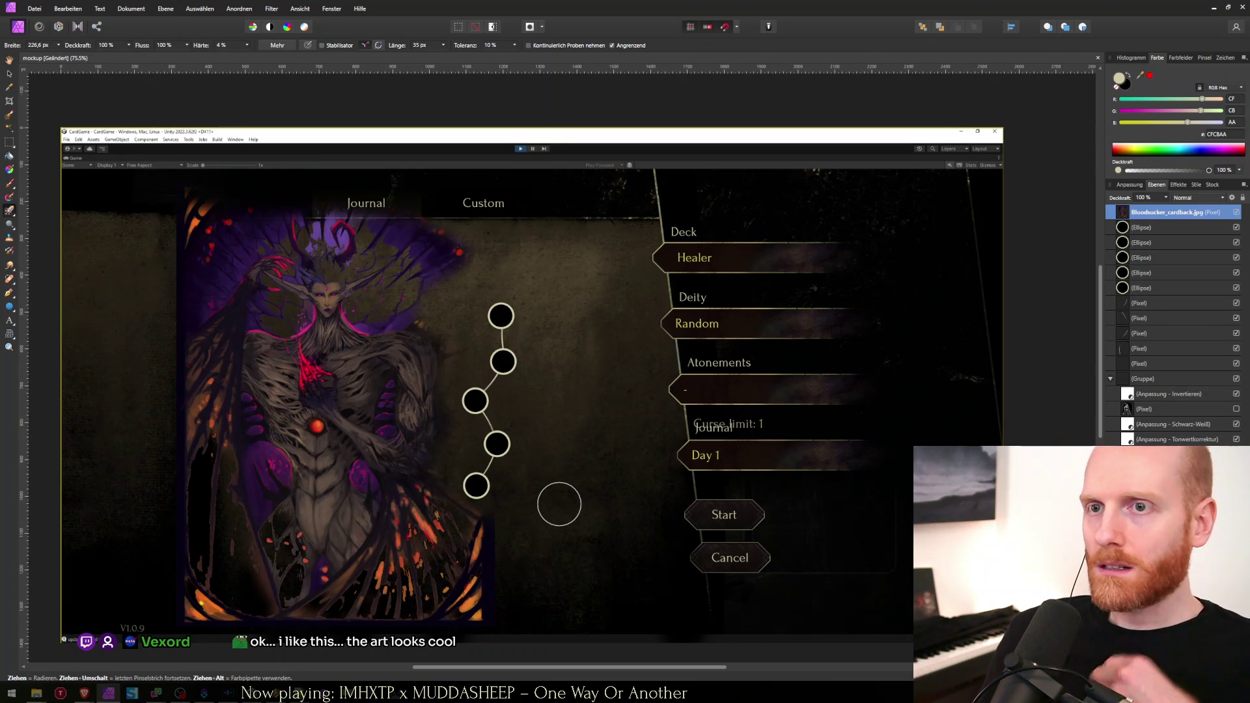
key("ctrl+z")
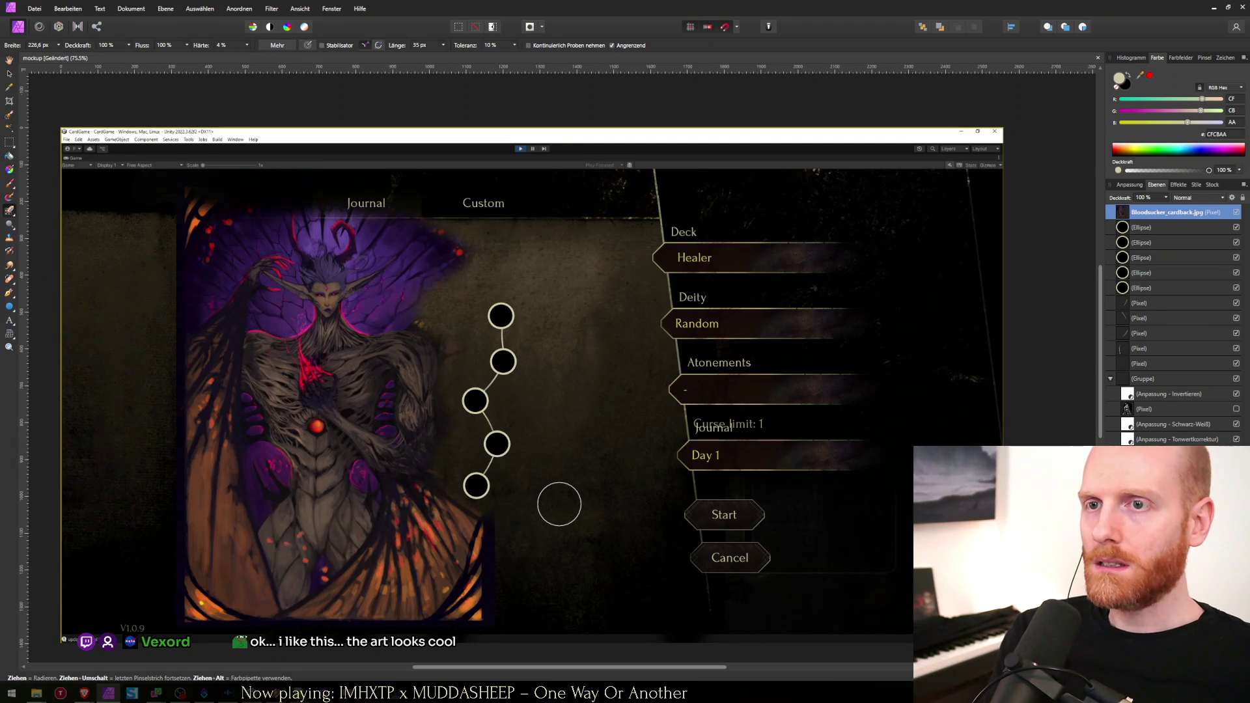
key("Delete")
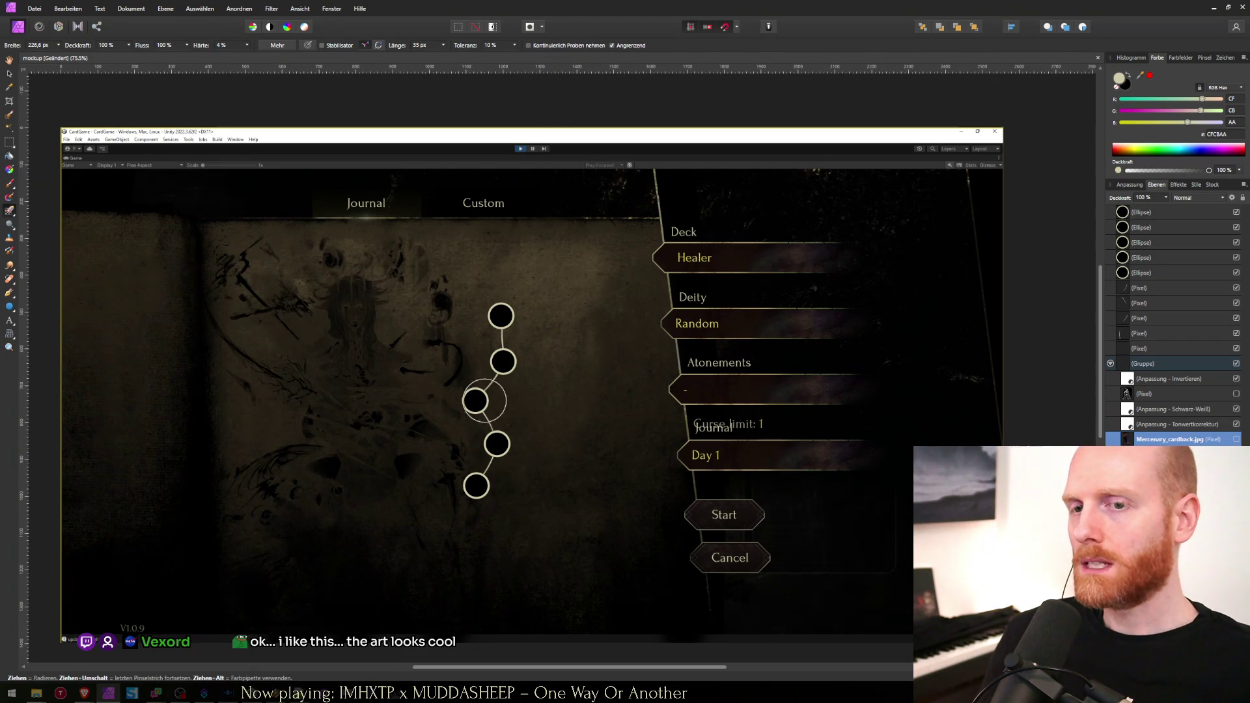
left_click(1213, 8)
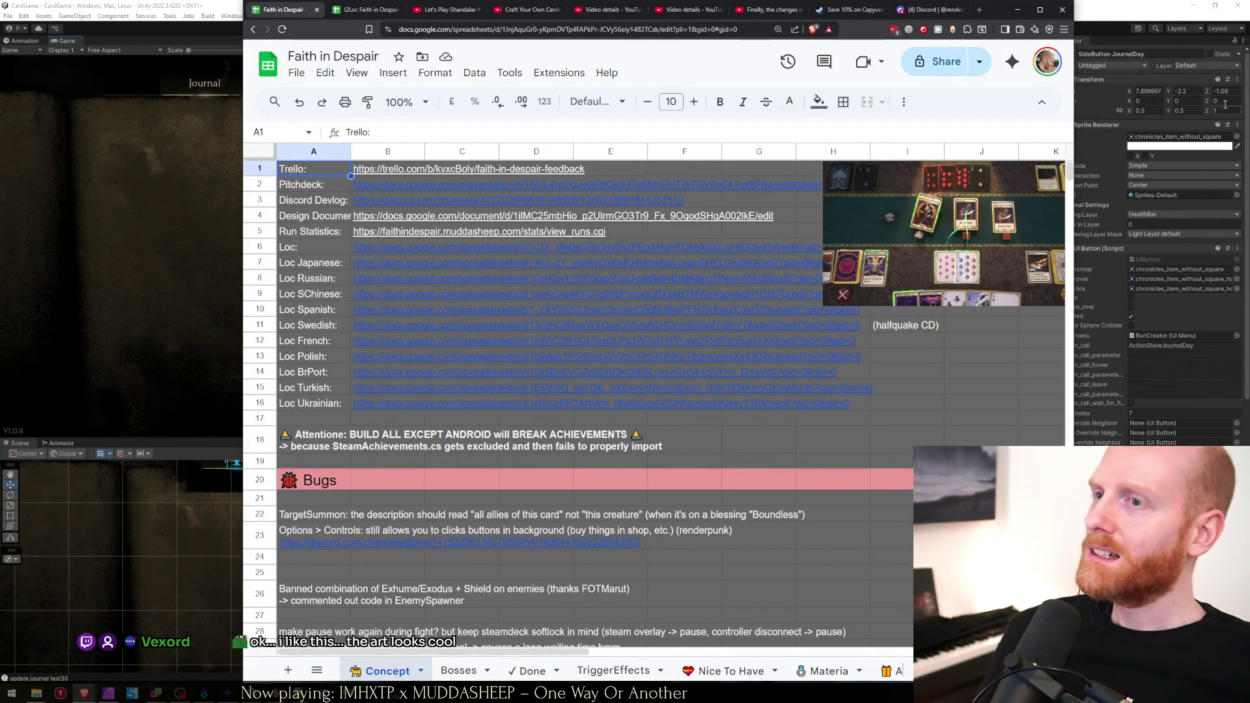
Minimize the Faith in Despair spreadsheet to bring the Unity run creator back.
left_click(1017, 9)
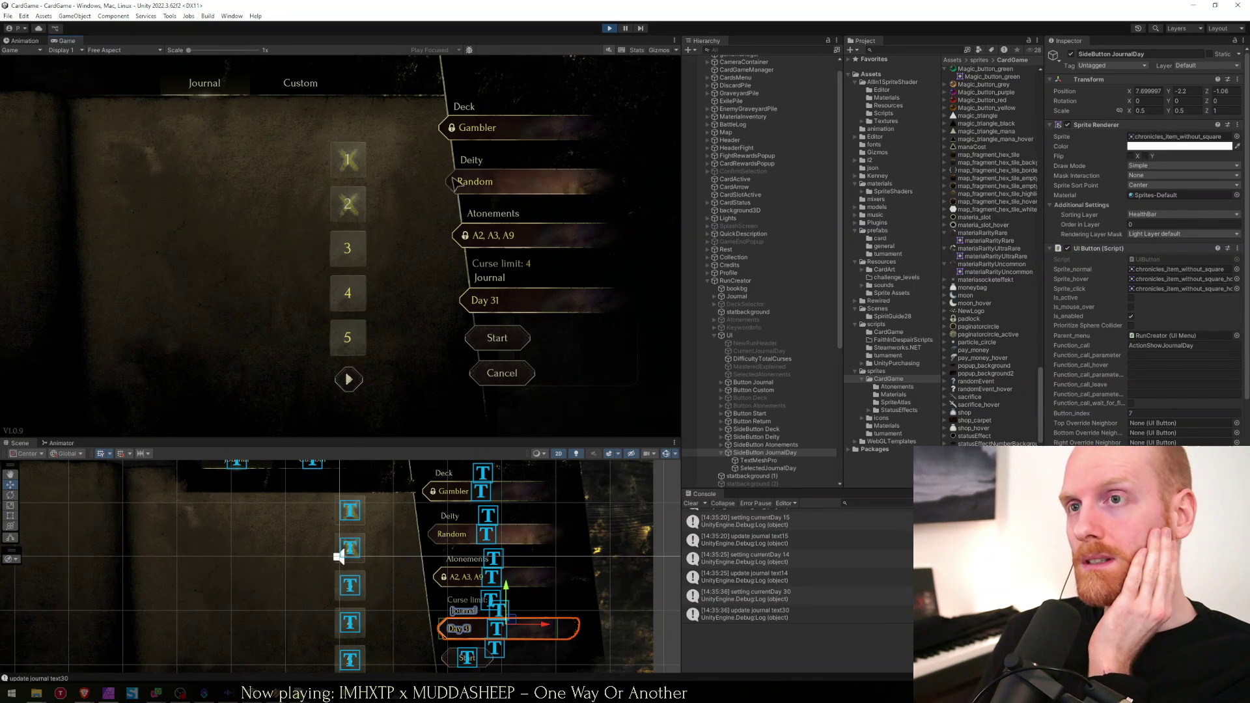
Toggle the run creator between Custom and the journal's Gambler setup, then bring up the spreadsheet.
left_click(280, 76)
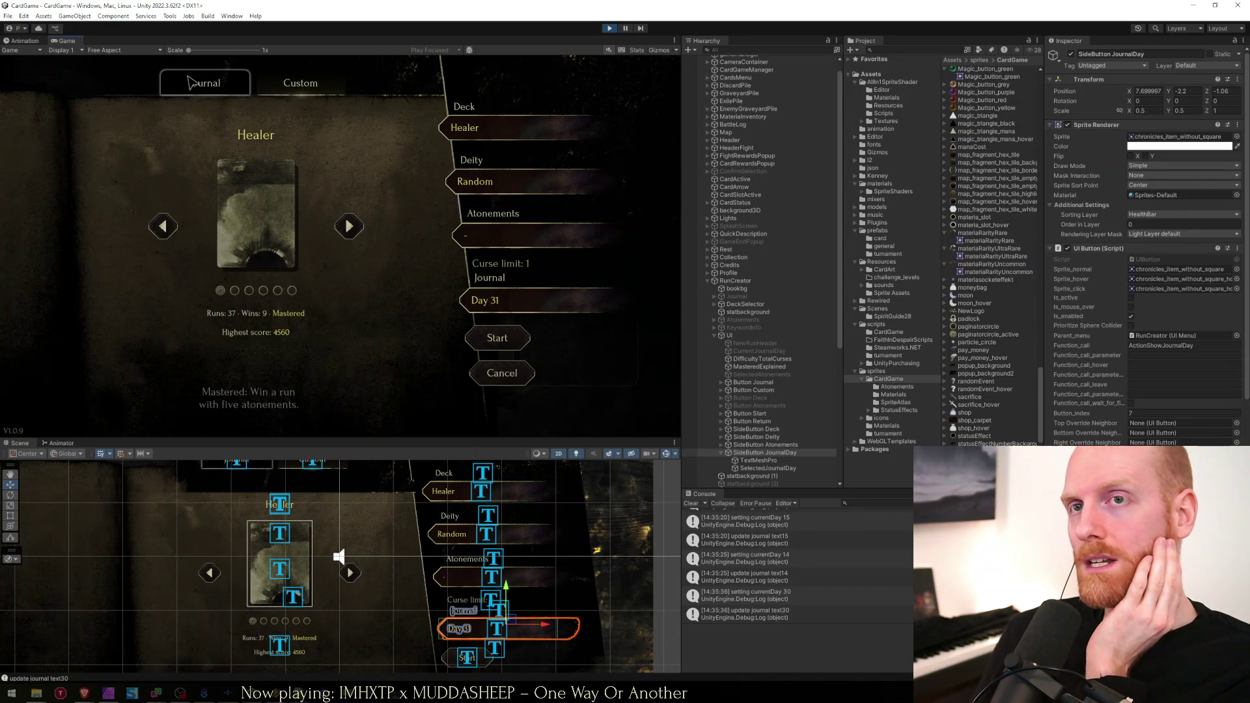
left_click(189, 82)
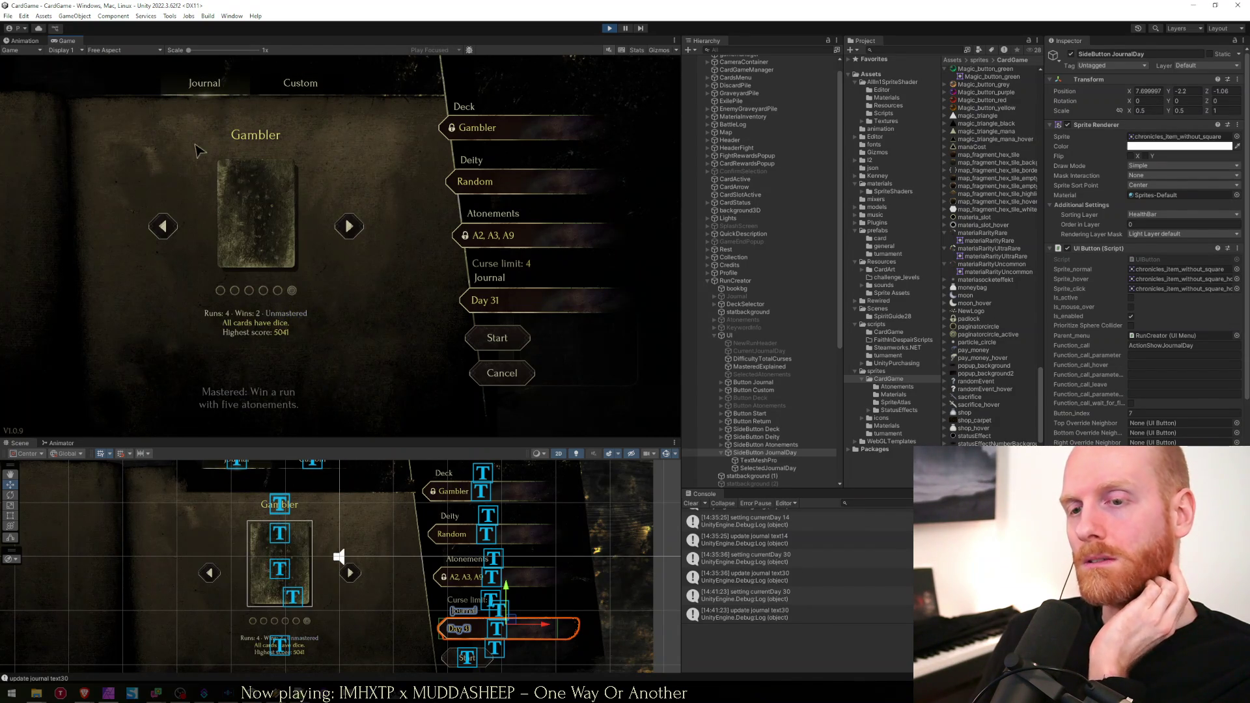
mouse_move(85, 696)
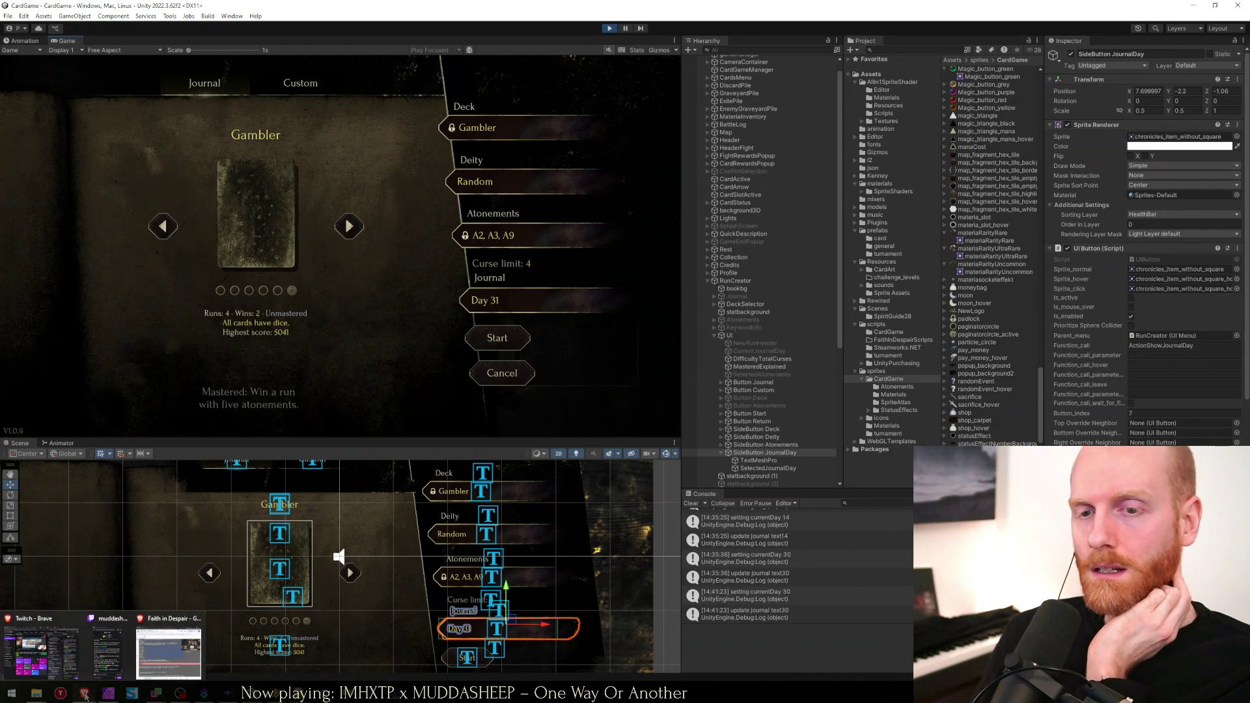
left_click(169, 644)
Review the TargetSummon and Options controls bug entries, then reload the Day 31 journal setup in Unity.
left_click(321, 518)
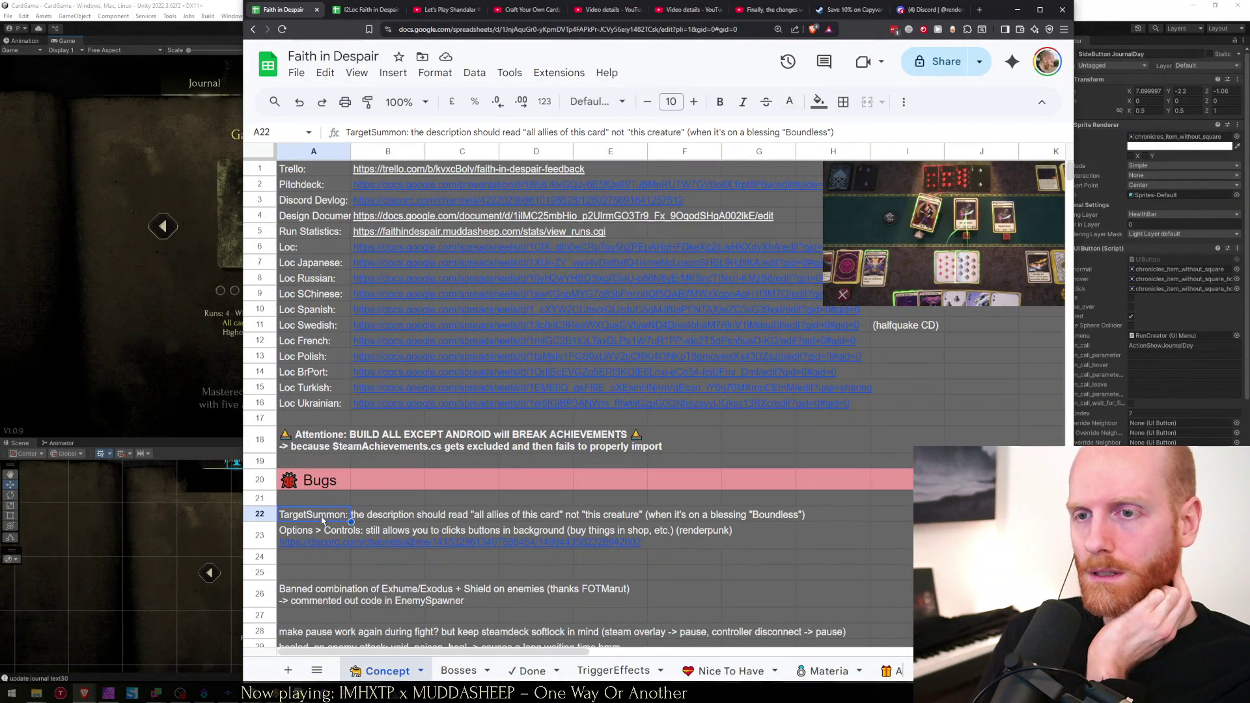
left_click(317, 504)
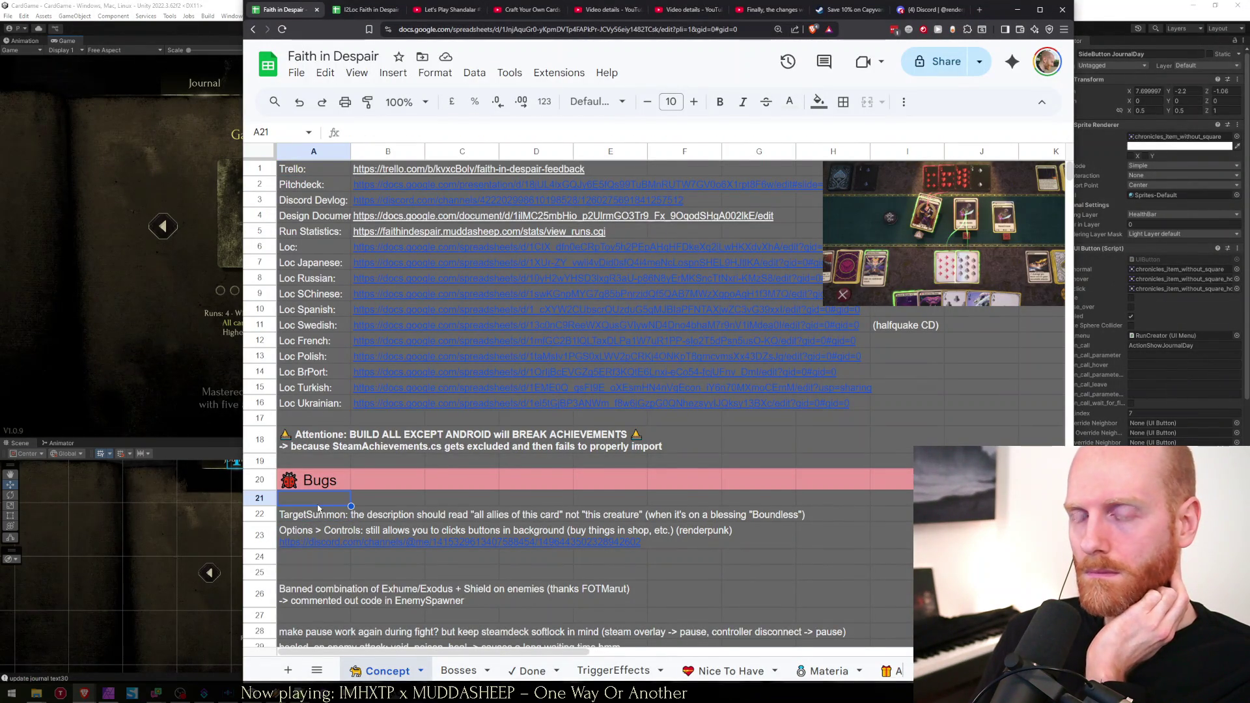
scroll(318, 508, "down", 3)
left_click(311, 391)
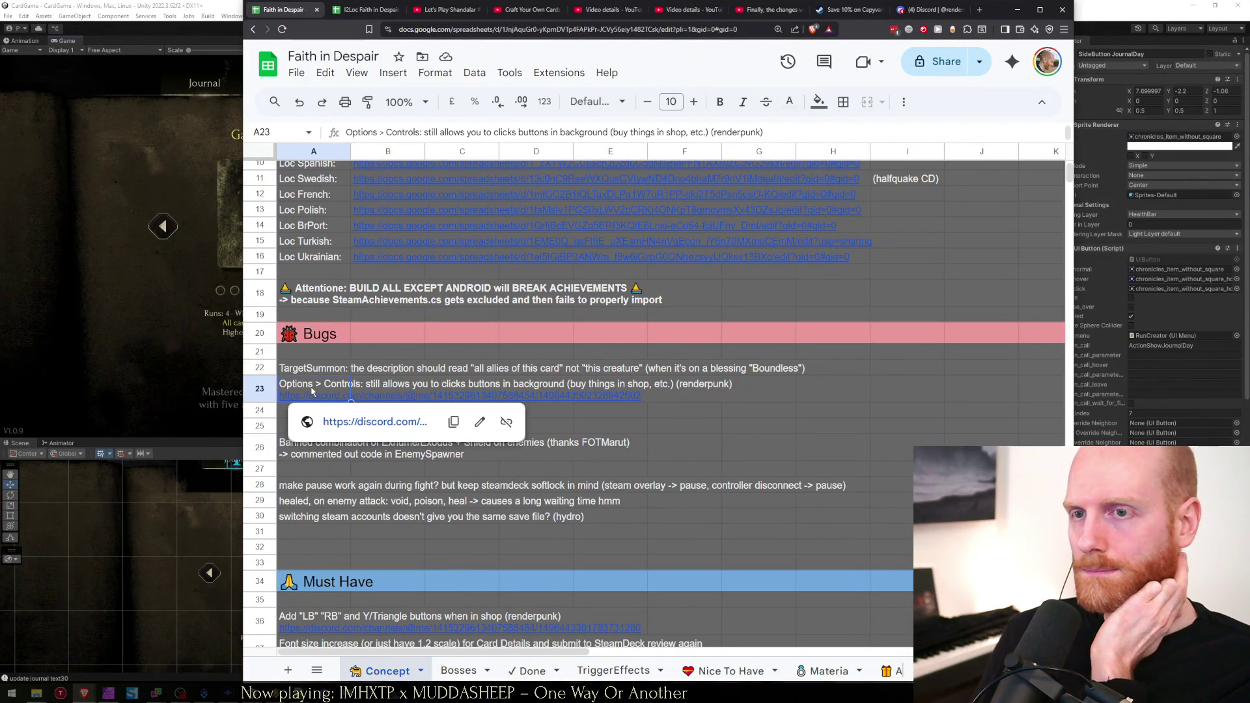
left_click(317, 369)
key("alt+Tab")
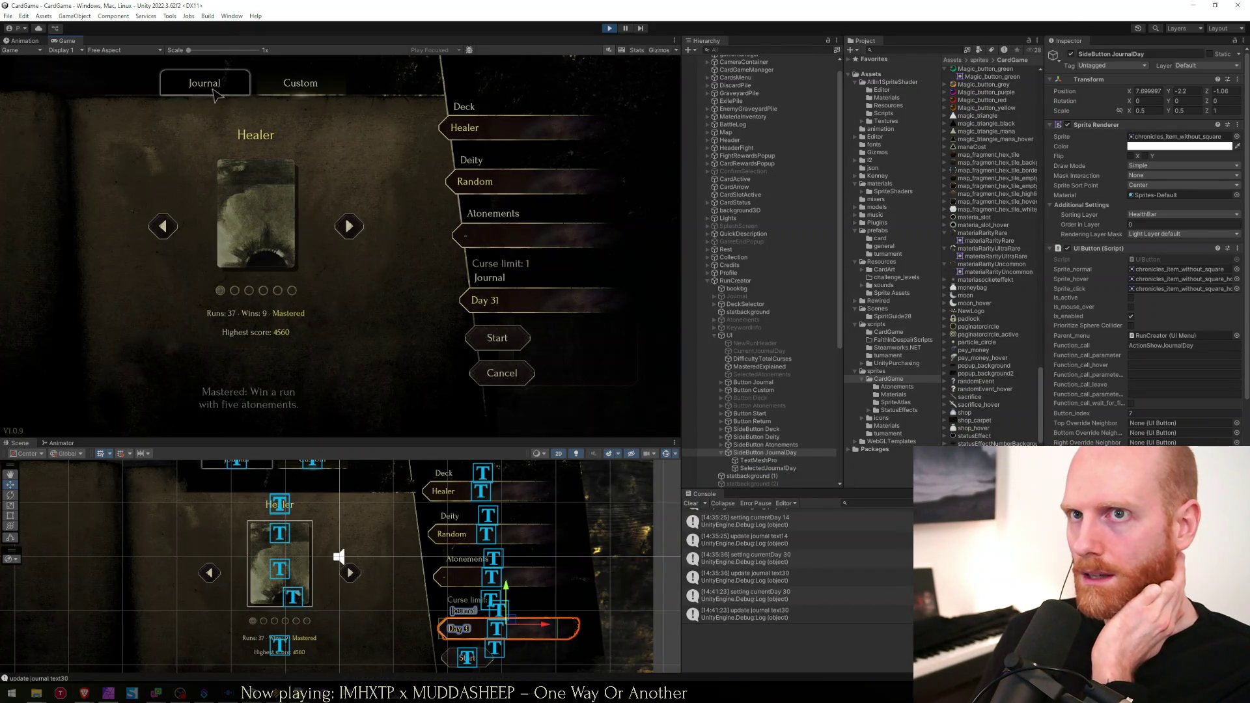
left_click(195, 83)
Cancel the run creator to return to the Faith in Despair title menu.
left_click(487, 368)
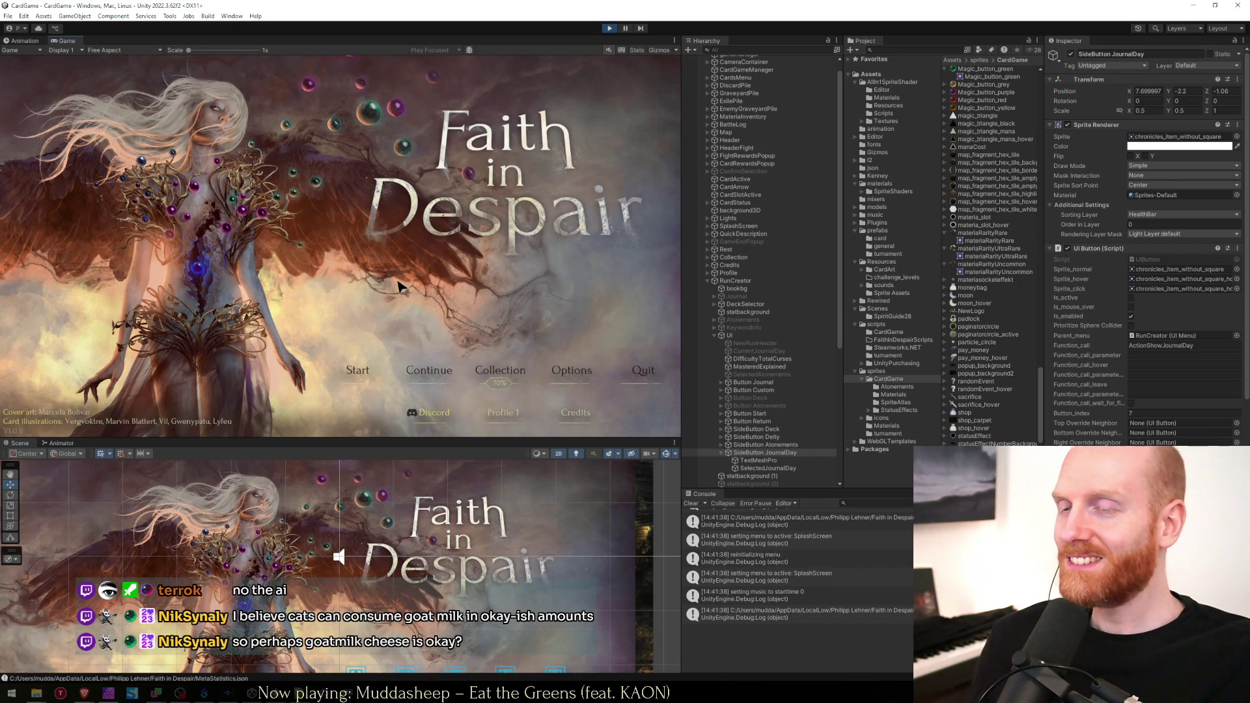
Stop play mode and open the unassigned prefabBlessingEffect error at Card.cs's ShowBlessingFX method.
left_click(428, 371)
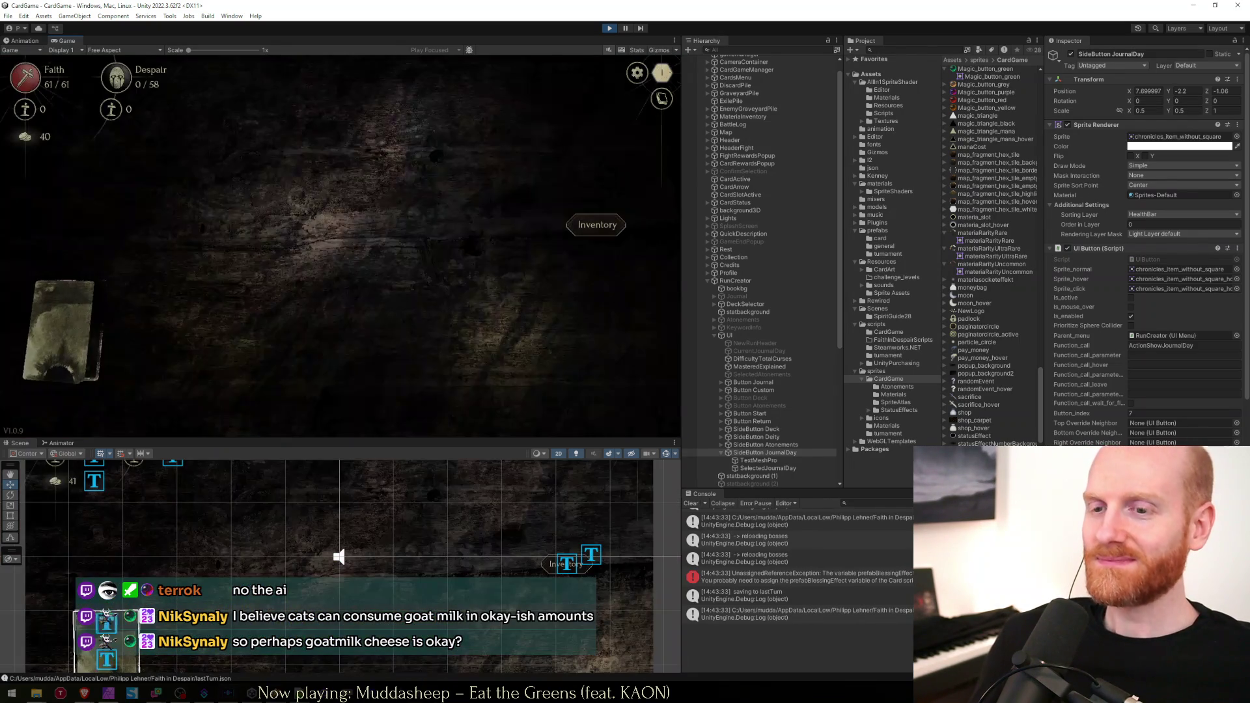
left_click(608, 30)
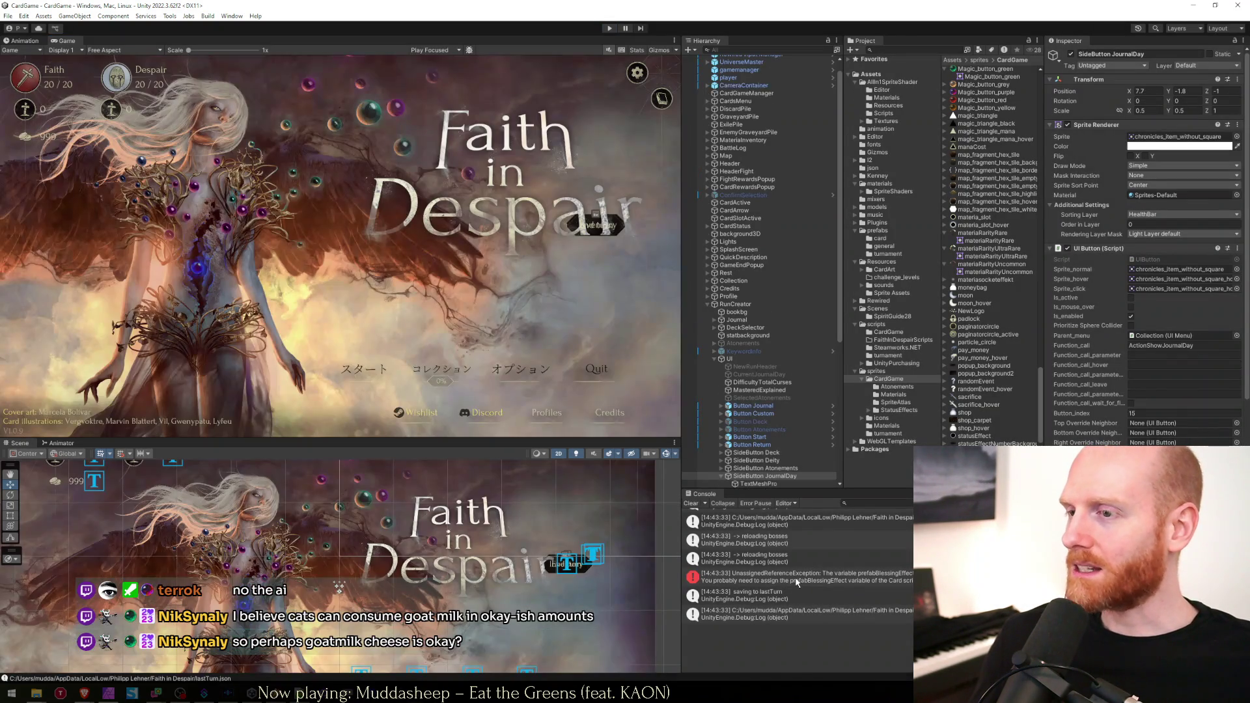
left_click(797, 581)
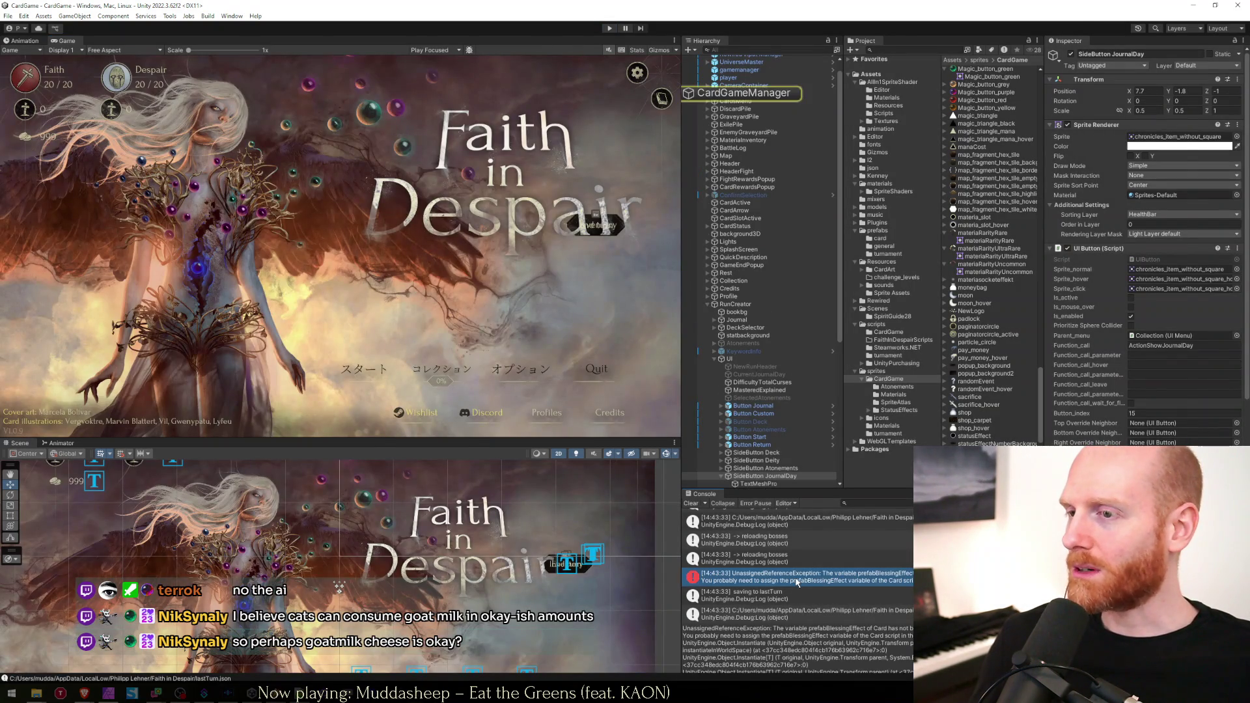
double_click(796, 581)
left_click(740, 258)
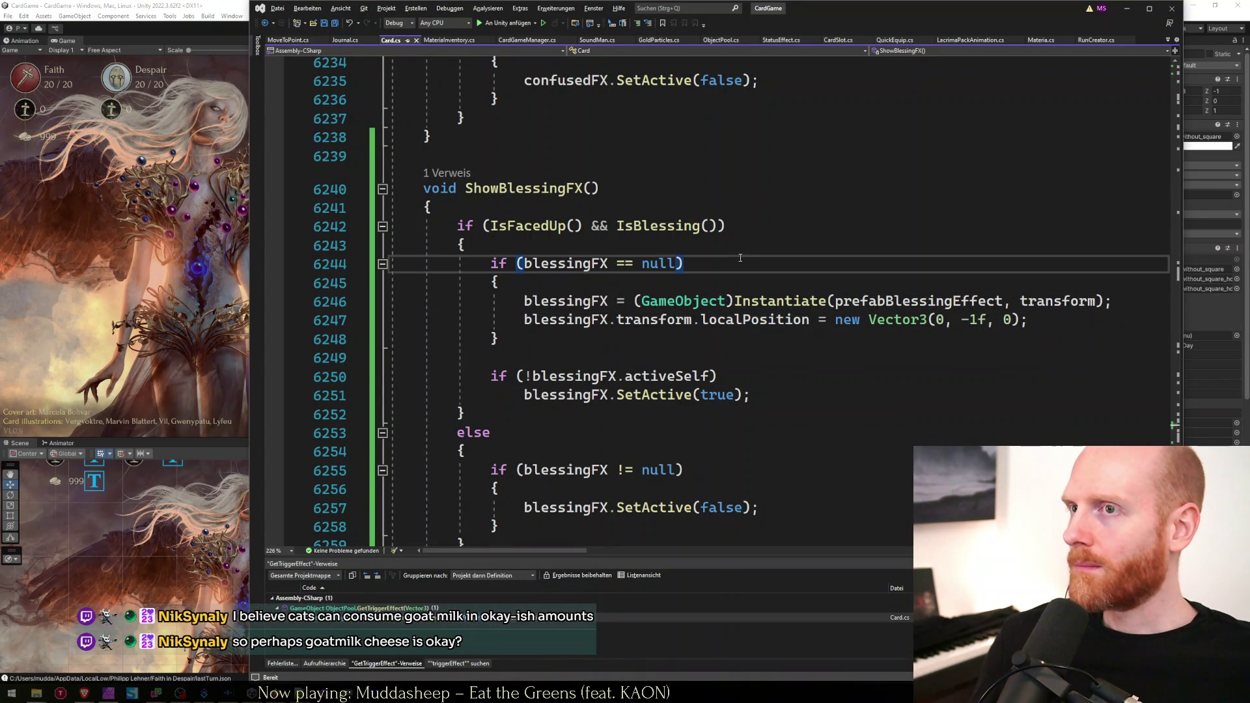
Search Card.cs for prefabBlessingEffect and jump to its field declaration.
double_click(893, 306)
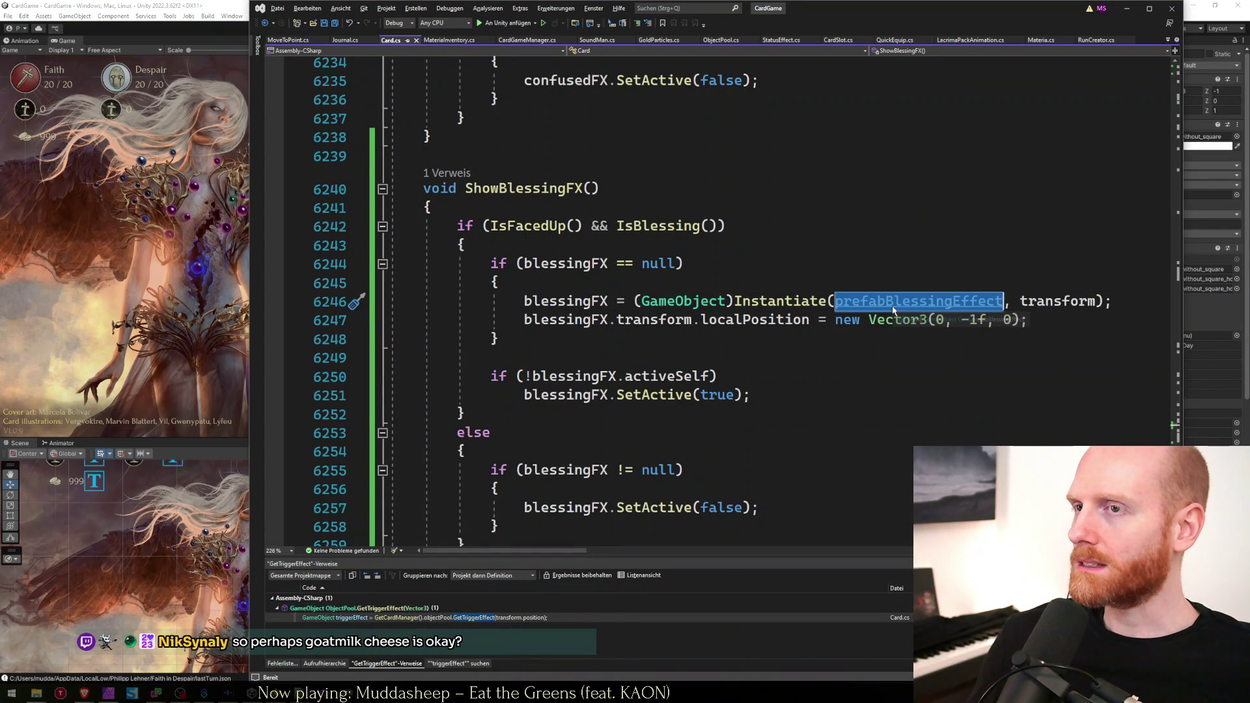
key("ctrl+f")
left_click(893, 310, "ctrl")
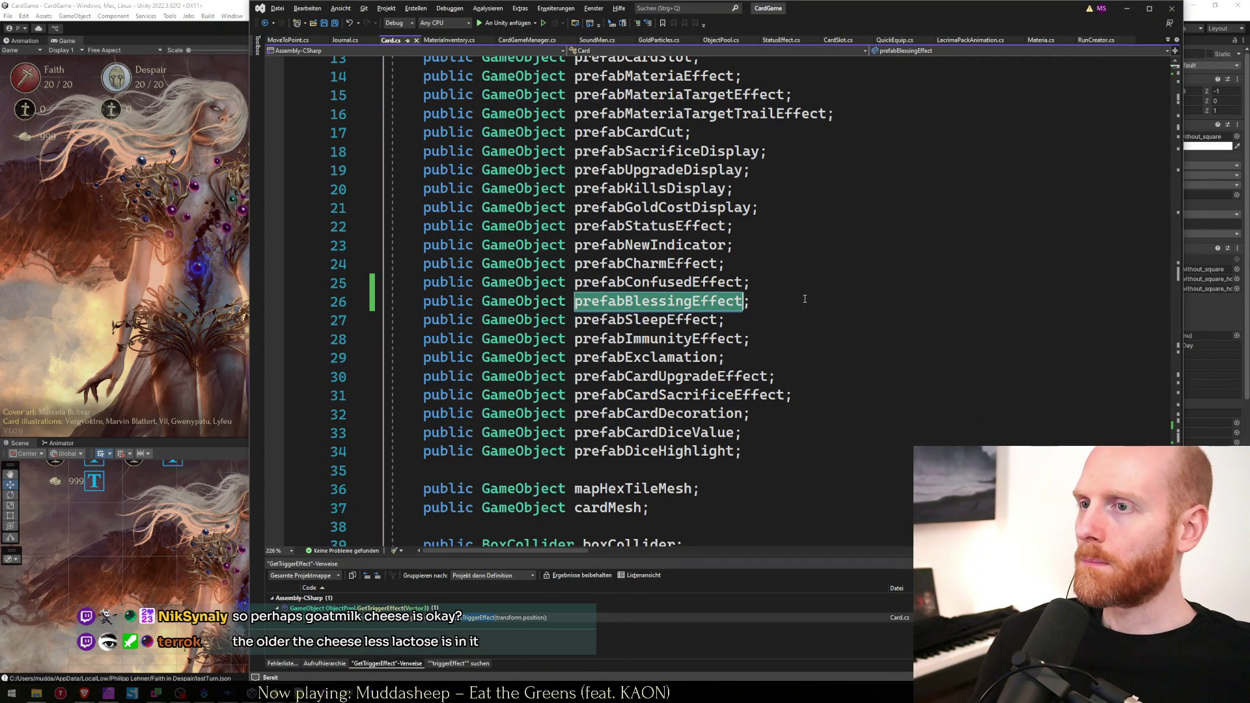
key("Escape")
key("End")
key("shift+Down")
Select the line-26 declaration, then open the prefabs/card folder in Unity's Project panel.
double_click(712, 303)
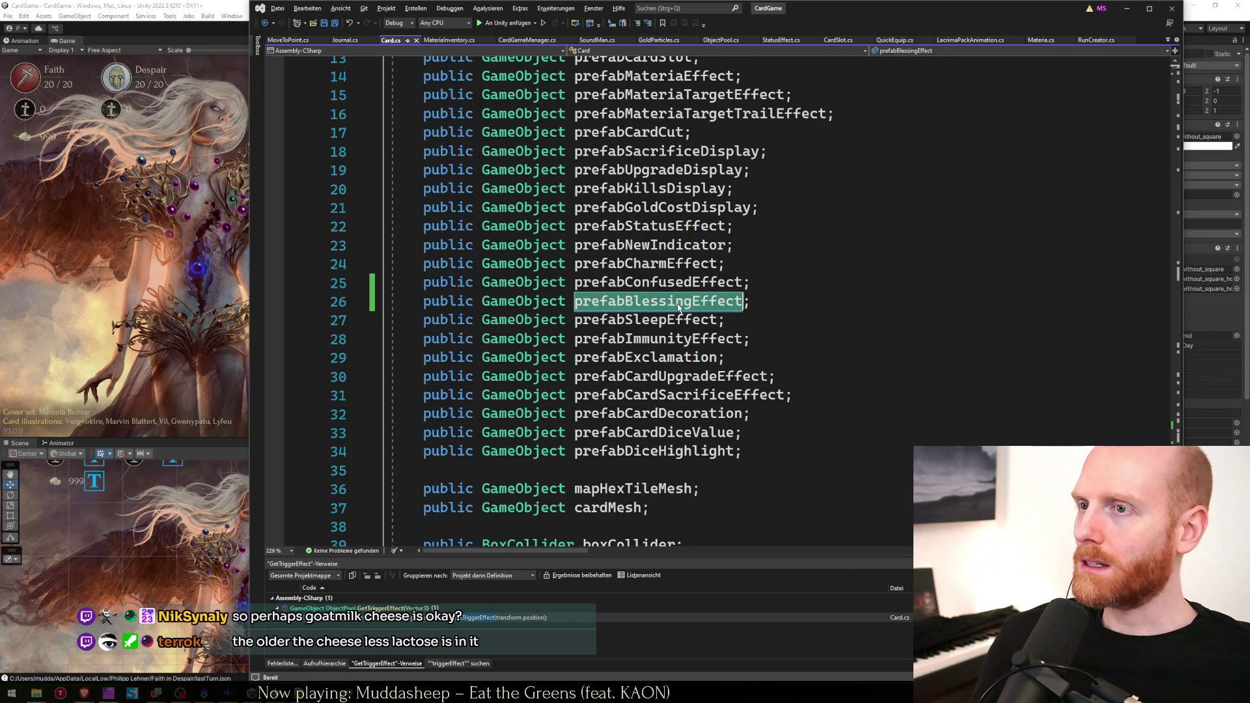
left_click(779, 304)
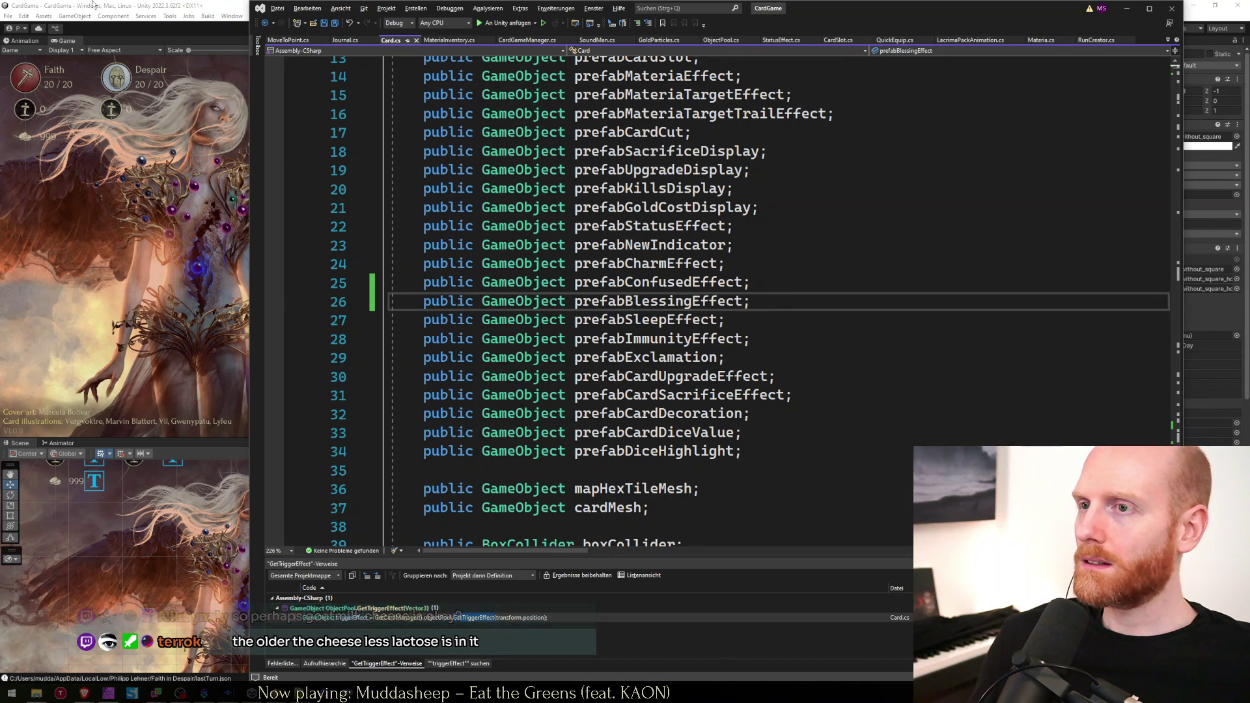
key("alt+Tab")
left_click(879, 238)
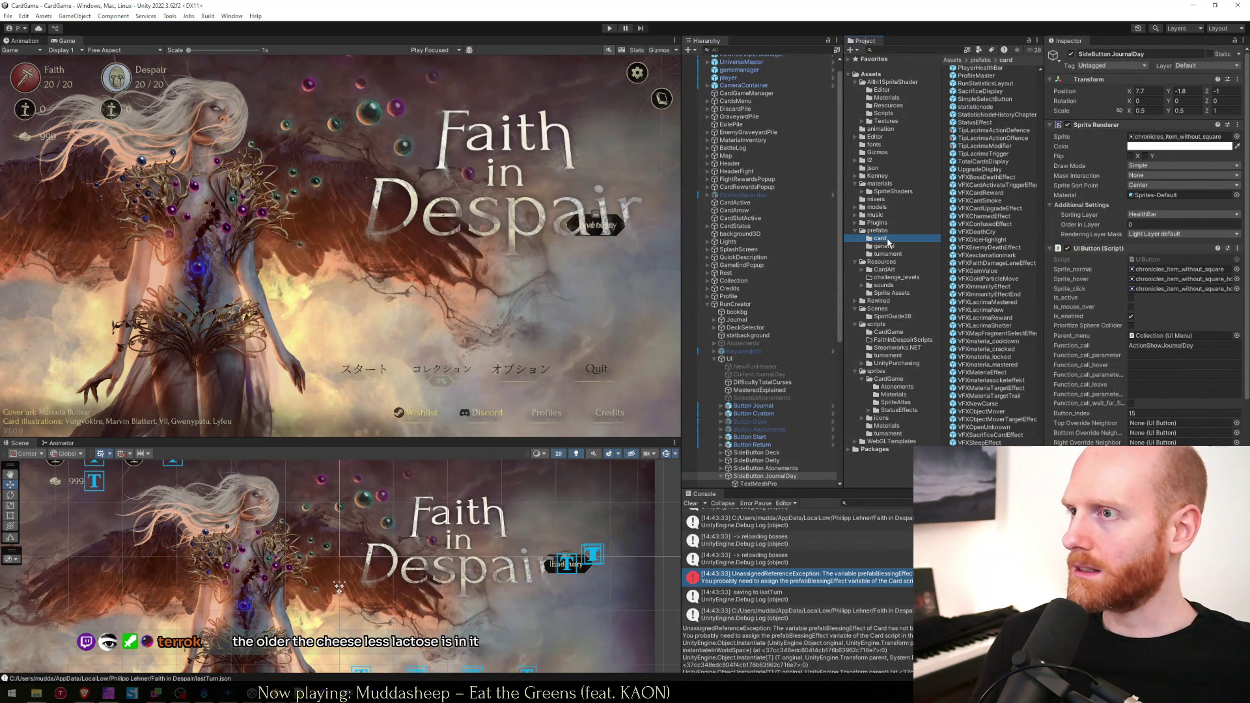
Select the VFXCardReward prefab, showing its Animator with the effectCardReward controller.
left_click(977, 263)
scroll(979, 264, "up", 3)
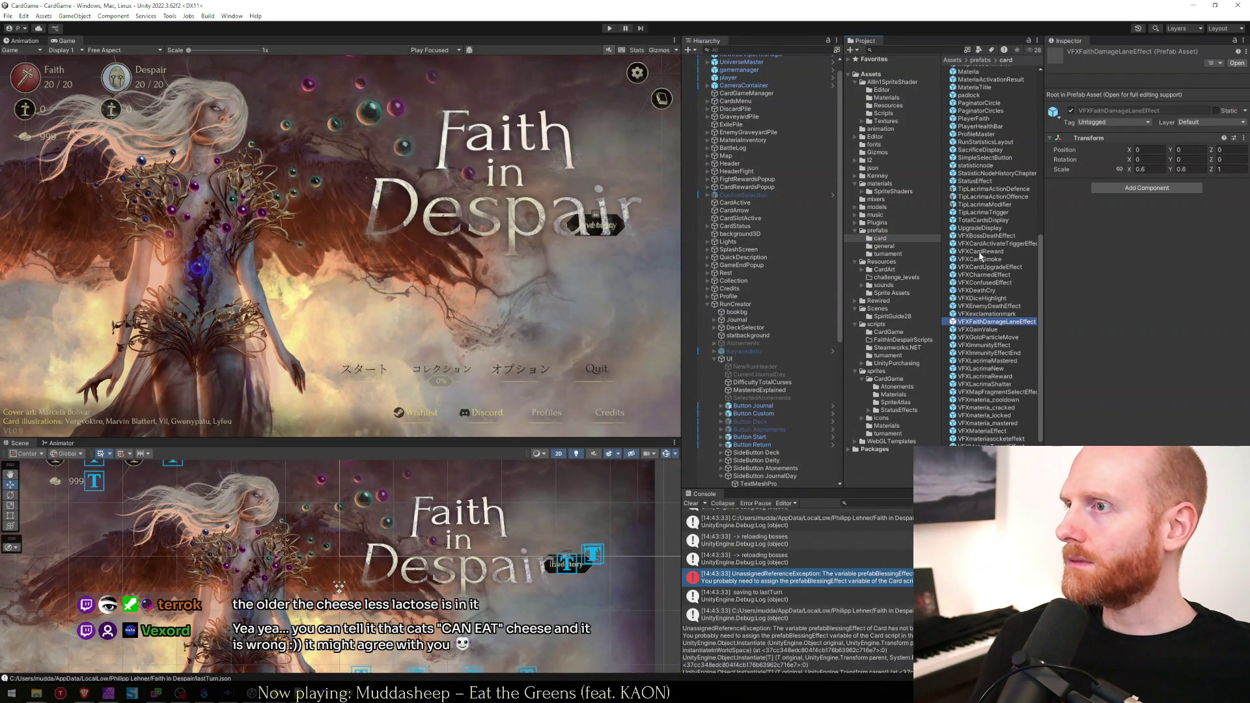
left_click(980, 252)
scroll(991, 274, "up", 2)
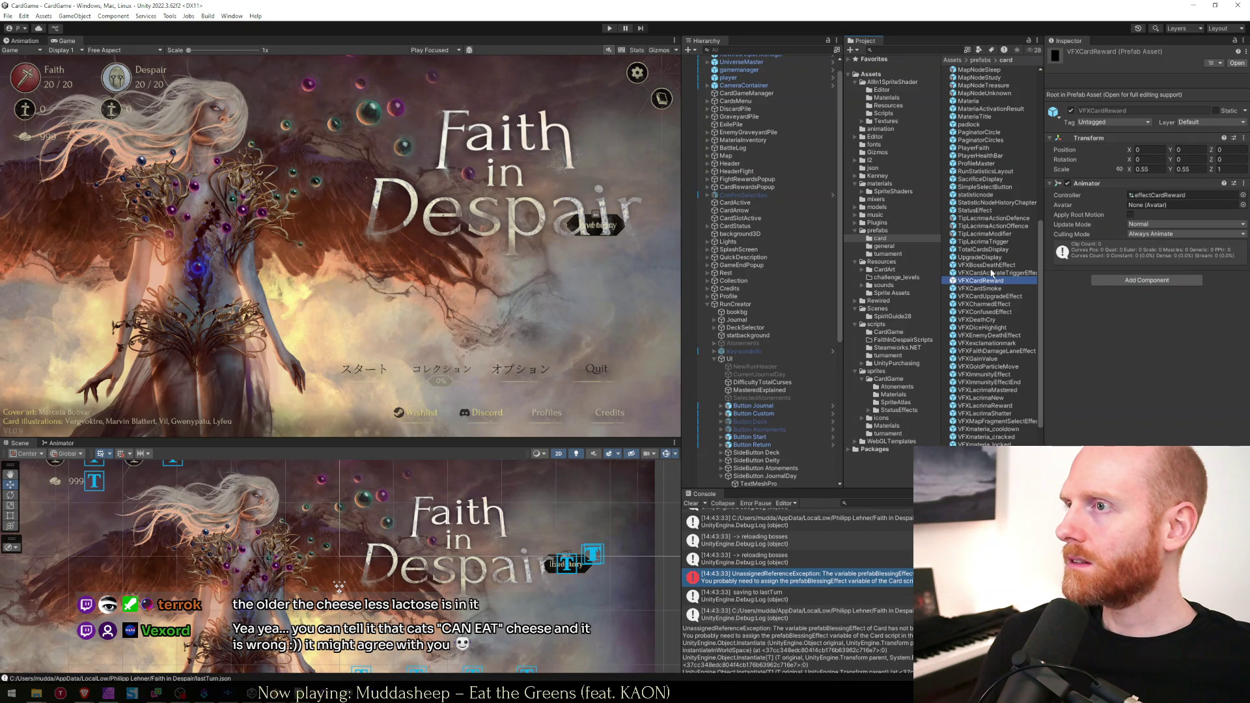
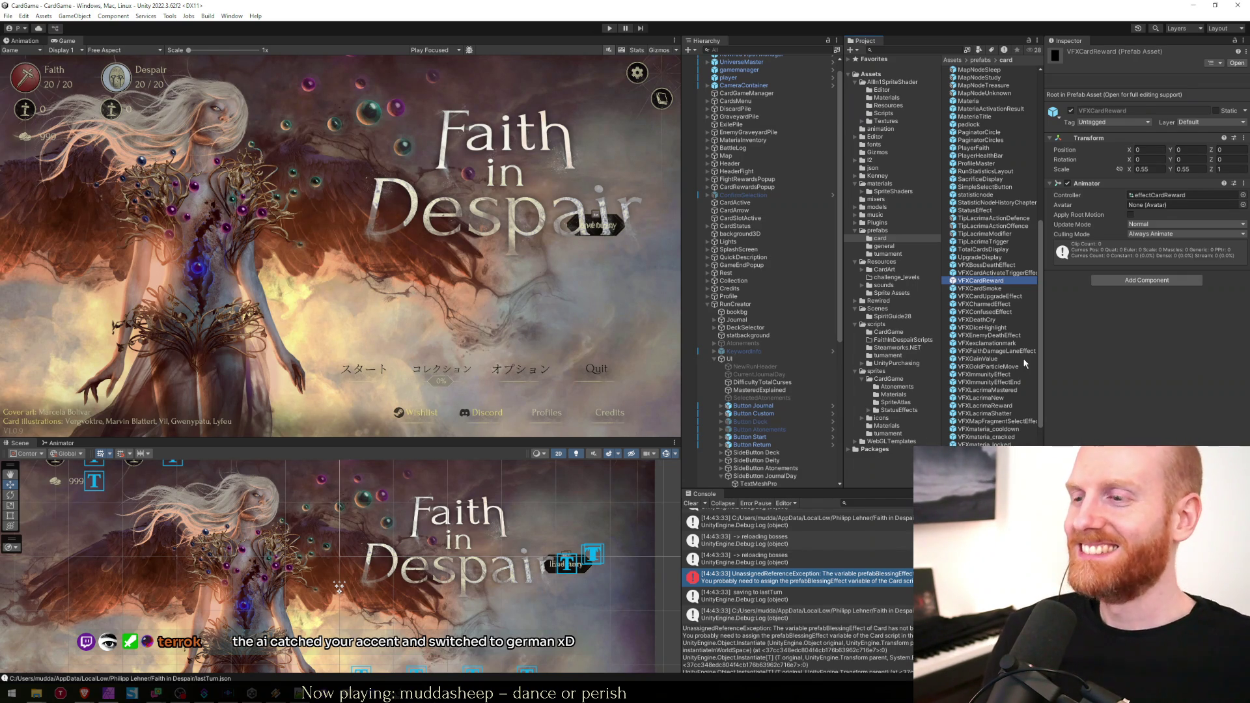
Review the prefabBlessingEffect field declaration in Card.cs in Visual Studio.
left_click(852, 576)
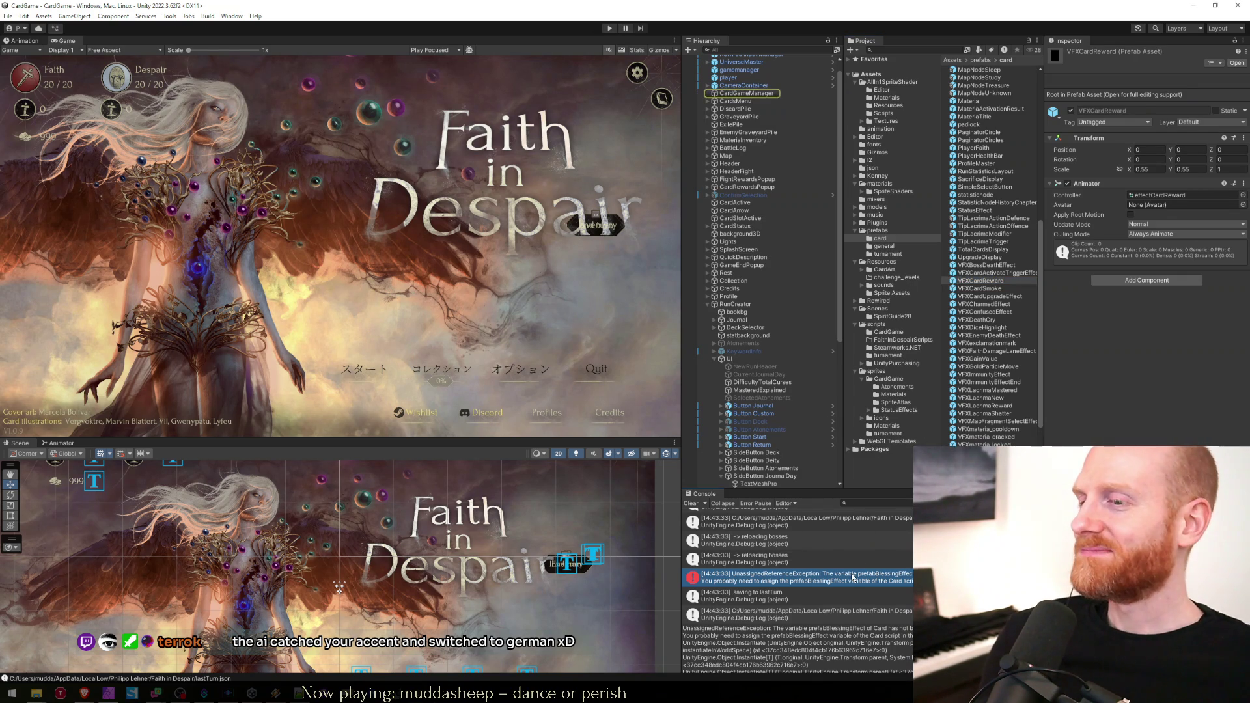
key("alt+Tab")
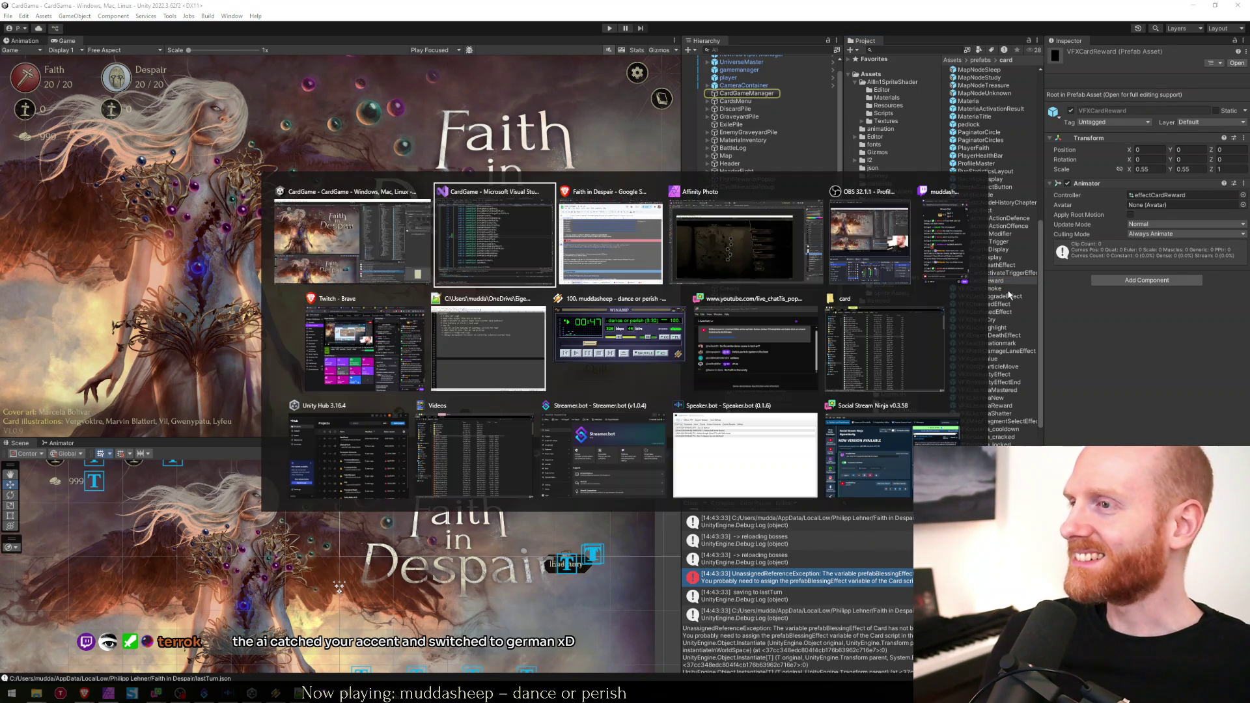
key("Down")
key("Up")
key("Up")
key("Up")
left_click(769, 303)
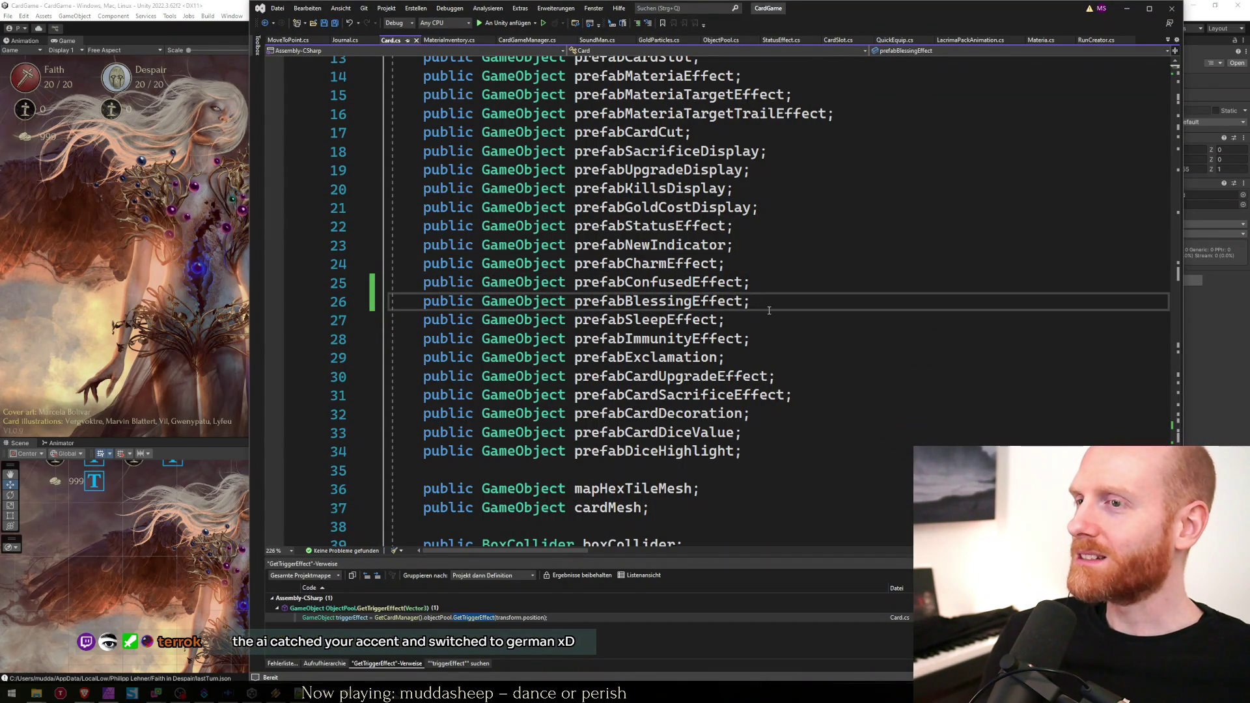
Return to Unity and select the VFXConfusedEffect prefab in the Project panel.
key("alt+Tab")
key("alt+Tab")
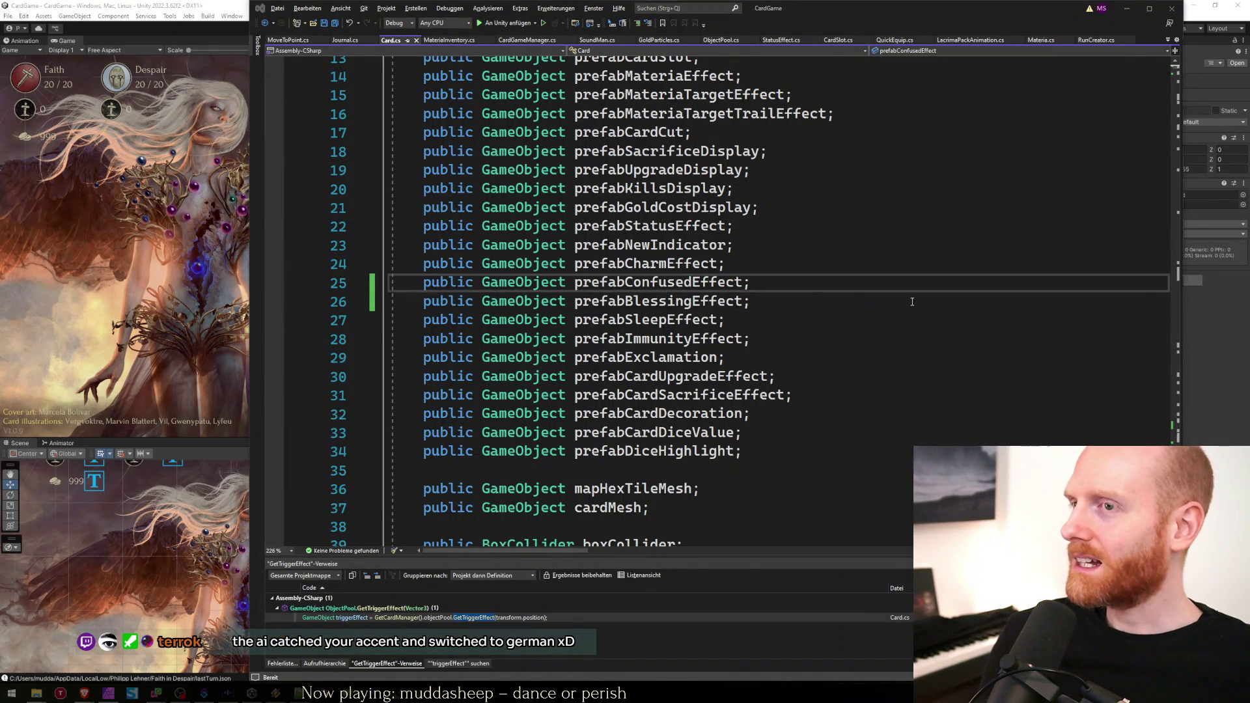
key("alt+Tab")
left_click(986, 312)
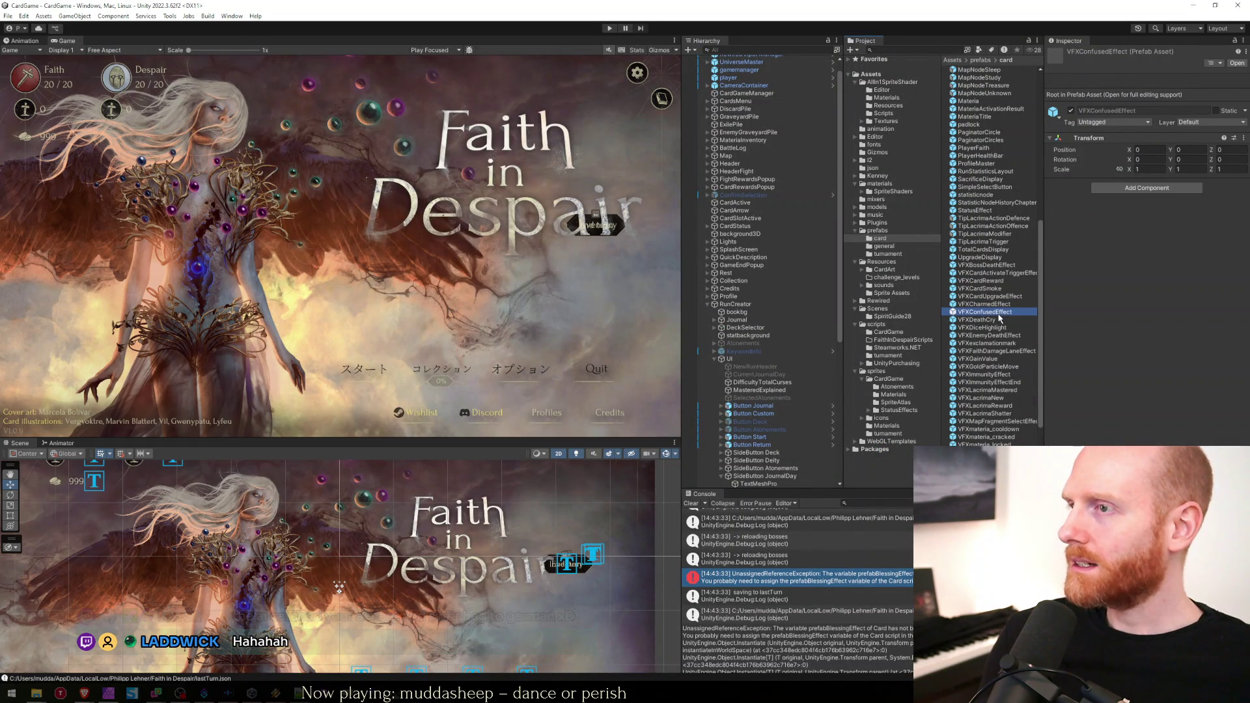
Duplicate VFXConfusedEffect and rename the copy VFXBlessingEffect, then inspect it.
key("ctrl+d")
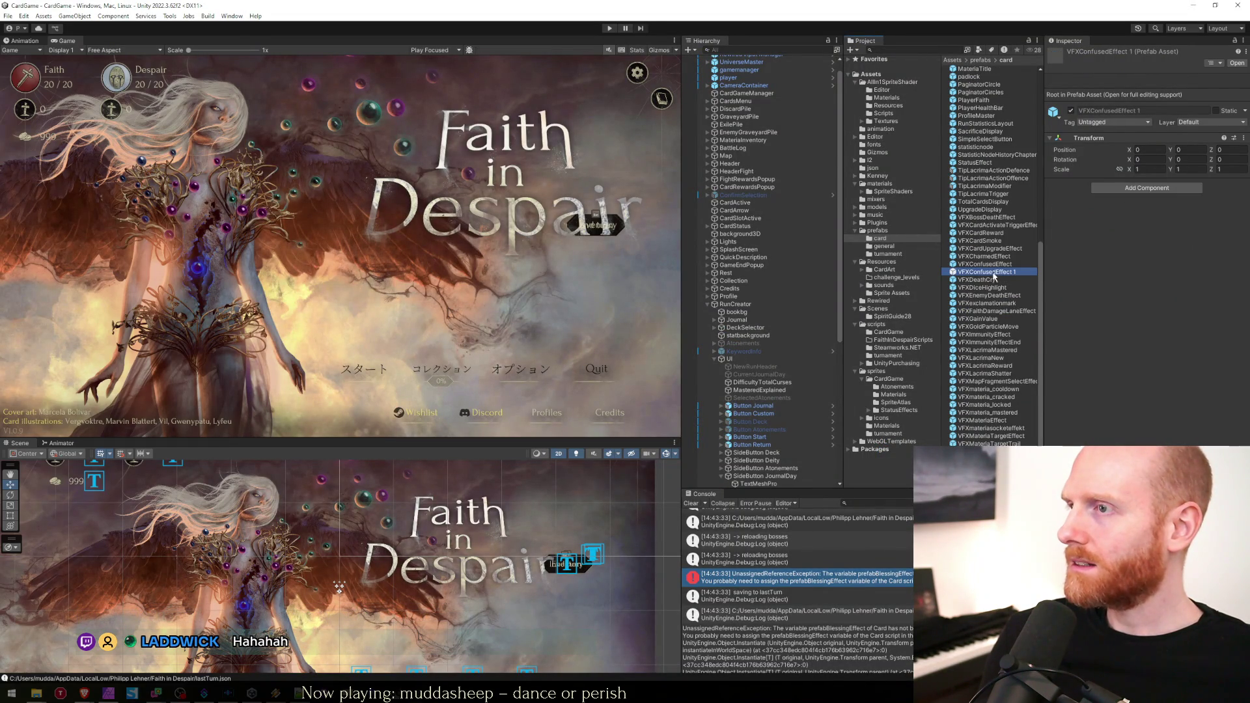
key("F2")
key("BackSpace")
key("BackSpace")
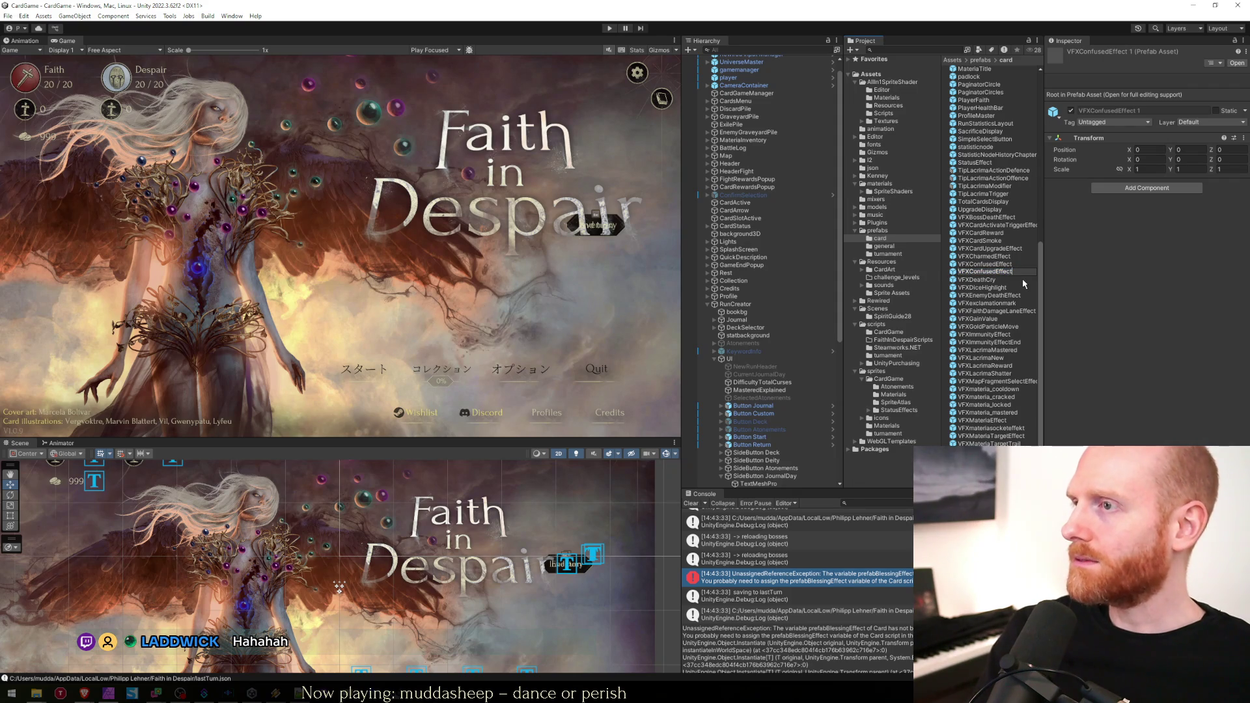
key("shift+Right")
key("shift+Right")
key("shift+Right")
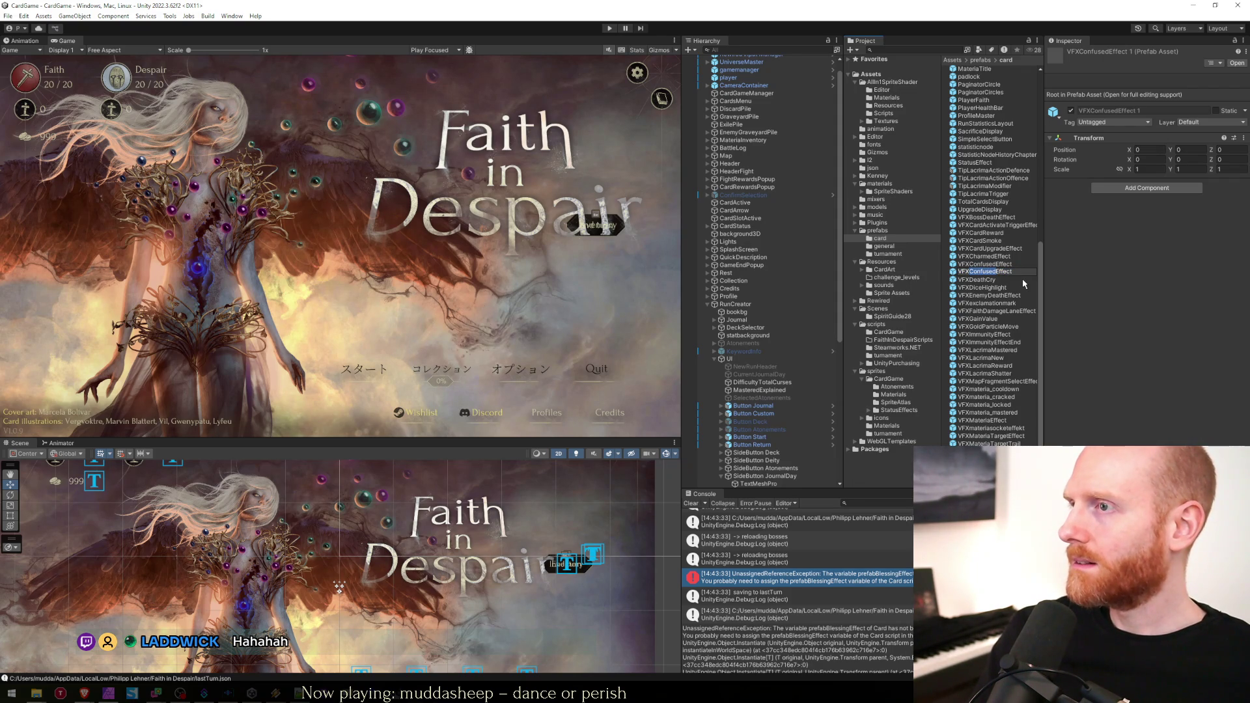
type("Blessing")
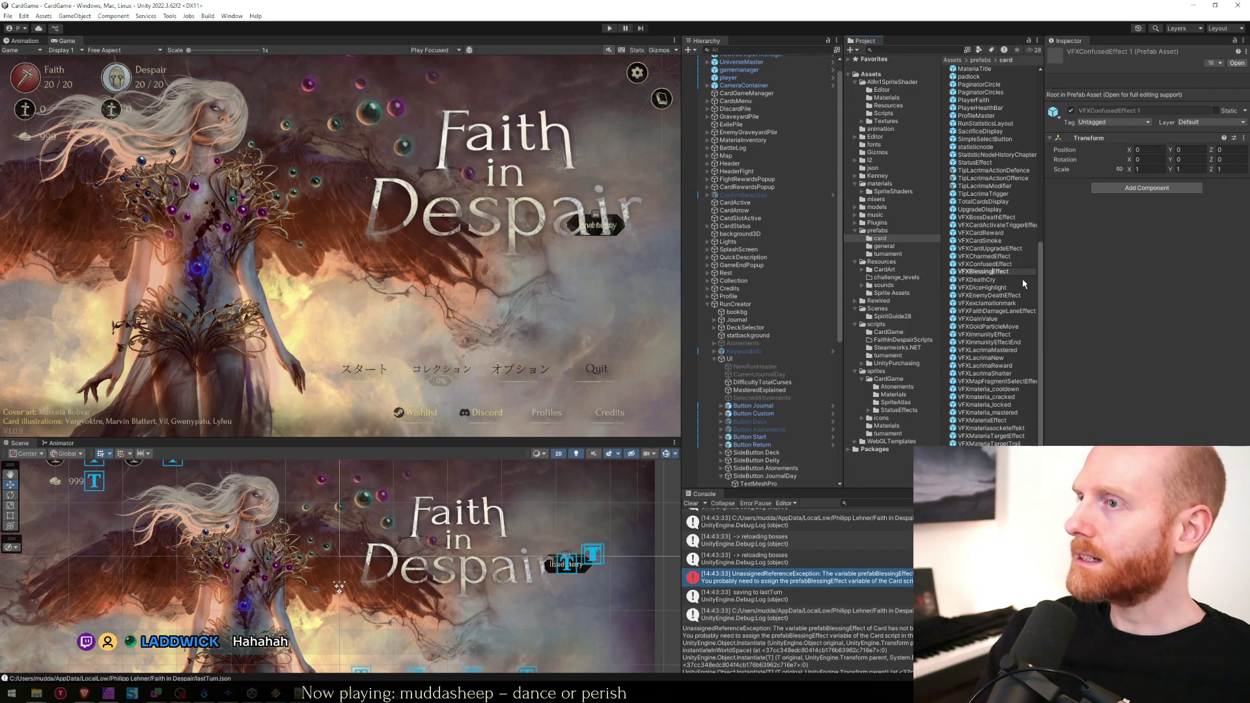
key("Return")
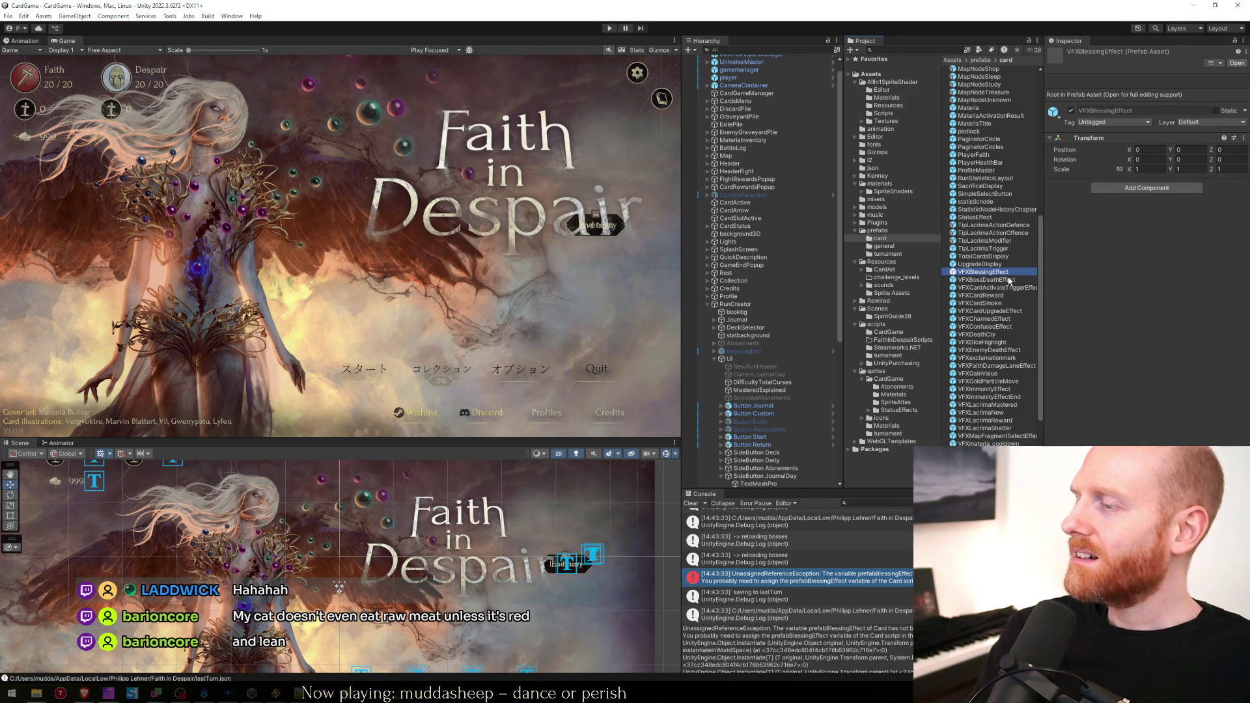
left_click(976, 264)
left_click(980, 272)
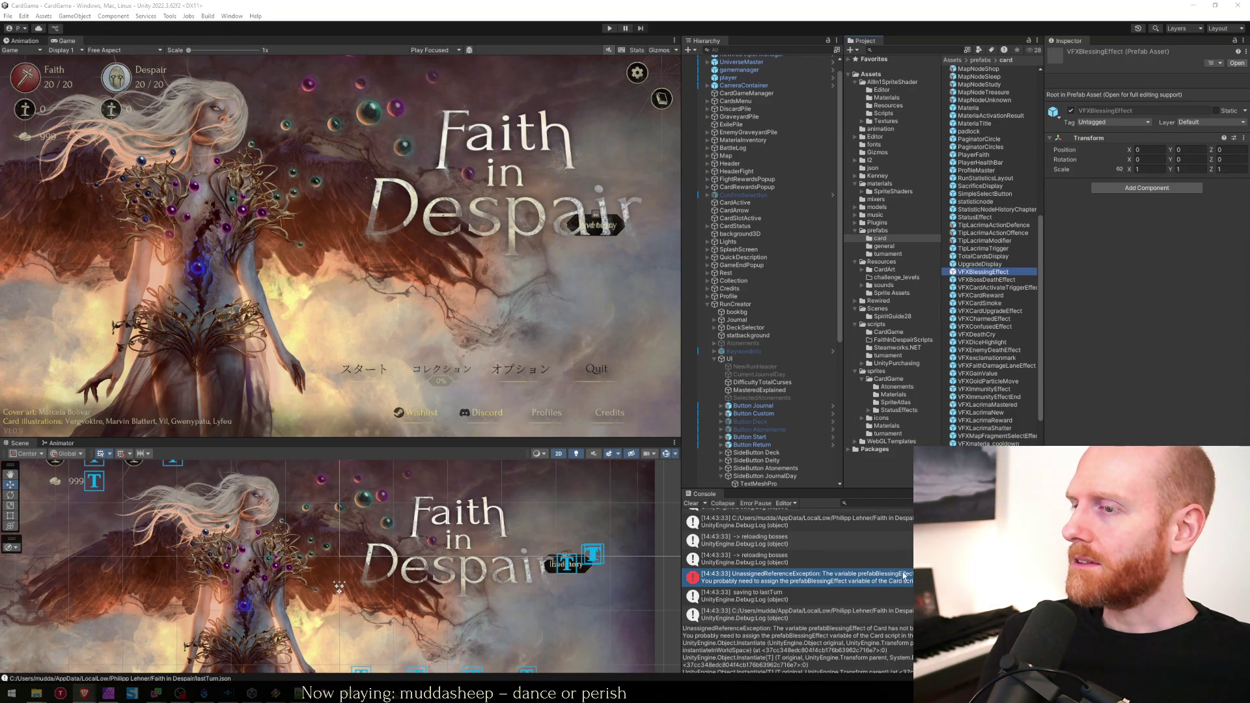
In the Card3D prefab, assign VFXBlessingEffect to Prefab Blessing Effect and save.
key("alt+Tab")
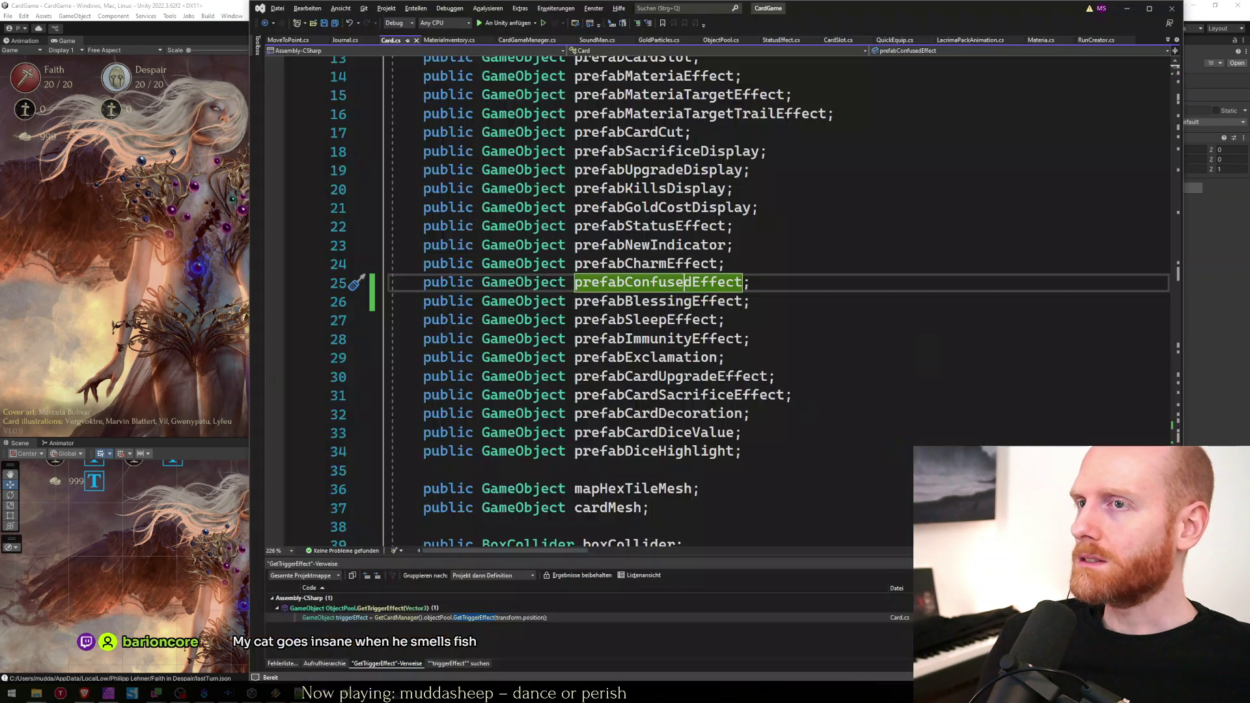
left_click(1120, 17)
scroll(988, 267, "up", 10)
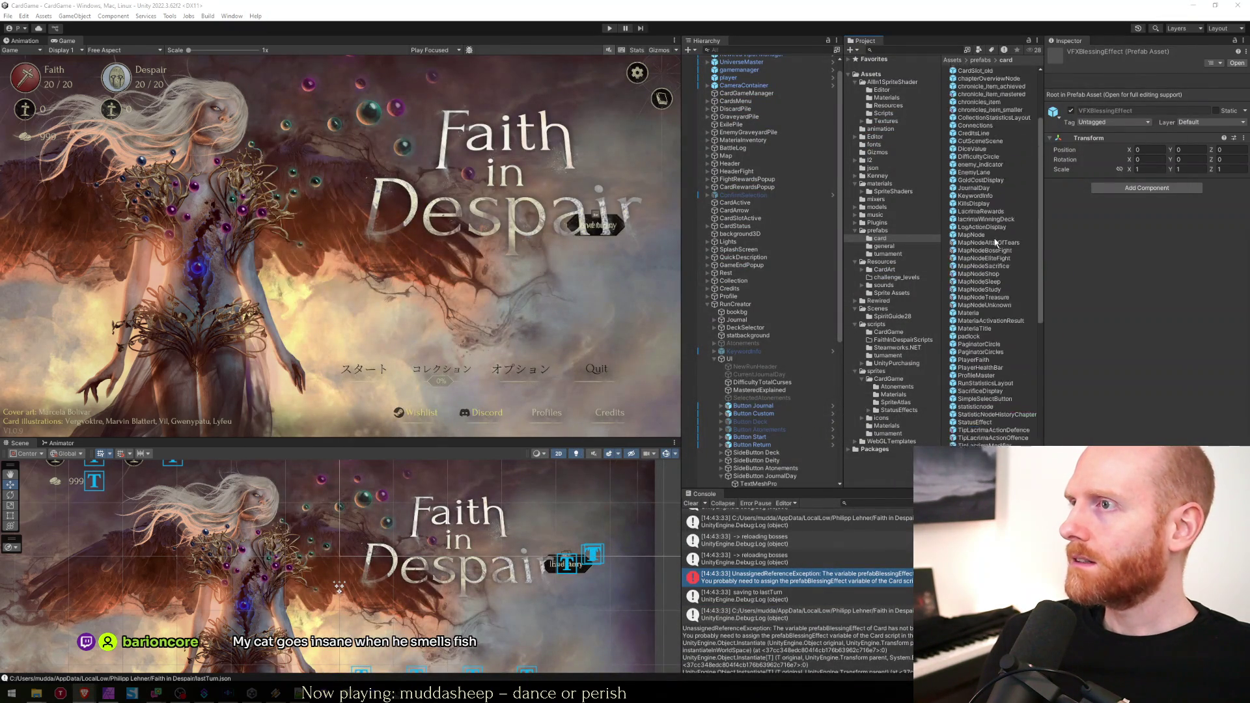
double_click(976, 109)
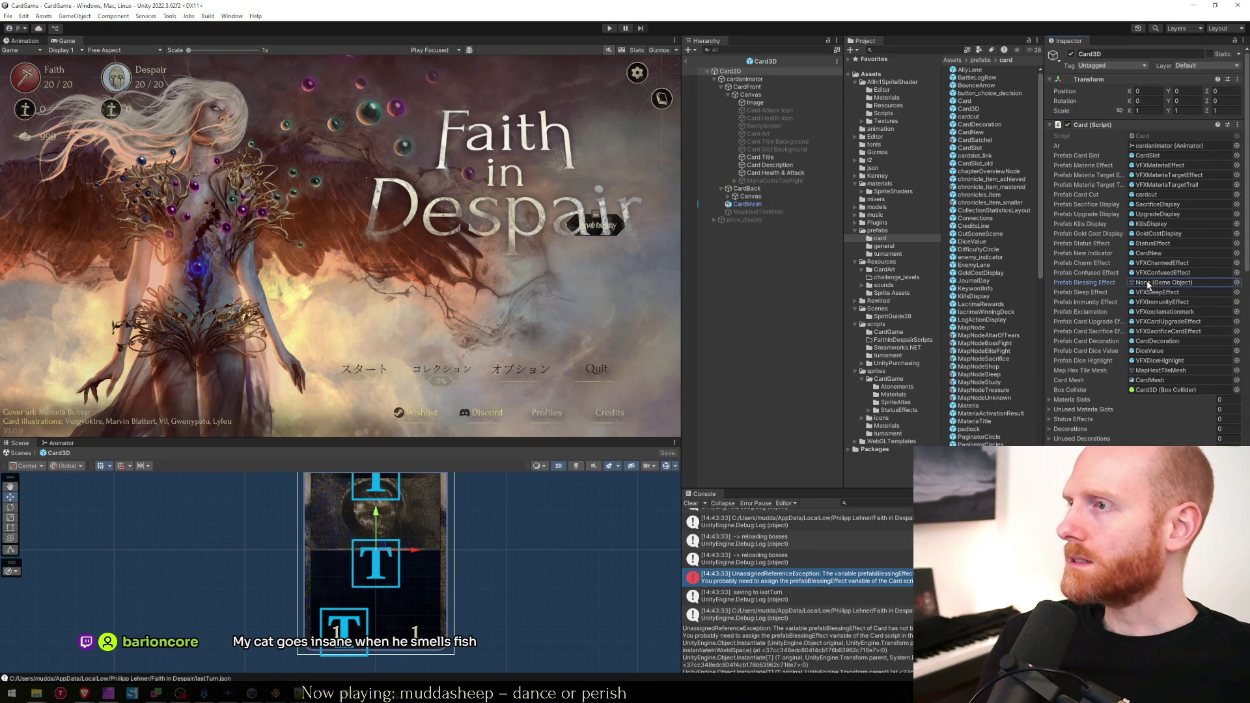
left_click(1151, 273)
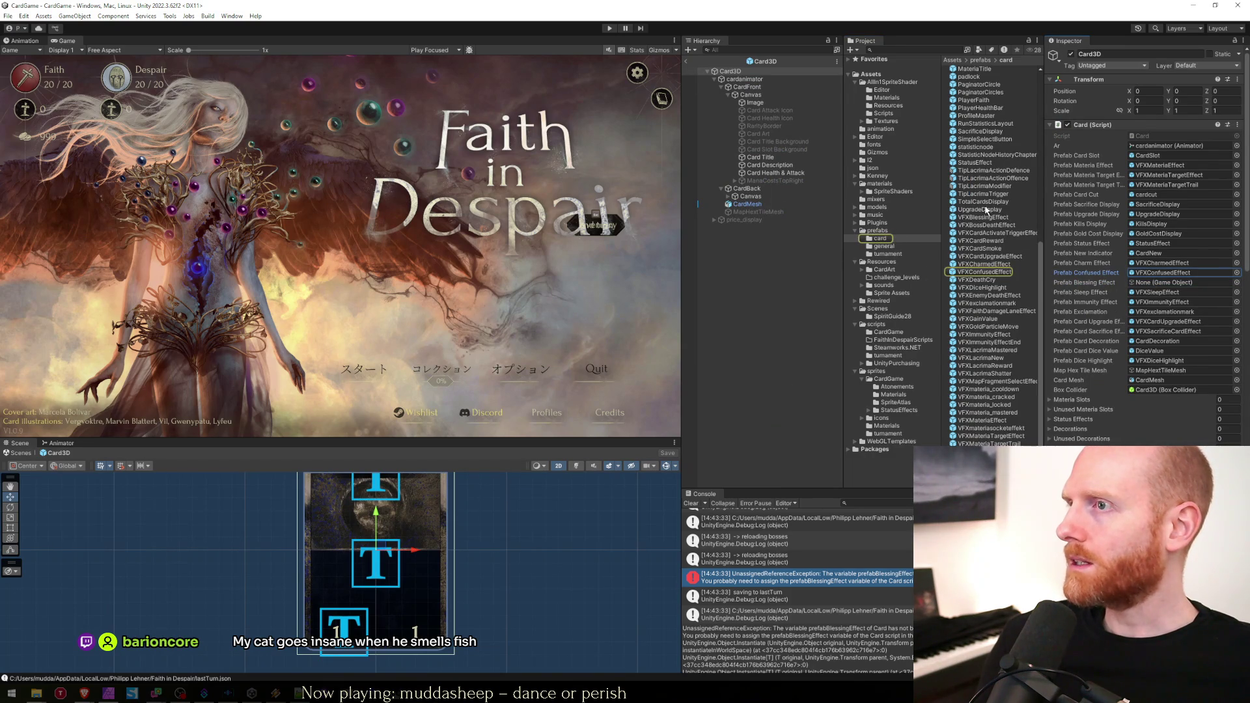
left_click_drag(983, 222, 1135, 284)
key("ctrl+s")
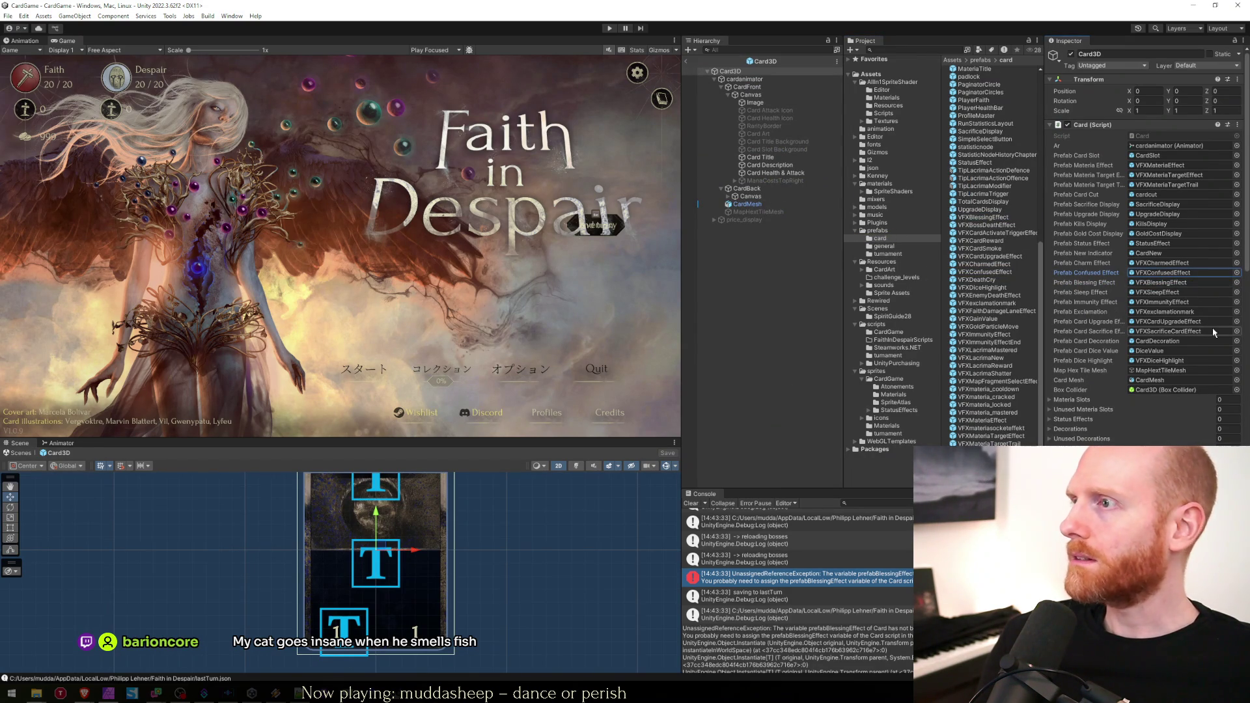
Inspect the VFXBlessingEffect prefab's particle system, then return to the scene.
scroll(990, 274, "up", 3)
left_click(1005, 280)
double_click(1005, 272)
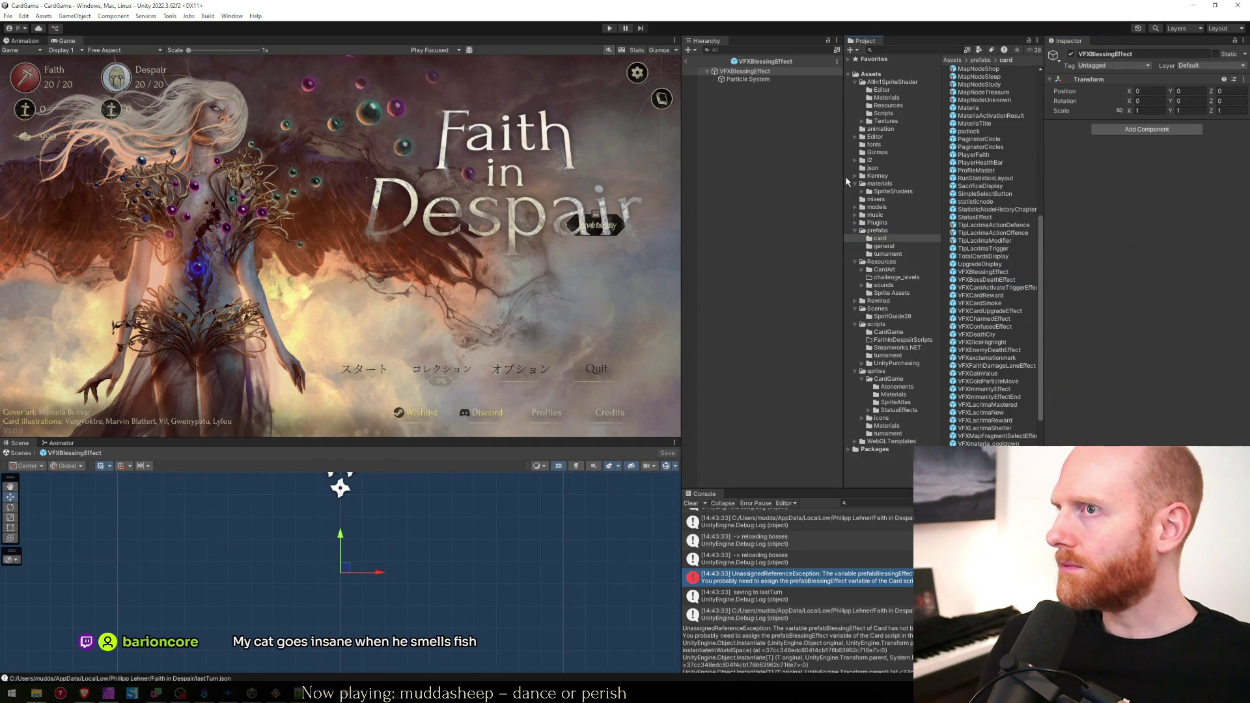
left_click(758, 79)
left_click(754, 72)
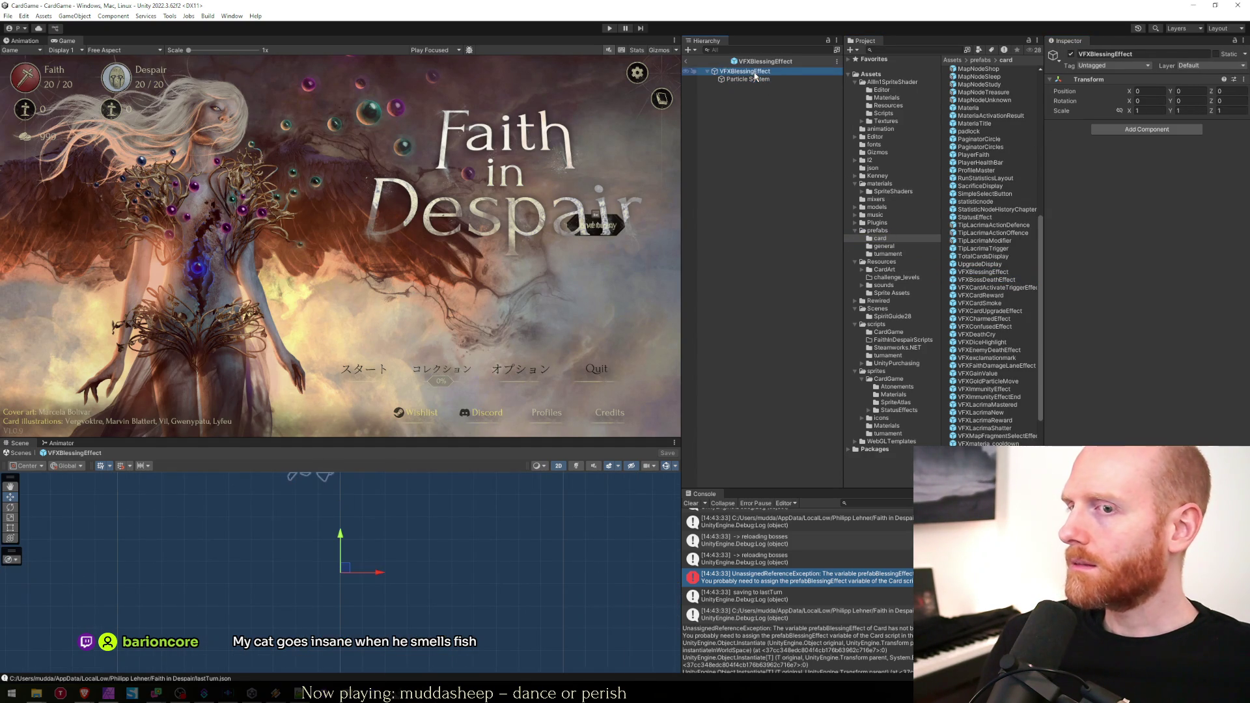
left_click(749, 79)
left_click(726, 71)
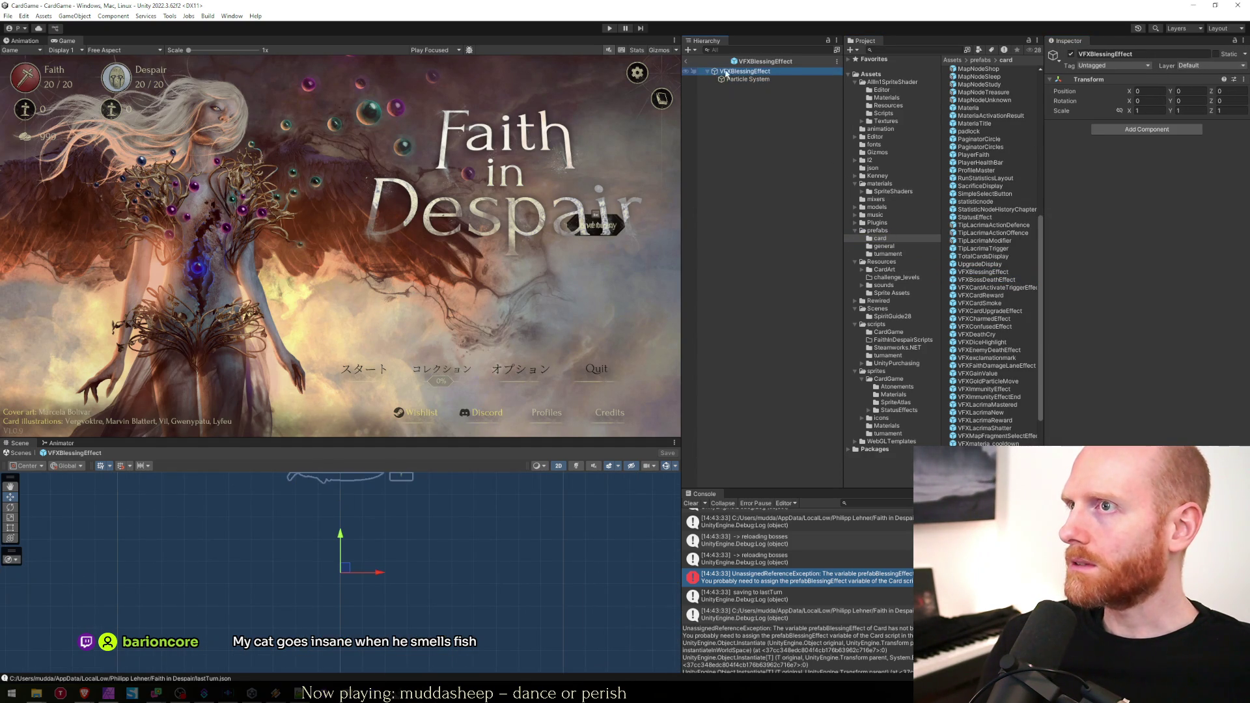
left_click(686, 61)
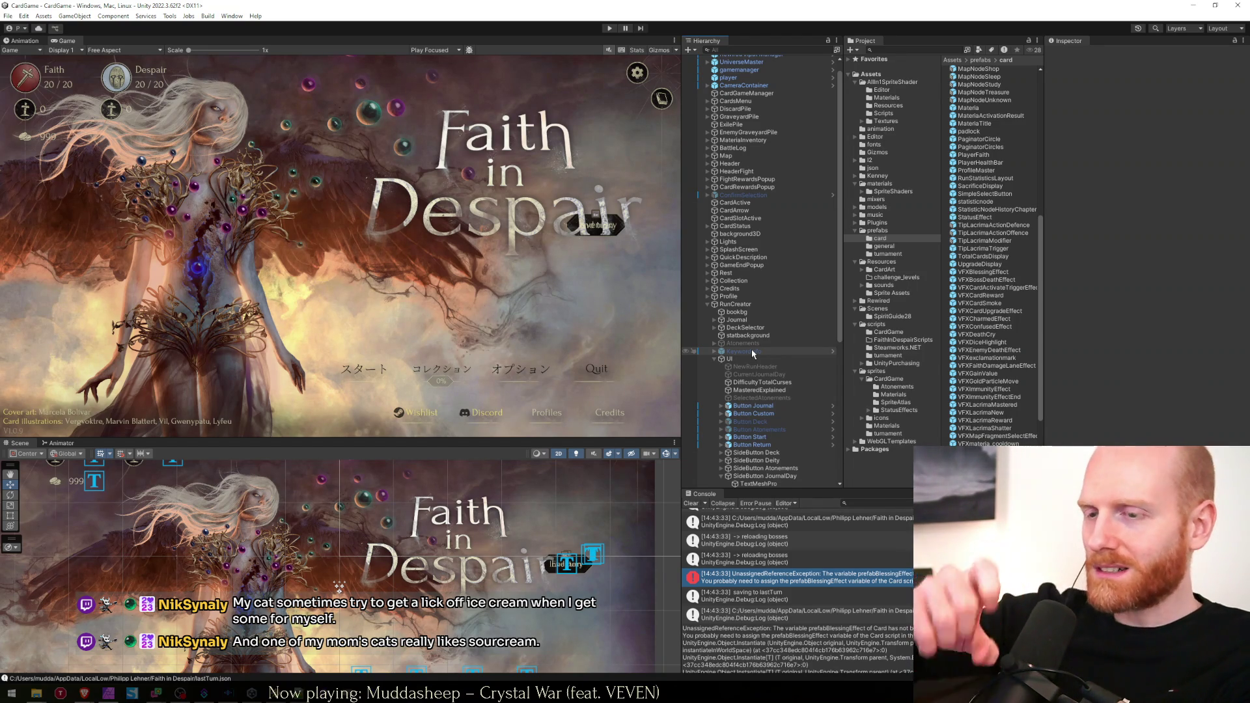
left_click(729, 359)
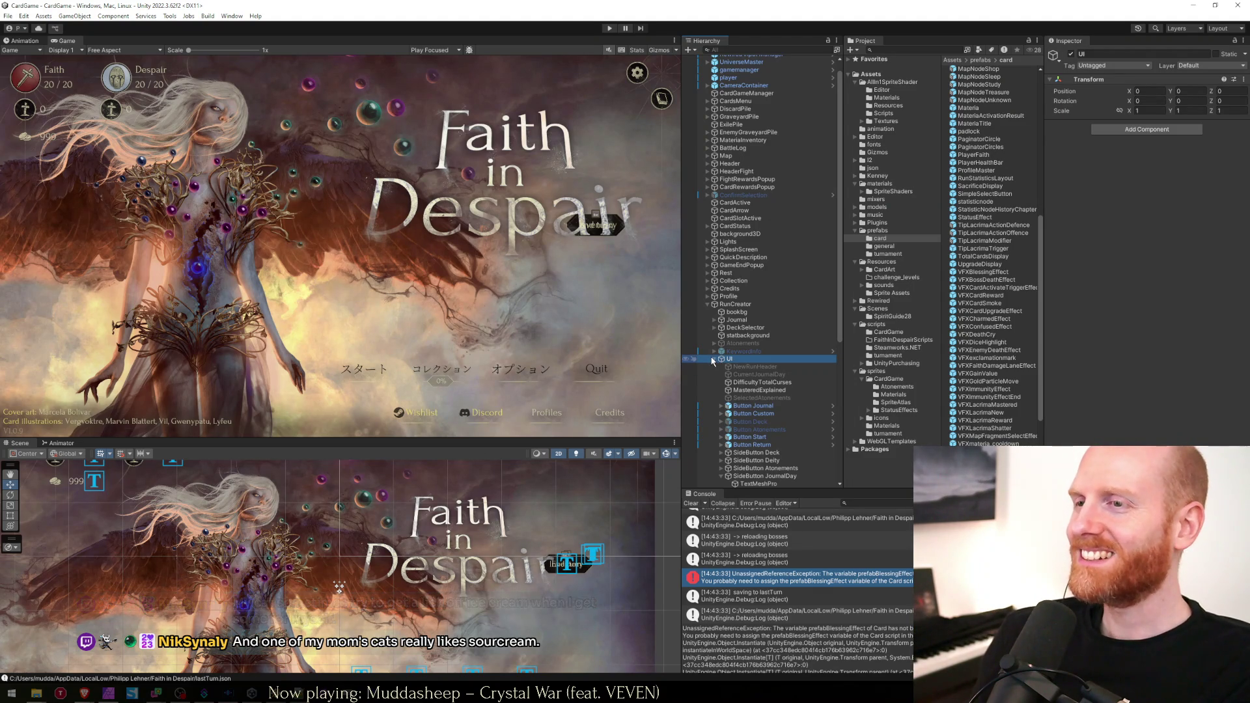
Collapse the UI object in the Hierarchy and inspect the RunCreator object.
scroll(731, 466, "down", 3)
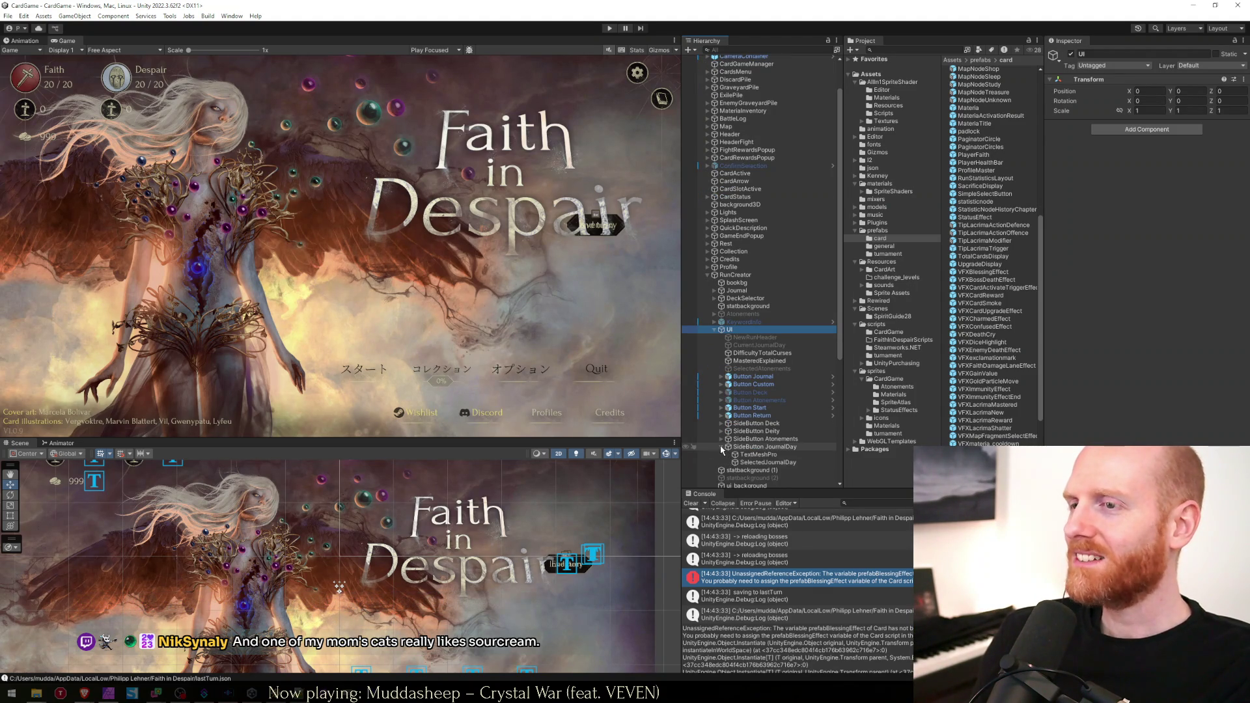
left_click(715, 334)
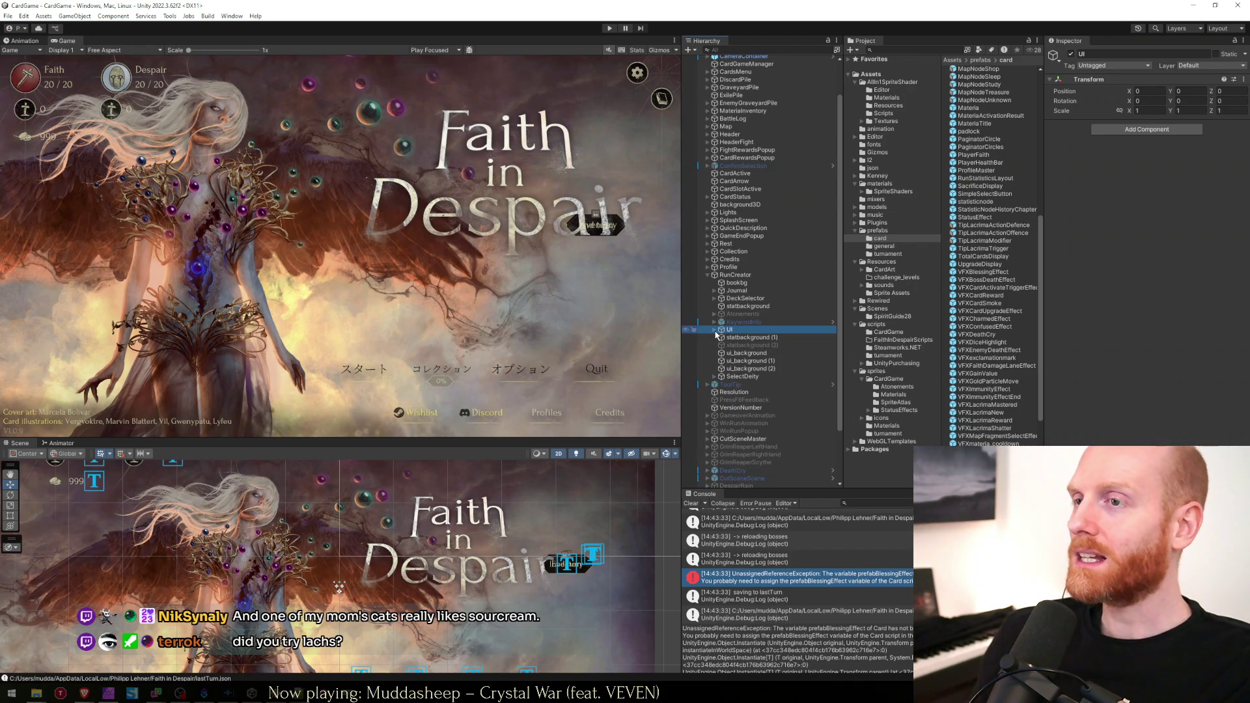
scroll(715, 335, "up", 3)
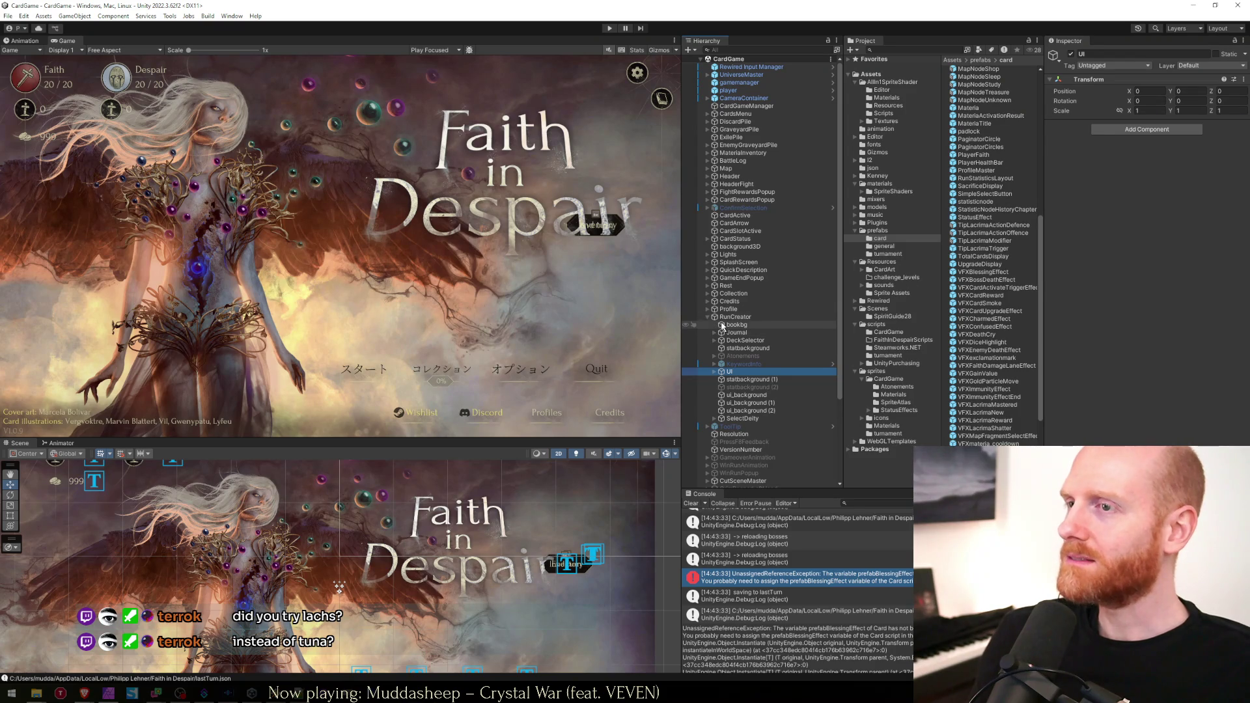
left_click(734, 317)
Inspect the PlayerHealthBar prefab, then open the Card3D prefab for editing.
scroll(1011, 296, "up", 10)
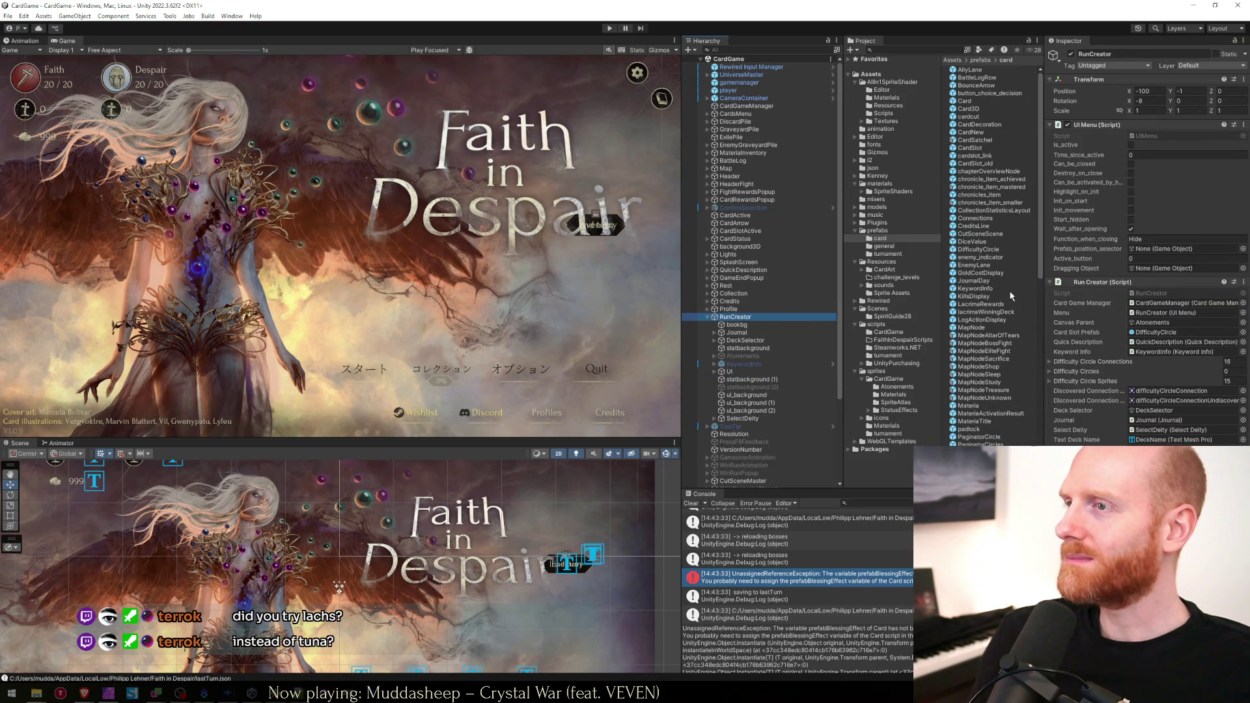
scroll(1011, 296, "down", 6)
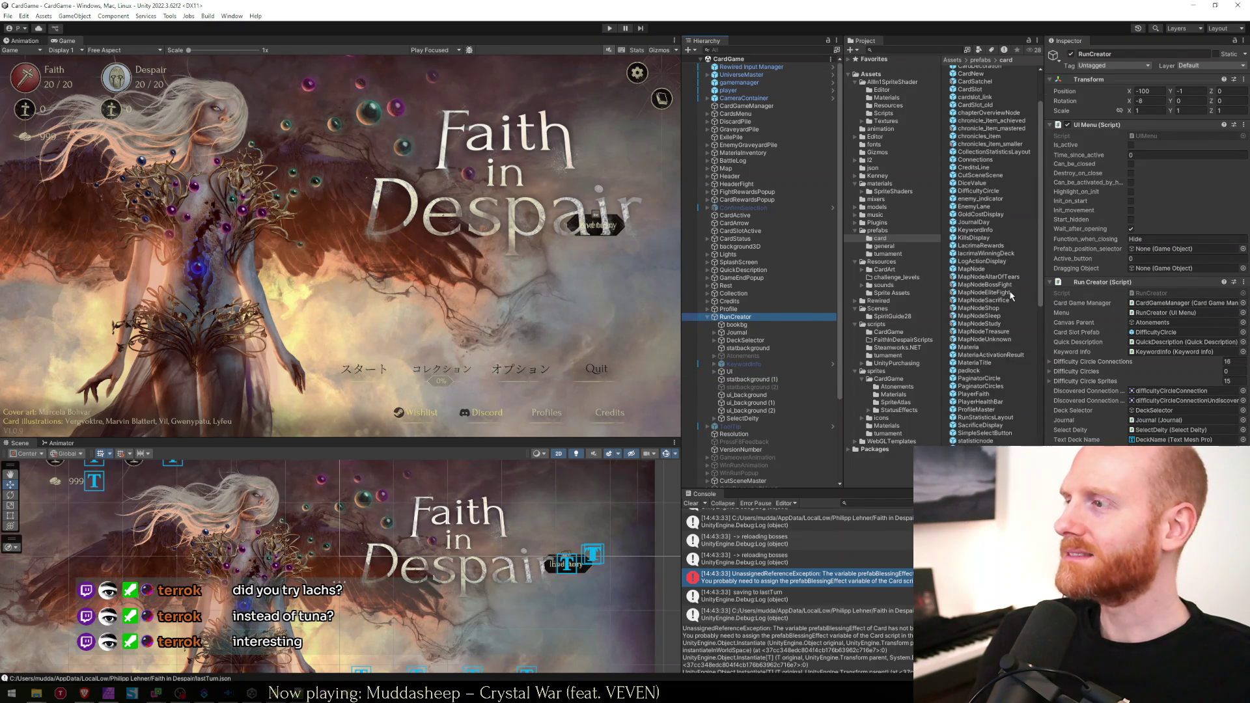
left_click(988, 315)
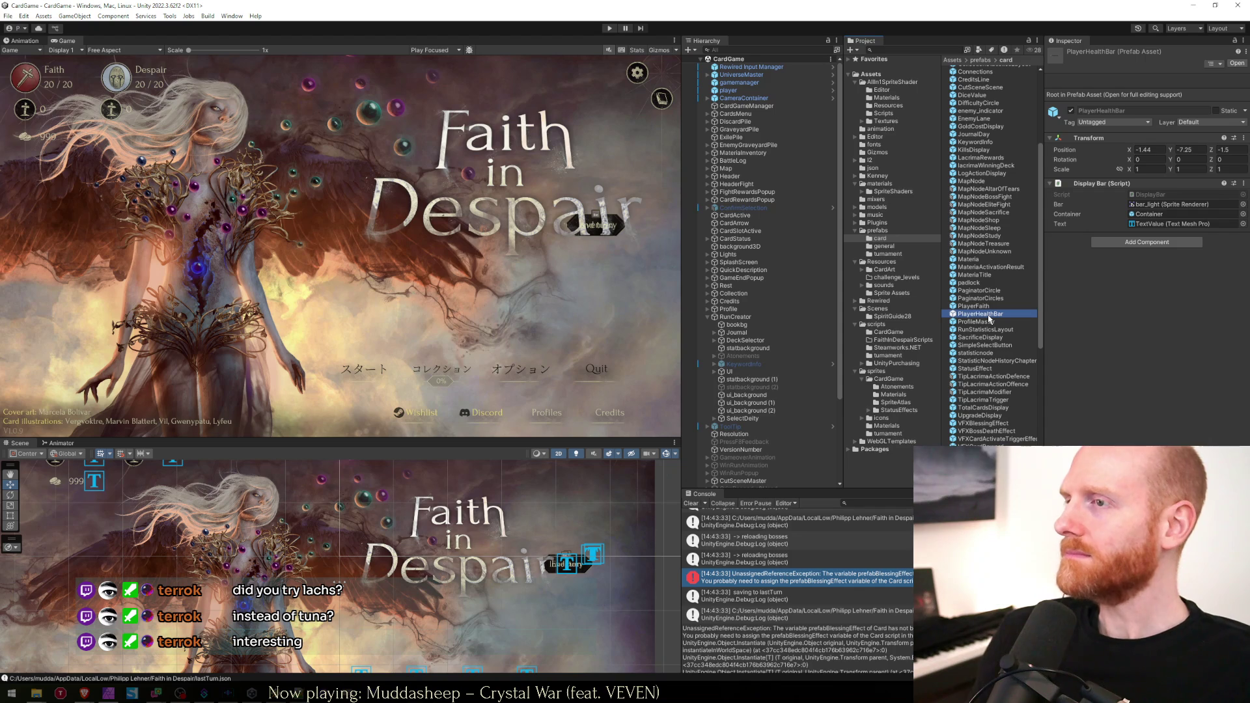
scroll(979, 162, "up", 6)
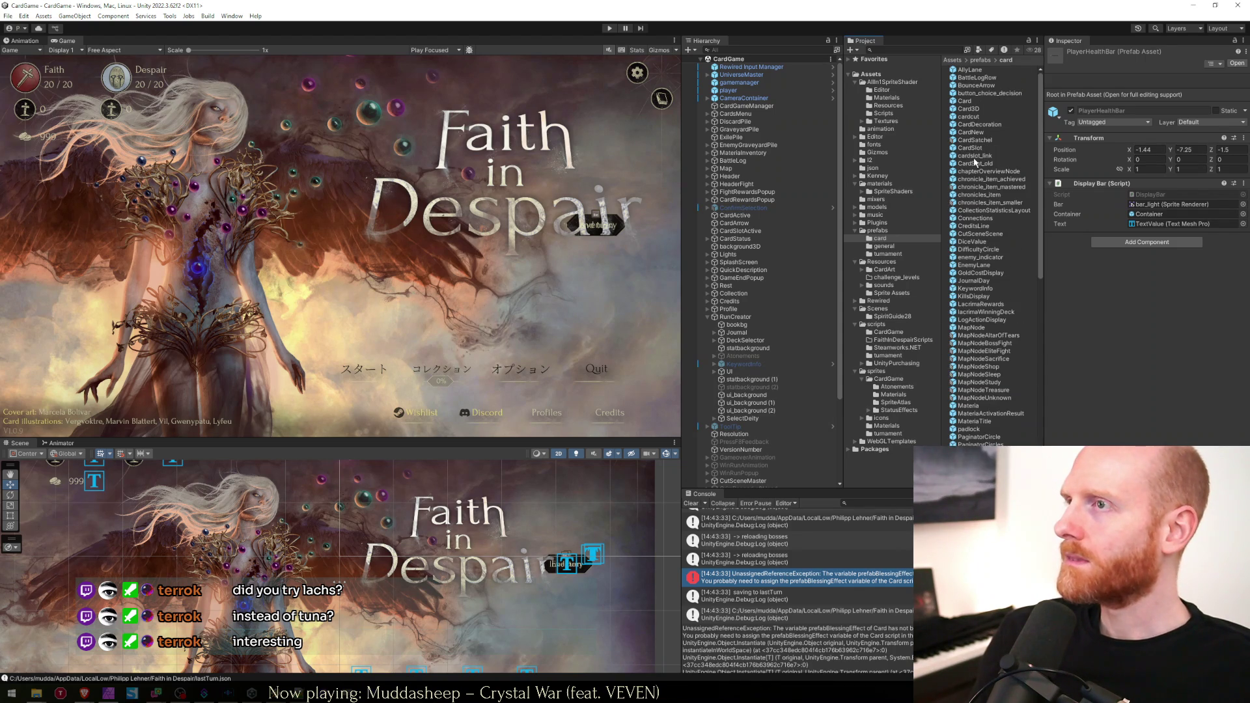
double_click(982, 109)
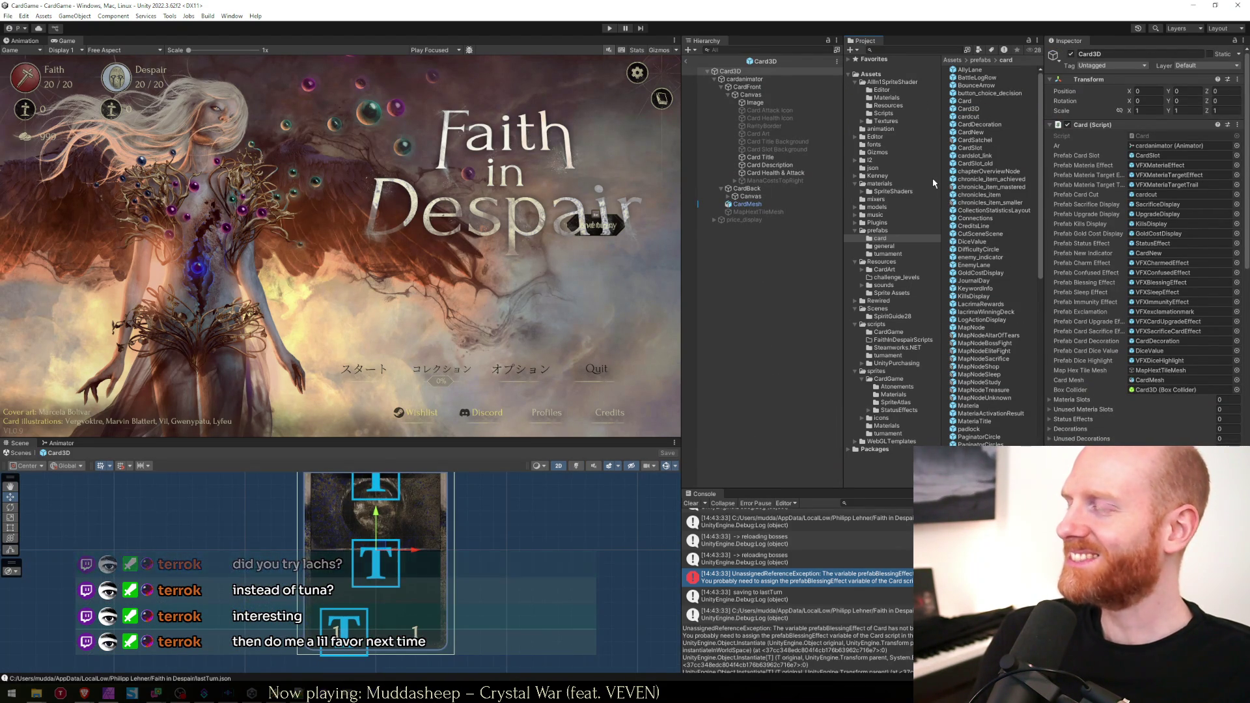
Select the Card3D root and locate VFXBlessingEffect via its Prefab Blessing Effect field.
left_click(730, 71)
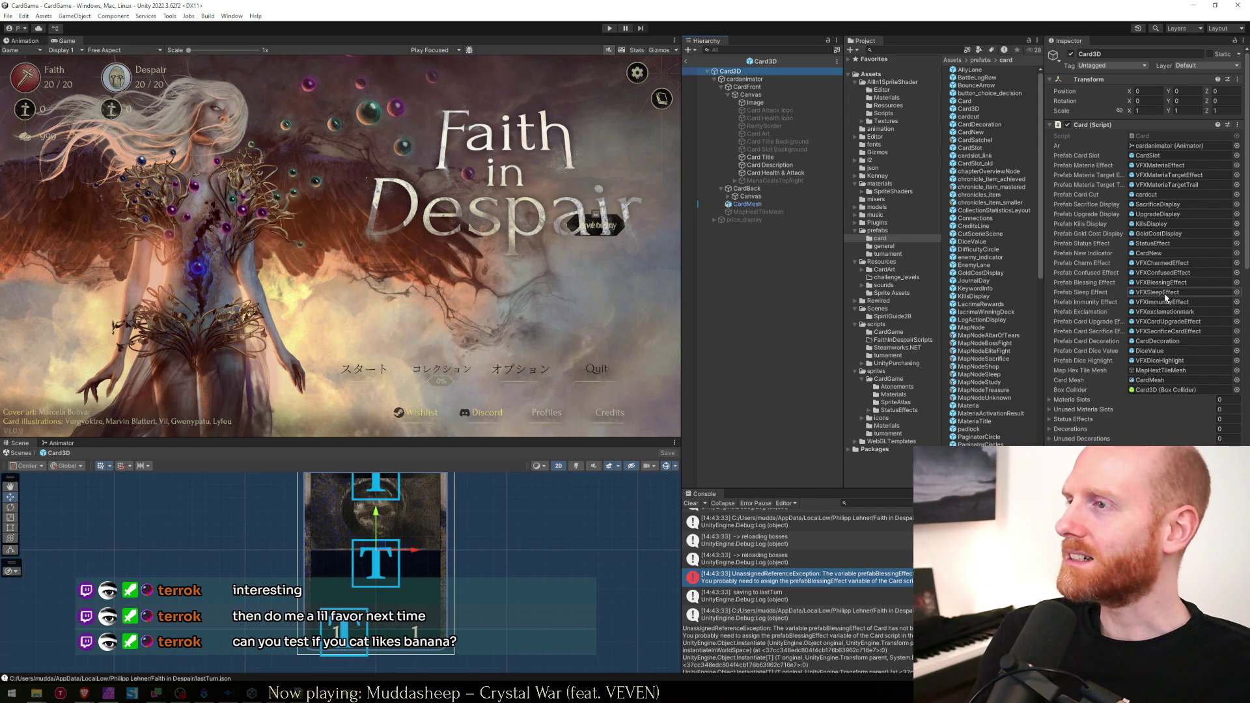
left_click(1164, 294)
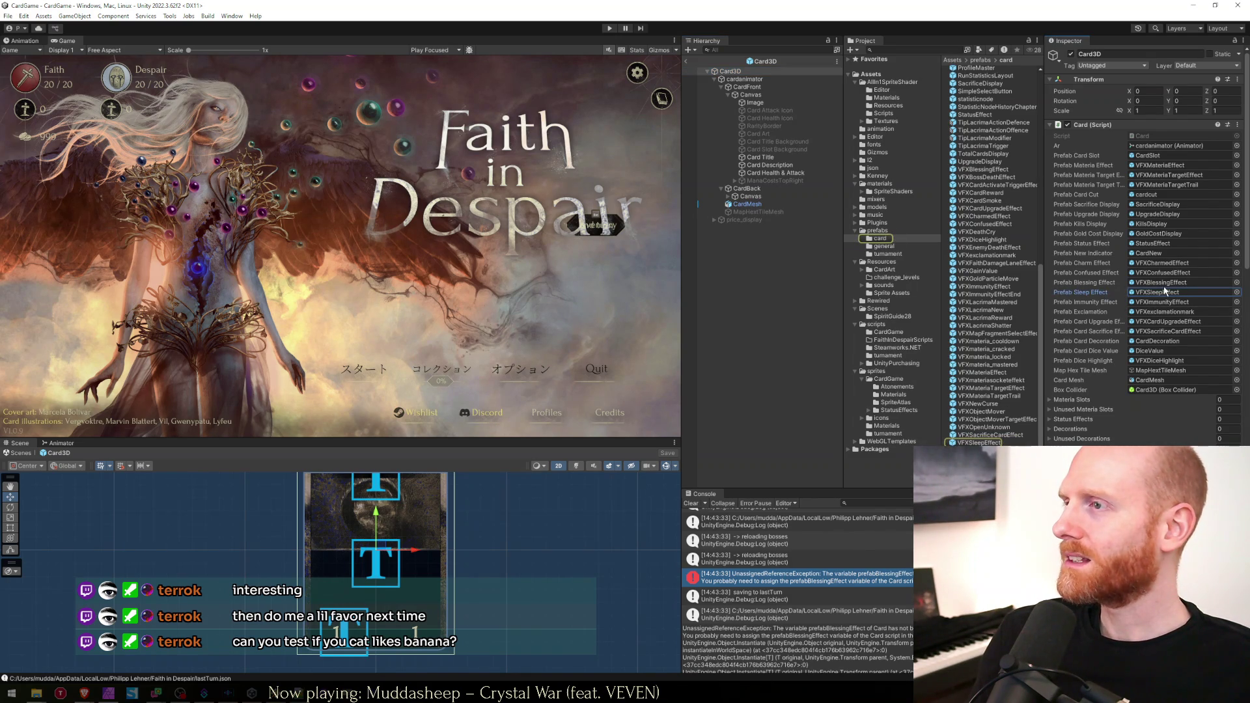
left_click(1160, 282)
left_click(1156, 287)
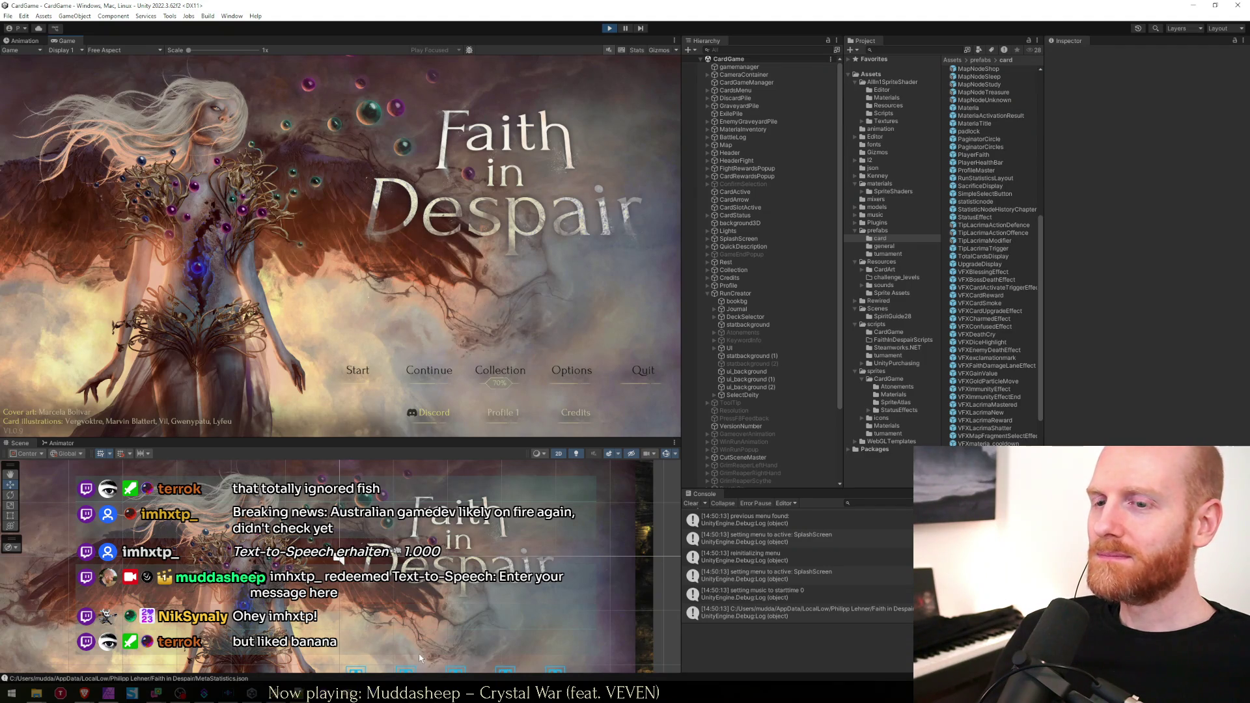
Test-run: Start, pick Journal Day 1, skip the cutscene to the hex map, then stop.
left_click(363, 377)
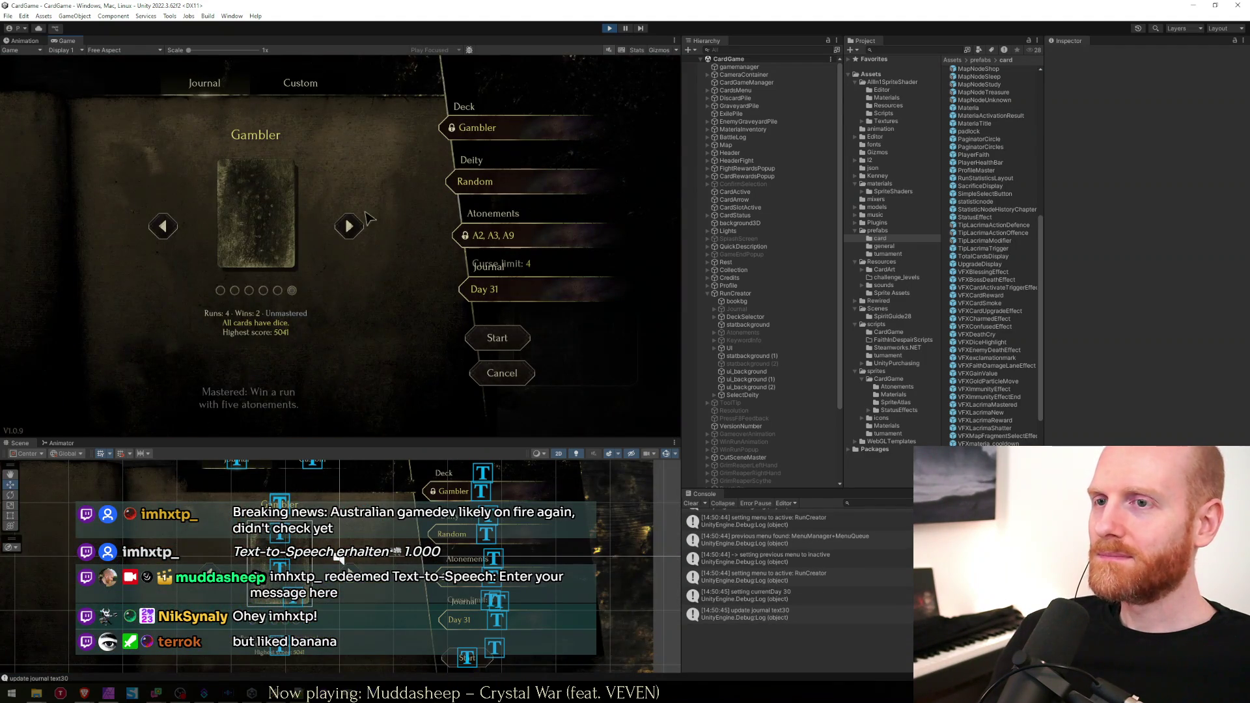
left_click(239, 88)
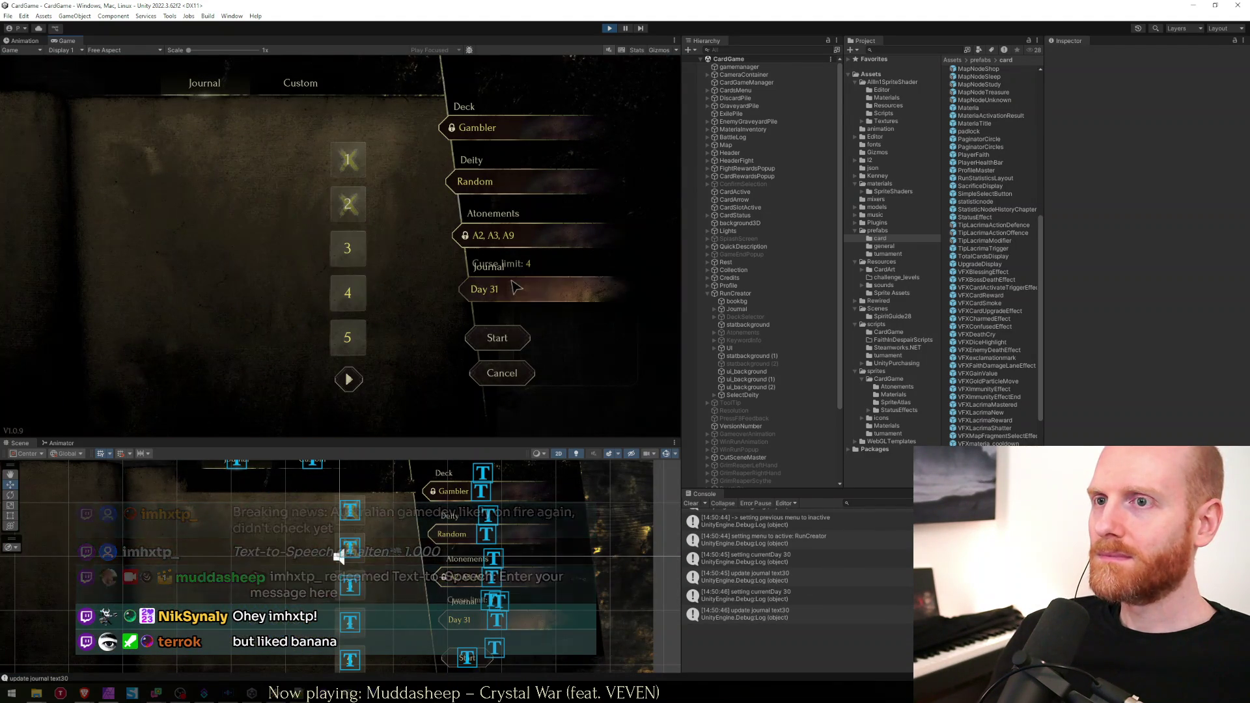
left_click(352, 161)
left_click(511, 371)
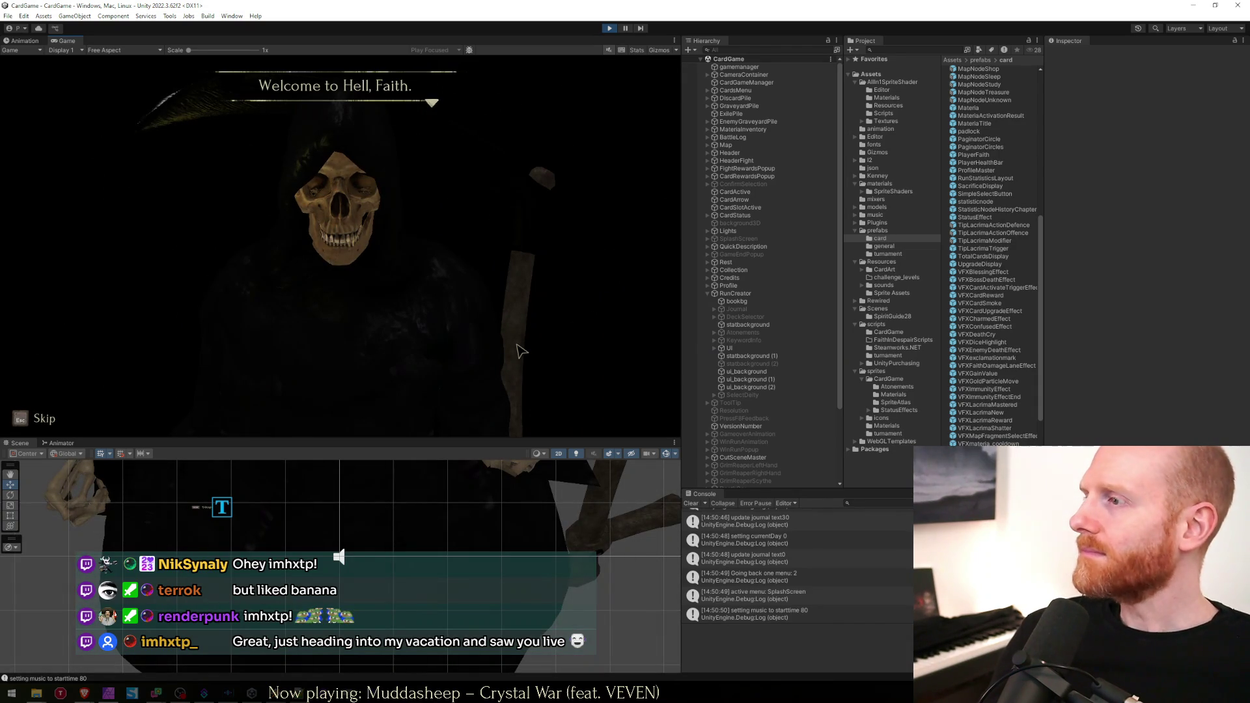
key("Escape")
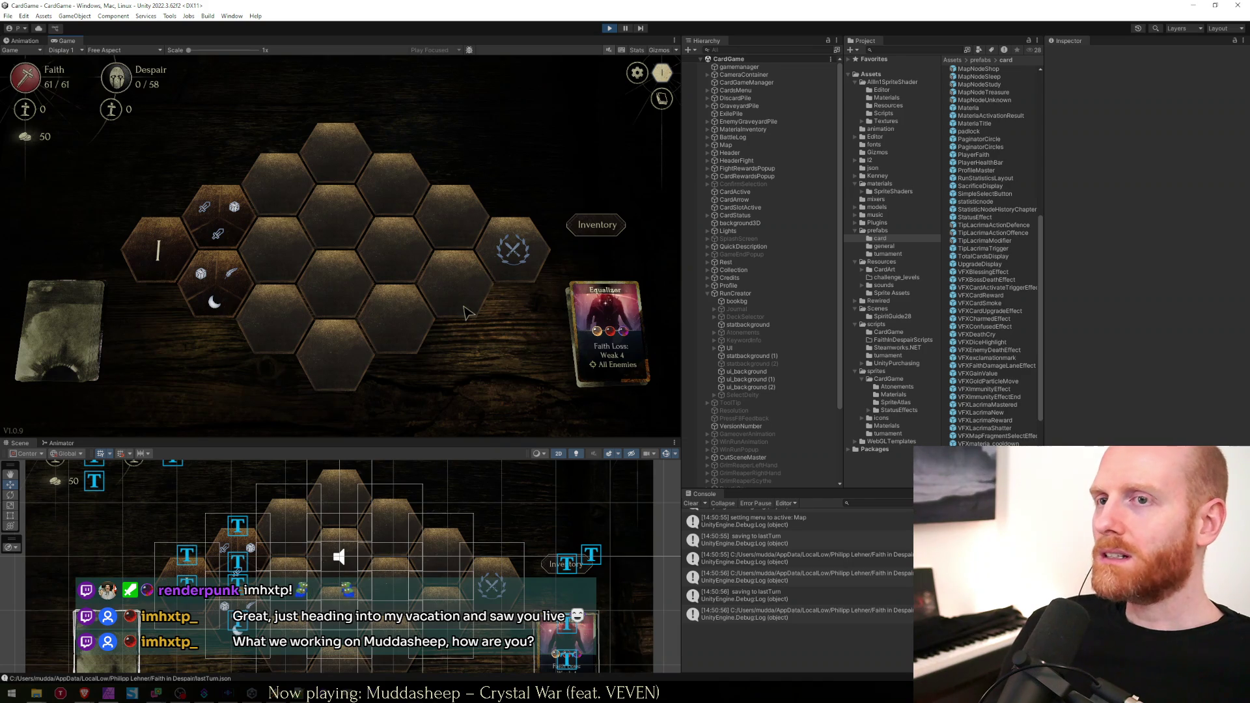
left_click(610, 29)
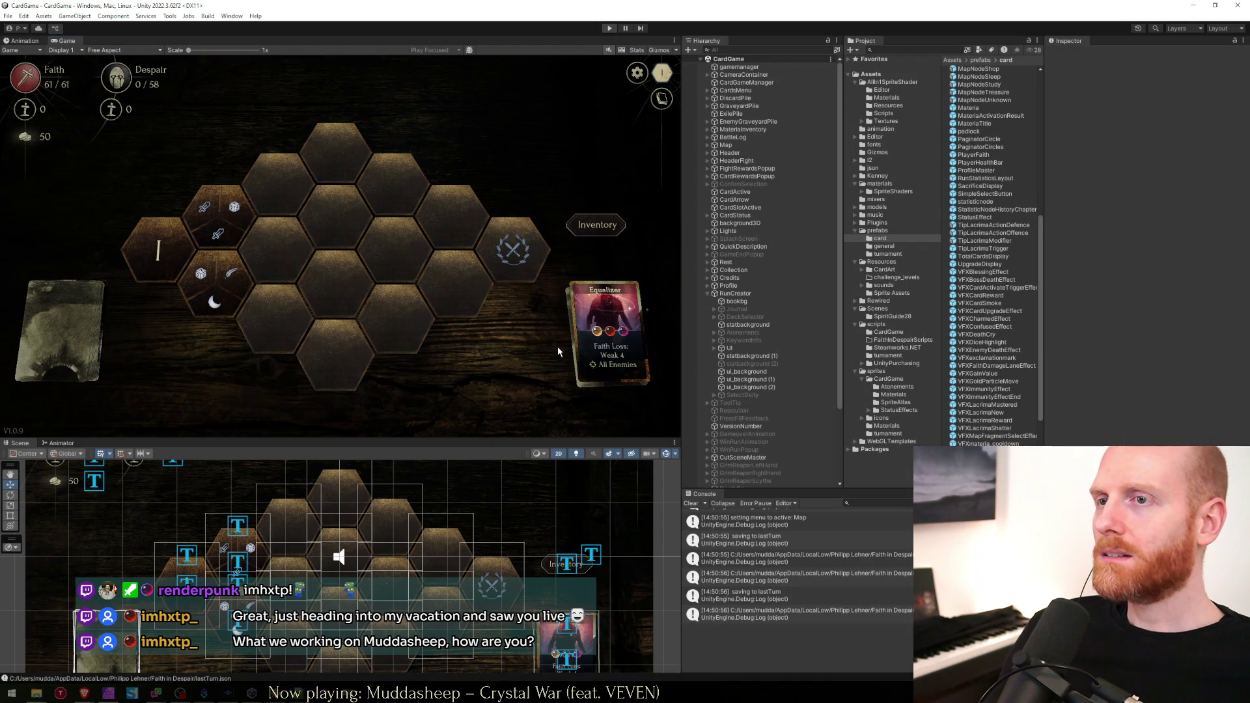
Review the effect prefab fields around prefabDiceHighlight in Card.cs.
key("alt+Tab")
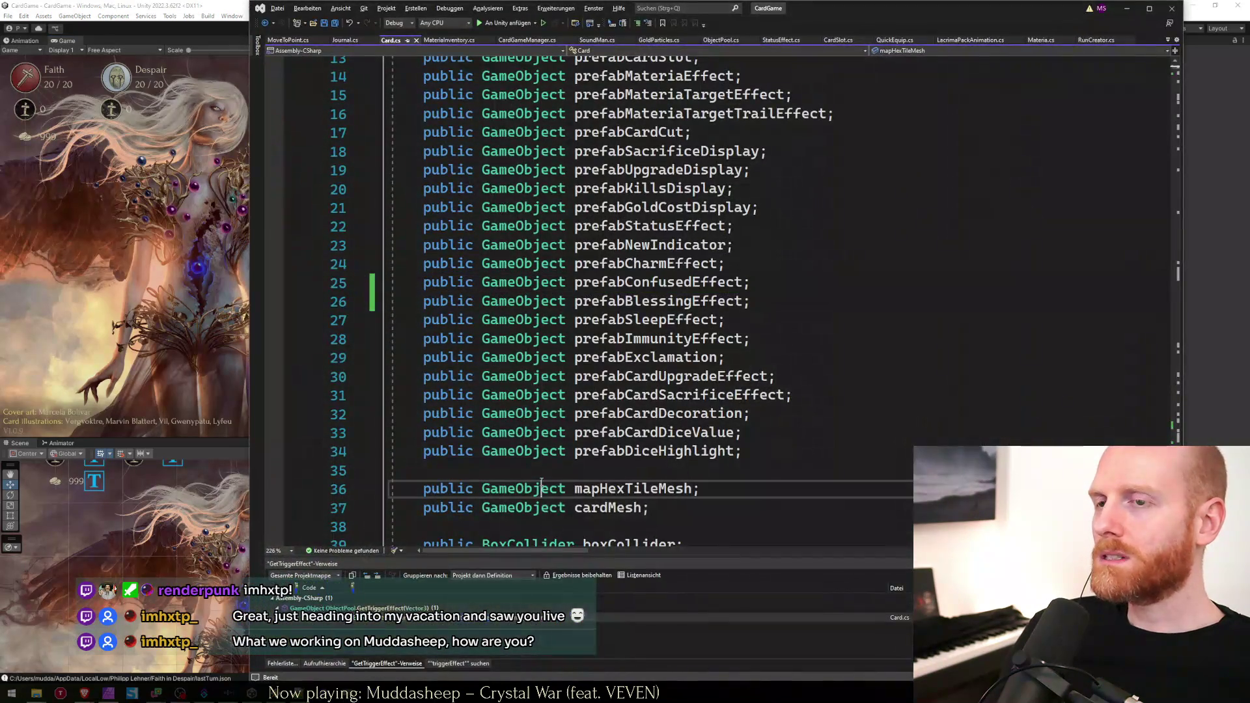
left_click(541, 484)
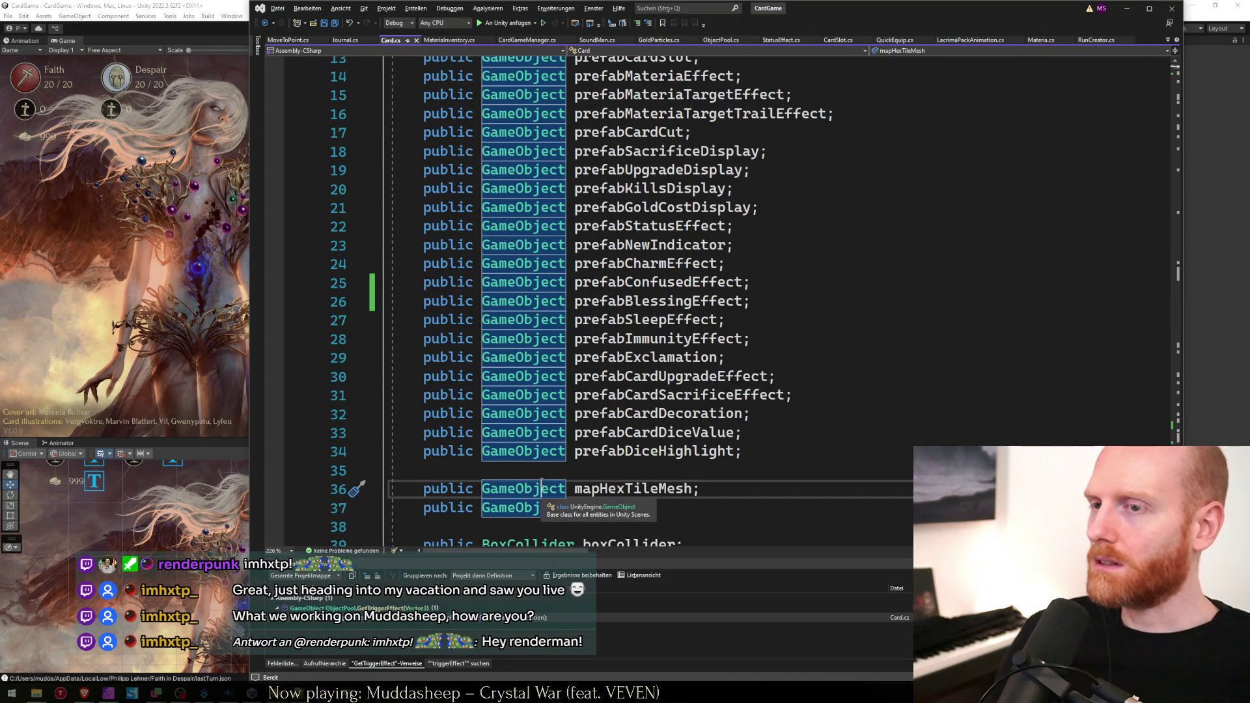
left_click(764, 446)
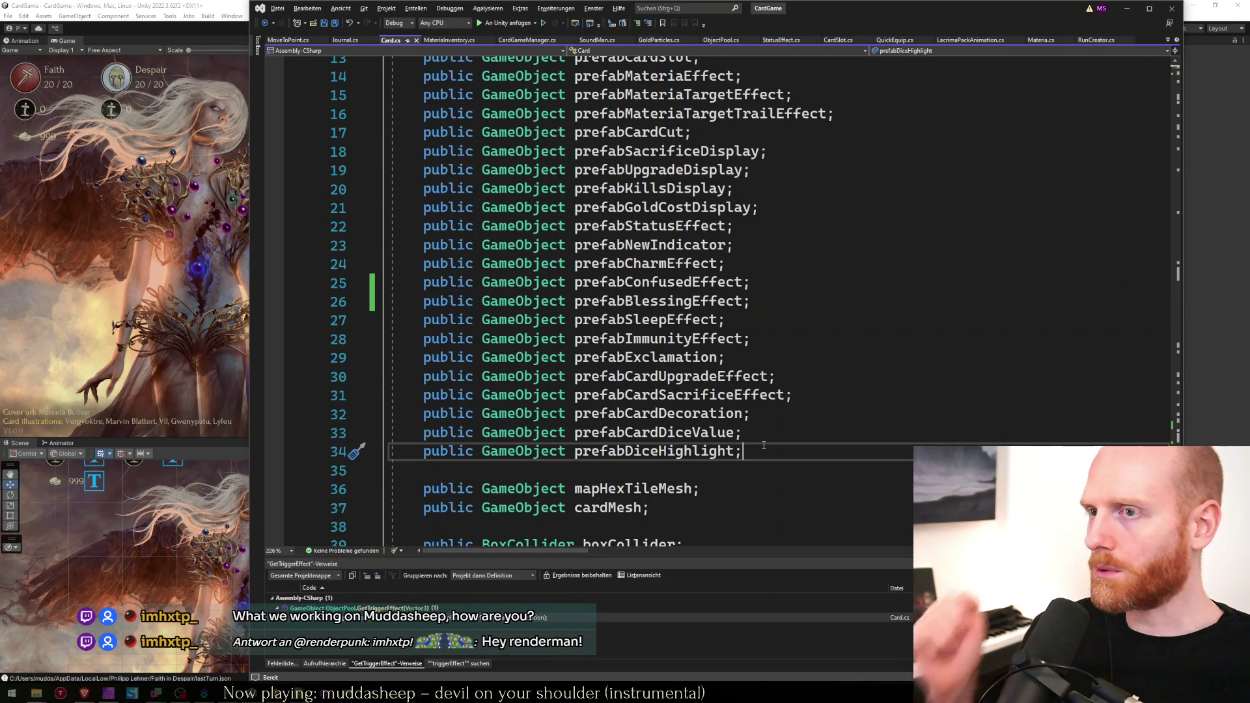
key("Down")
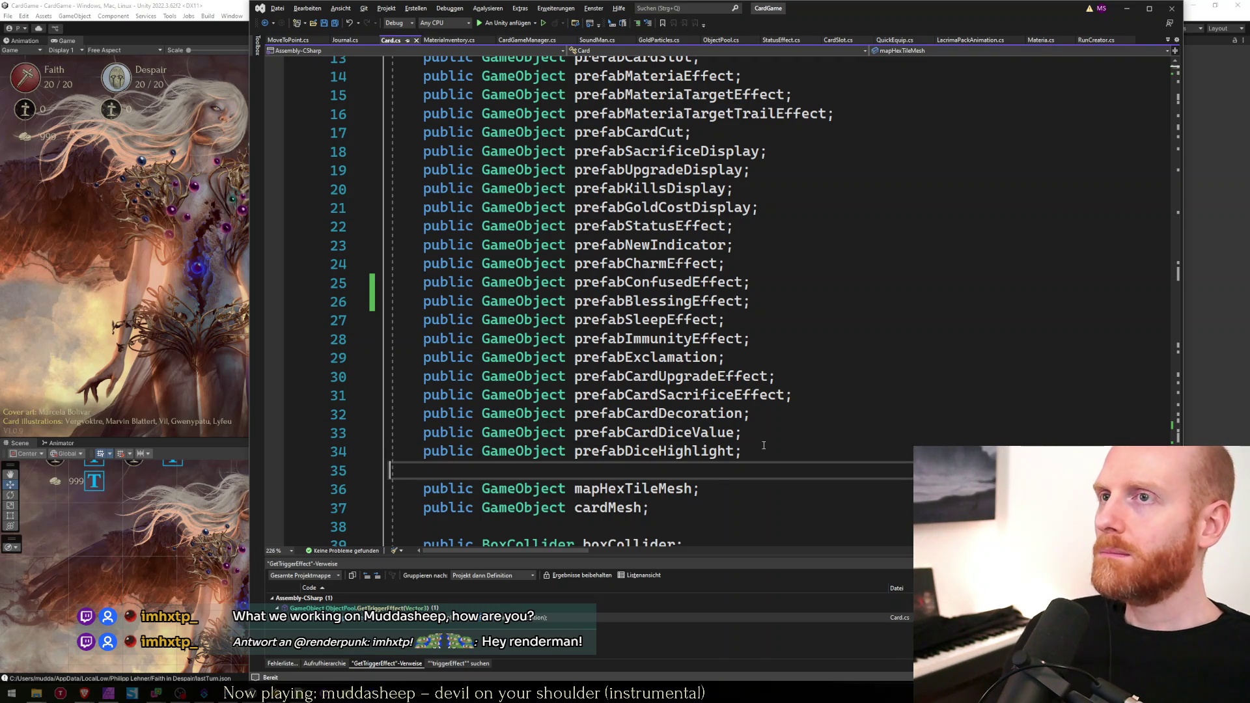
Back in Unity, open the VFXBlessingEffect prefab and select its Particle System child.
left_click(1126, 8)
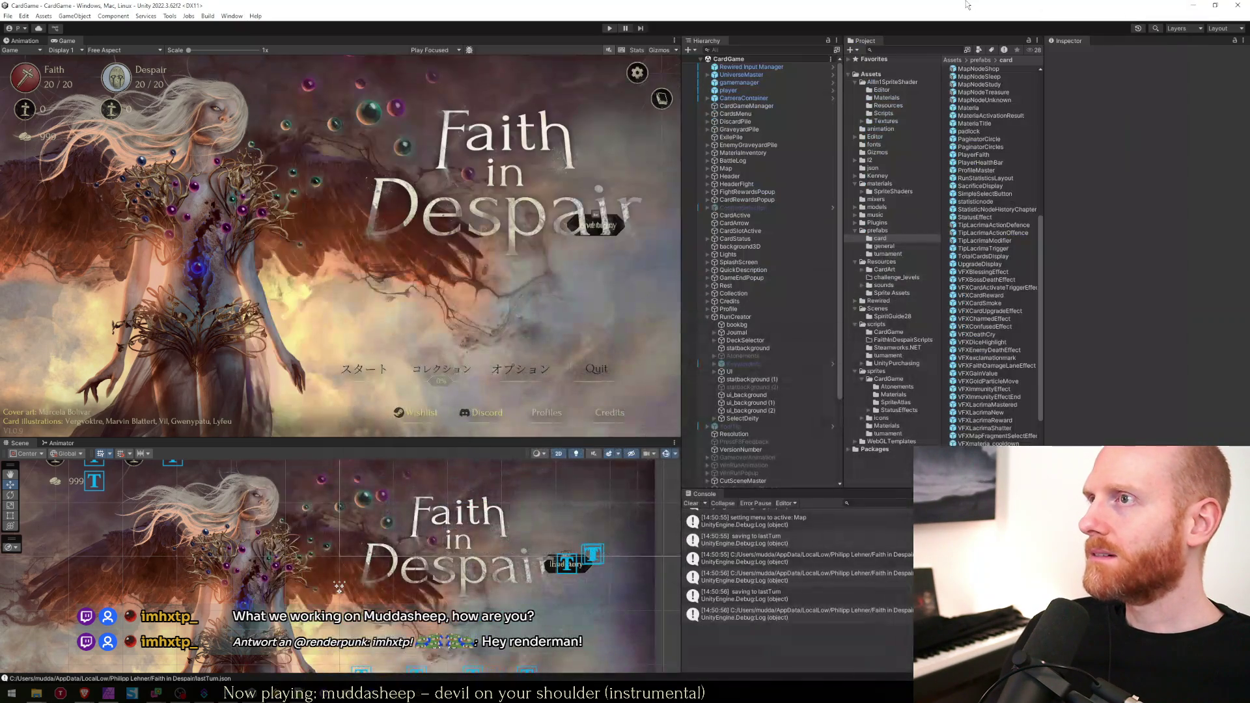
left_click(983, 280)
left_click(983, 273)
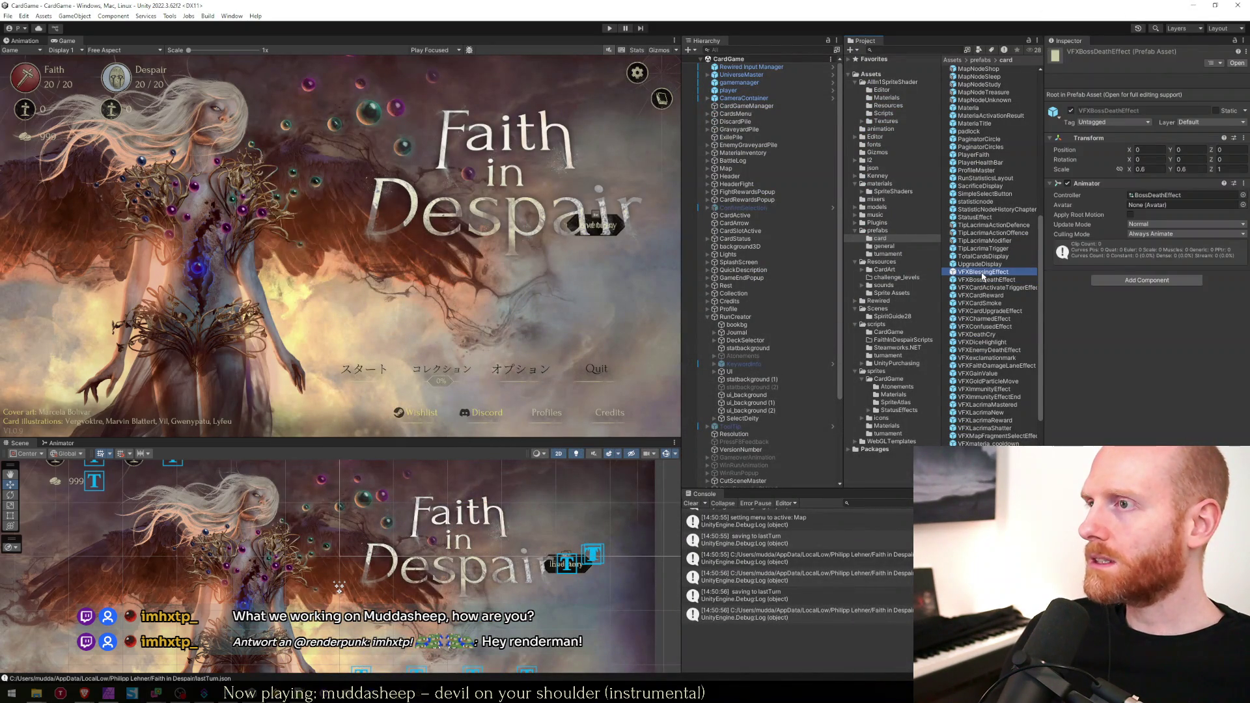
double_click(983, 274)
left_click(768, 78)
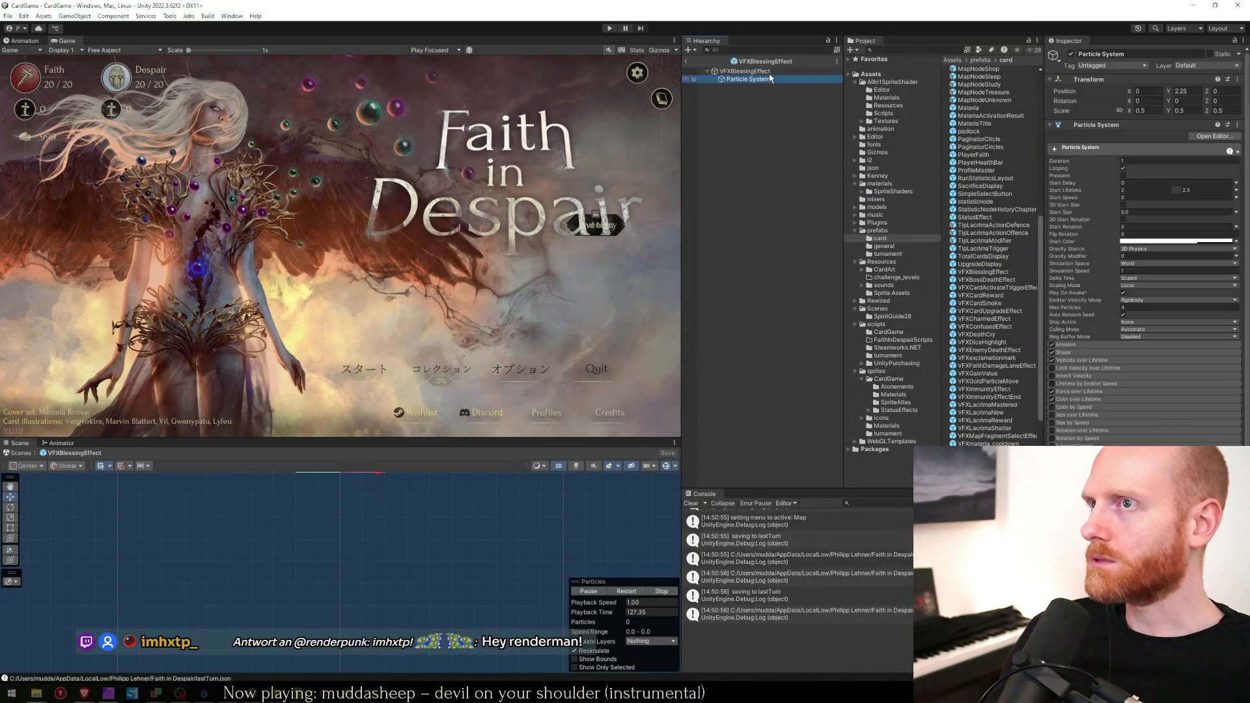
Disable the Particle System, rename it '[Activate this] Particle System', save, and exit prefab mode.
left_click(770, 71)
left_click(755, 78)
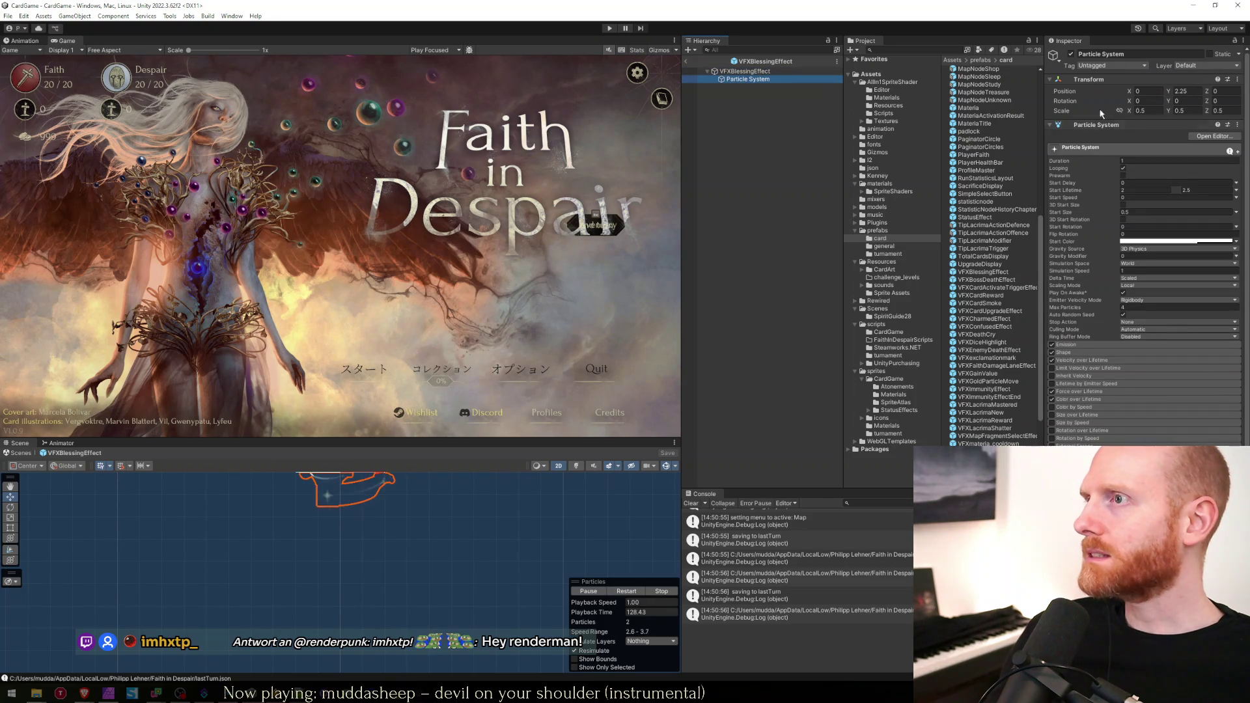
left_click(1070, 54)
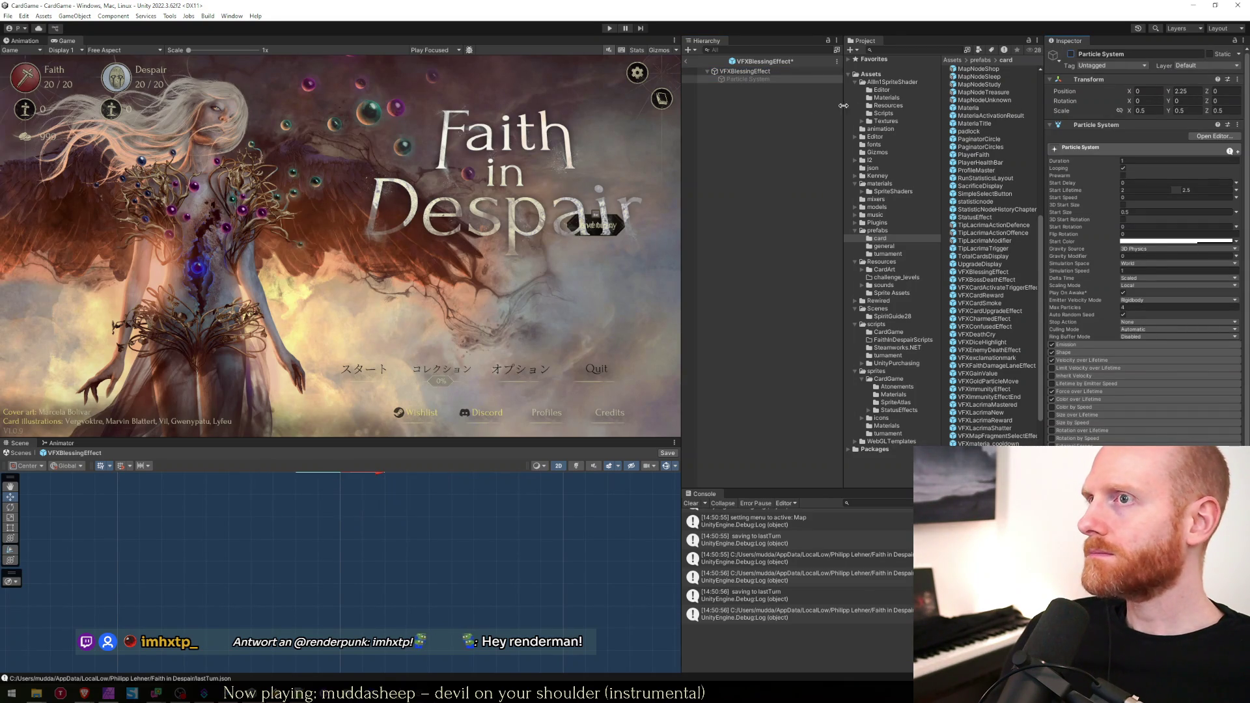
left_click(758, 79)
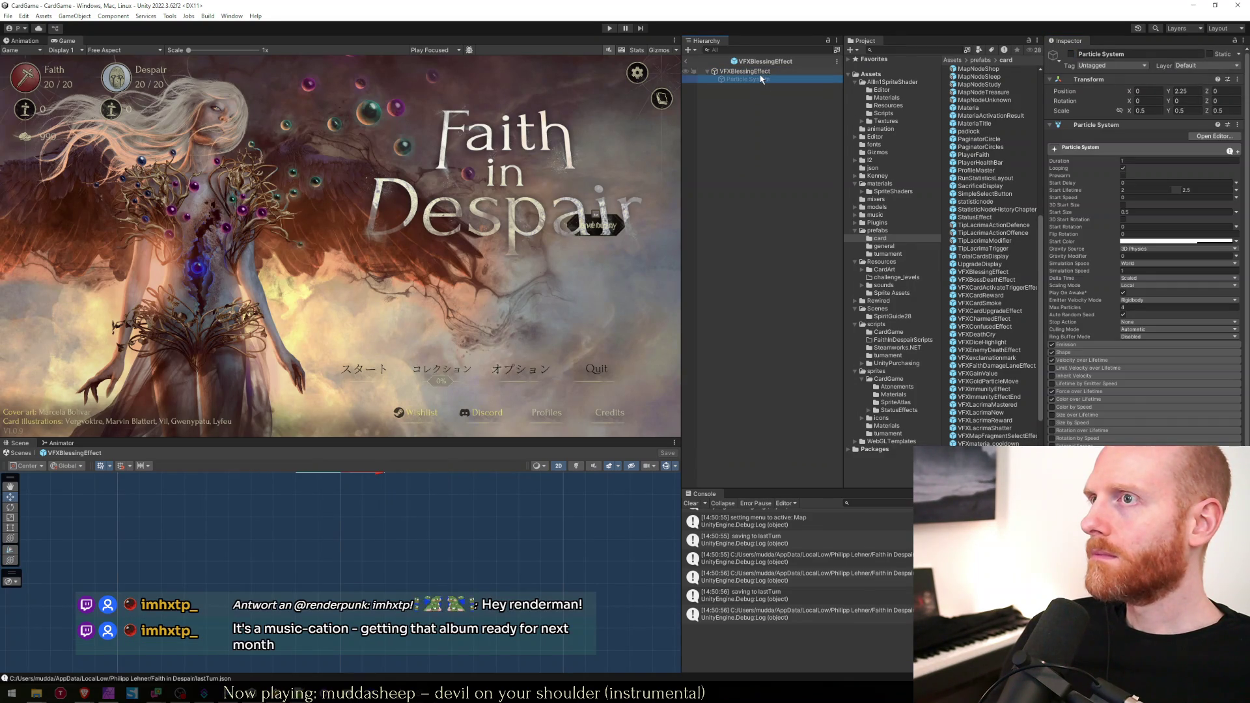
key("ctrl+z")
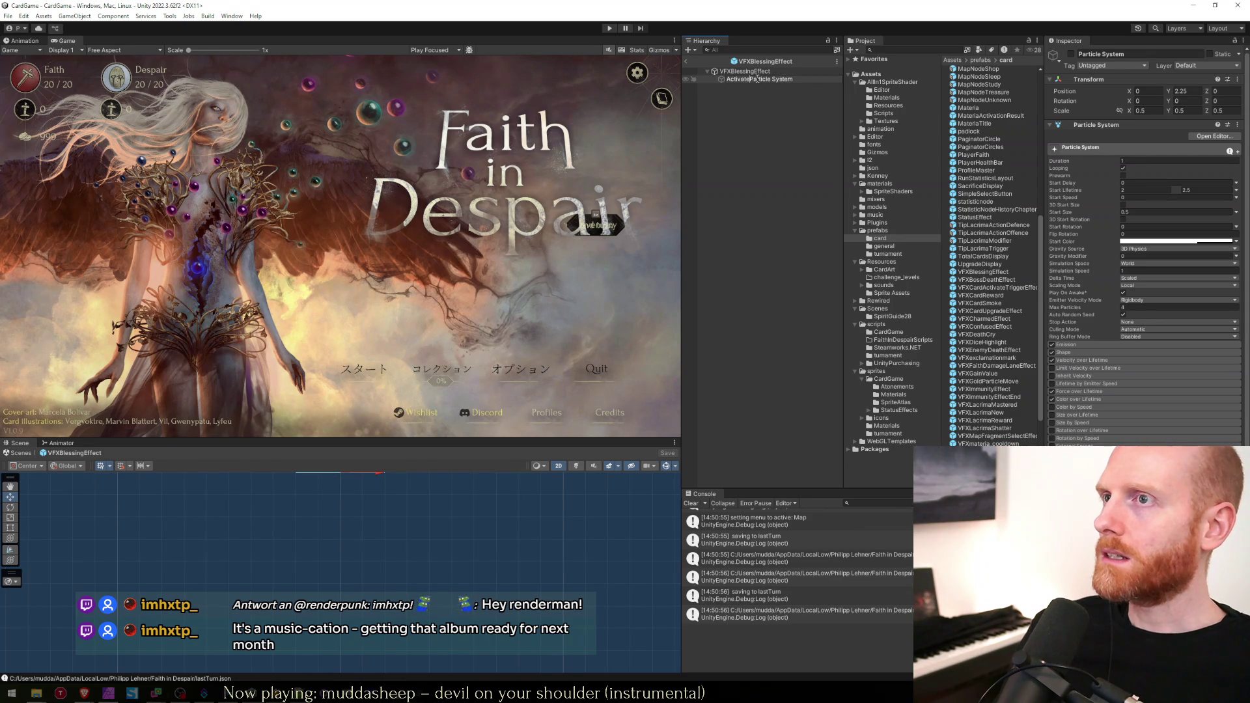
type(">")
key("Return")
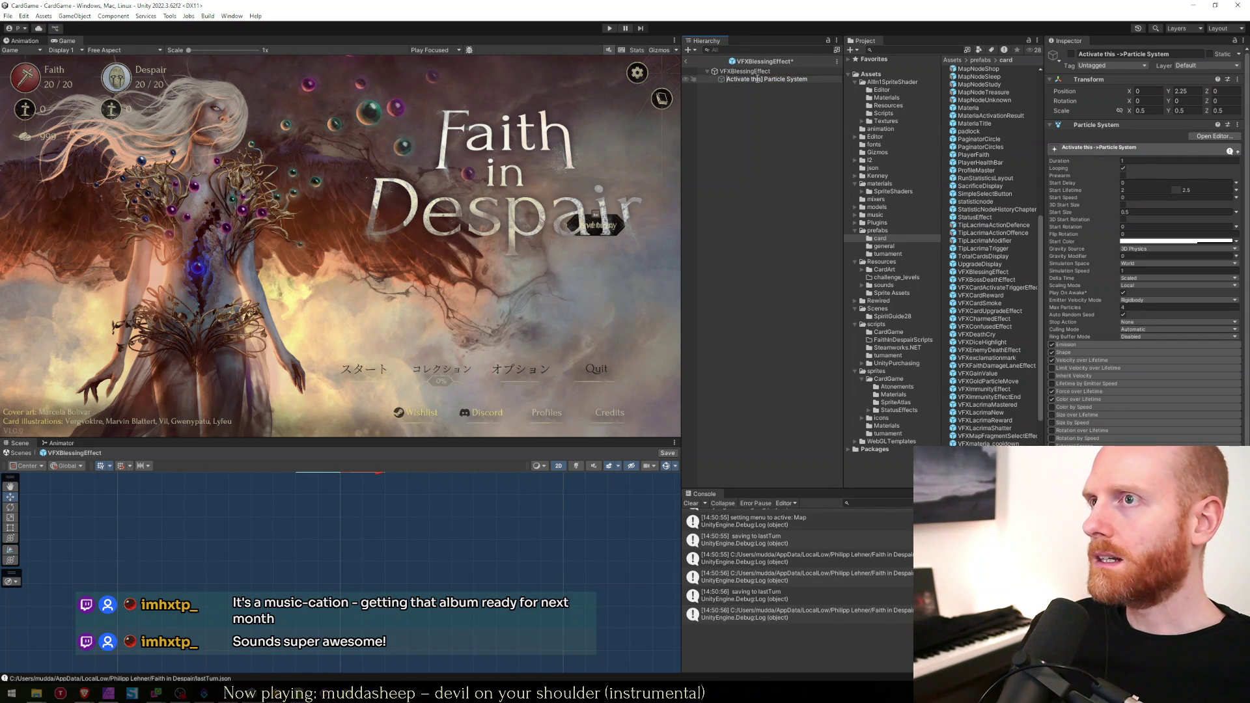
key("ctrl+z")
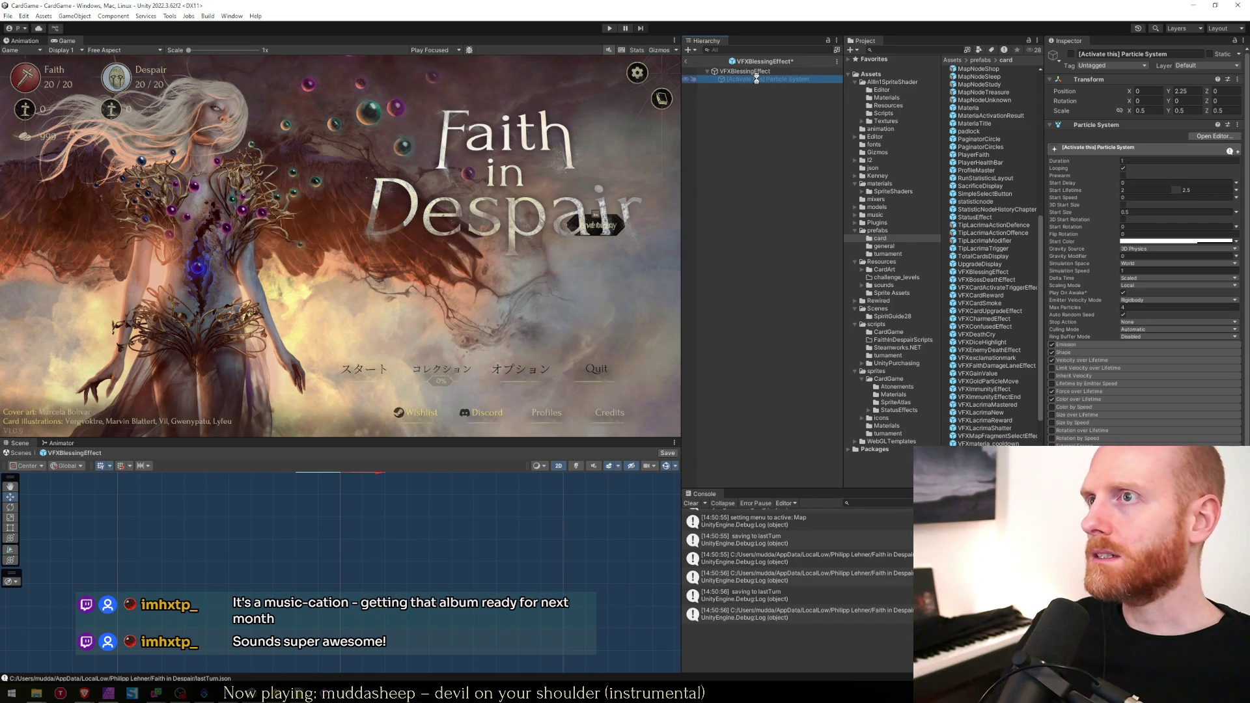
key("ctrl+s")
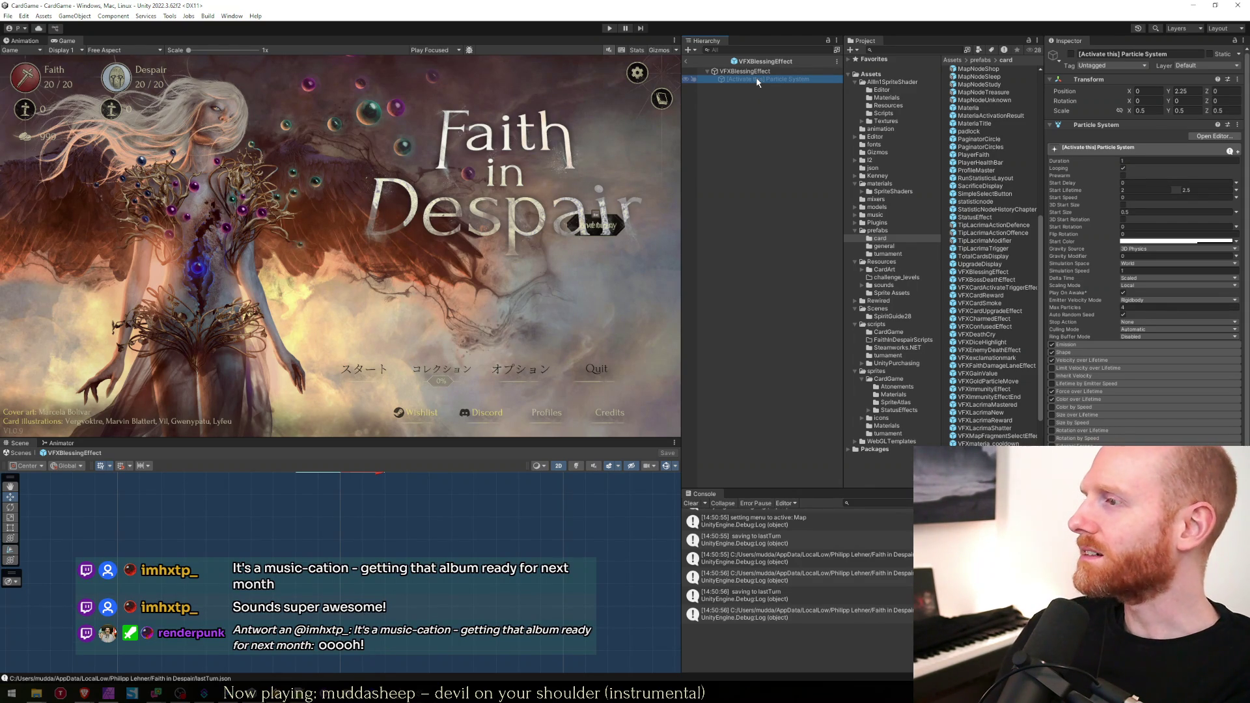
left_click(686, 63)
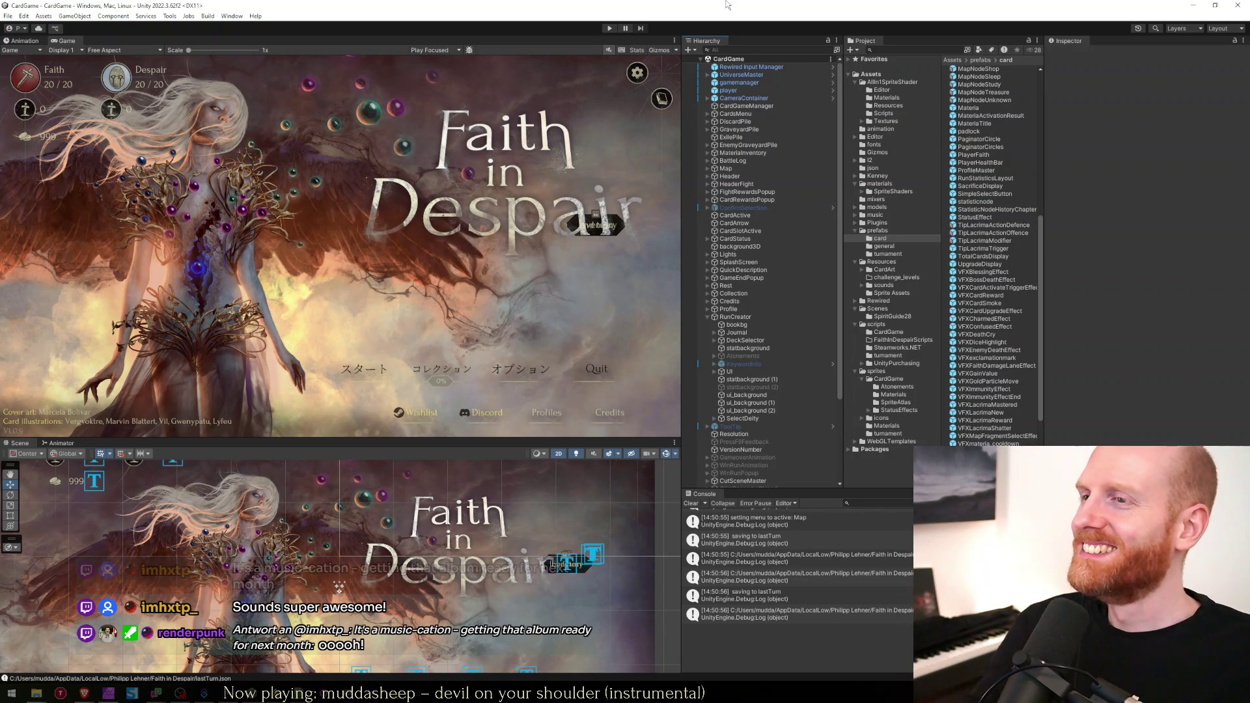
Collapse RunCreator, then review the prefabCardUpgradeEffect and prefabSleepEffect fields in Card.cs.
left_click(722, 317)
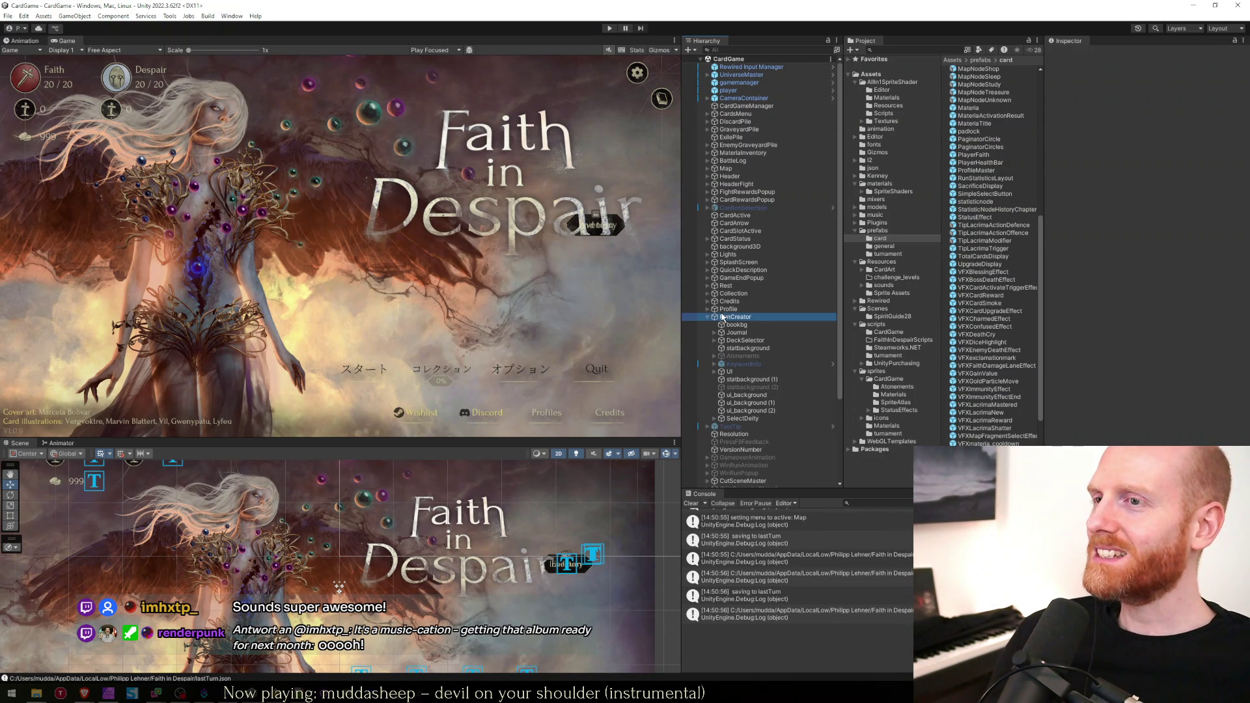
left_click(707, 317)
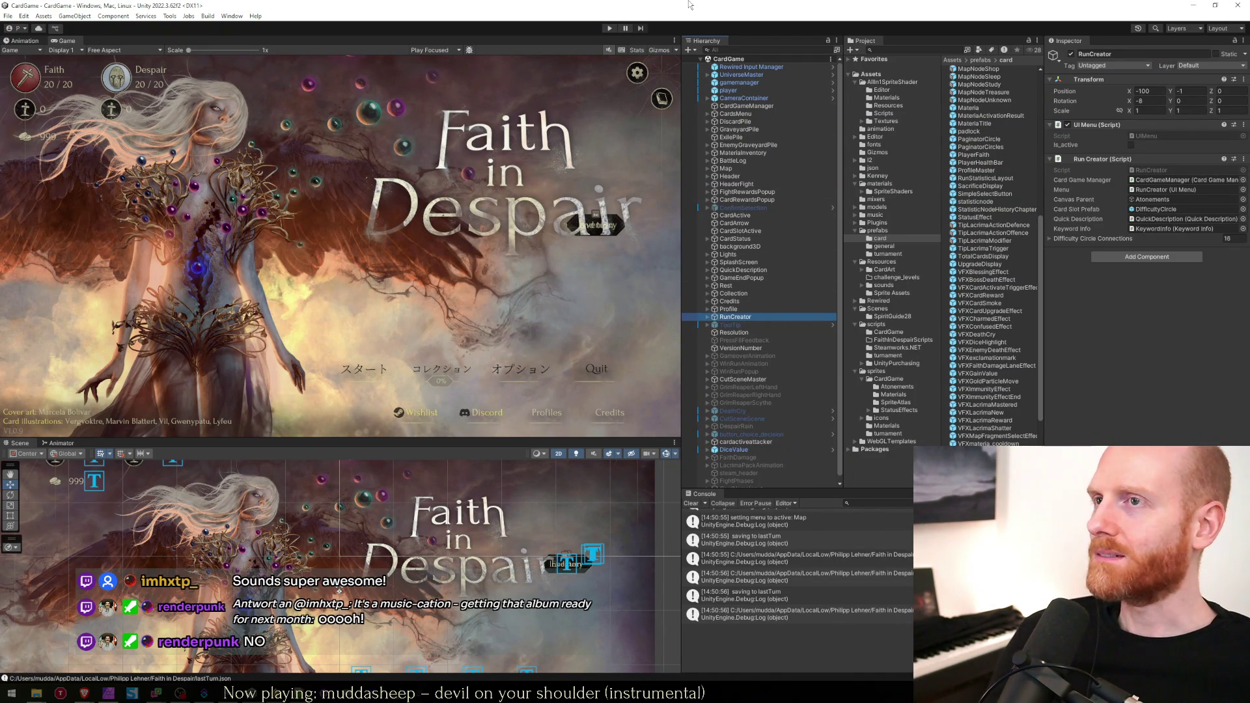
left_click(432, 249)
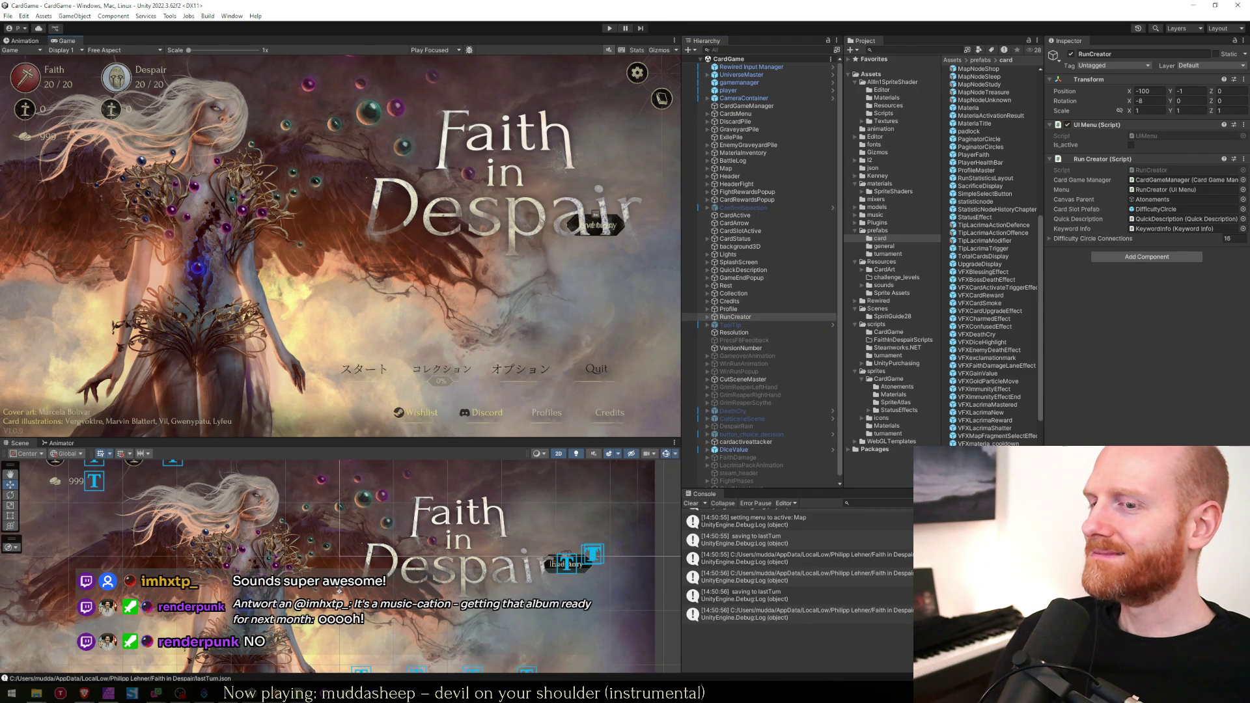
key("alt+Tab")
left_click(720, 376)
left_click(869, 326)
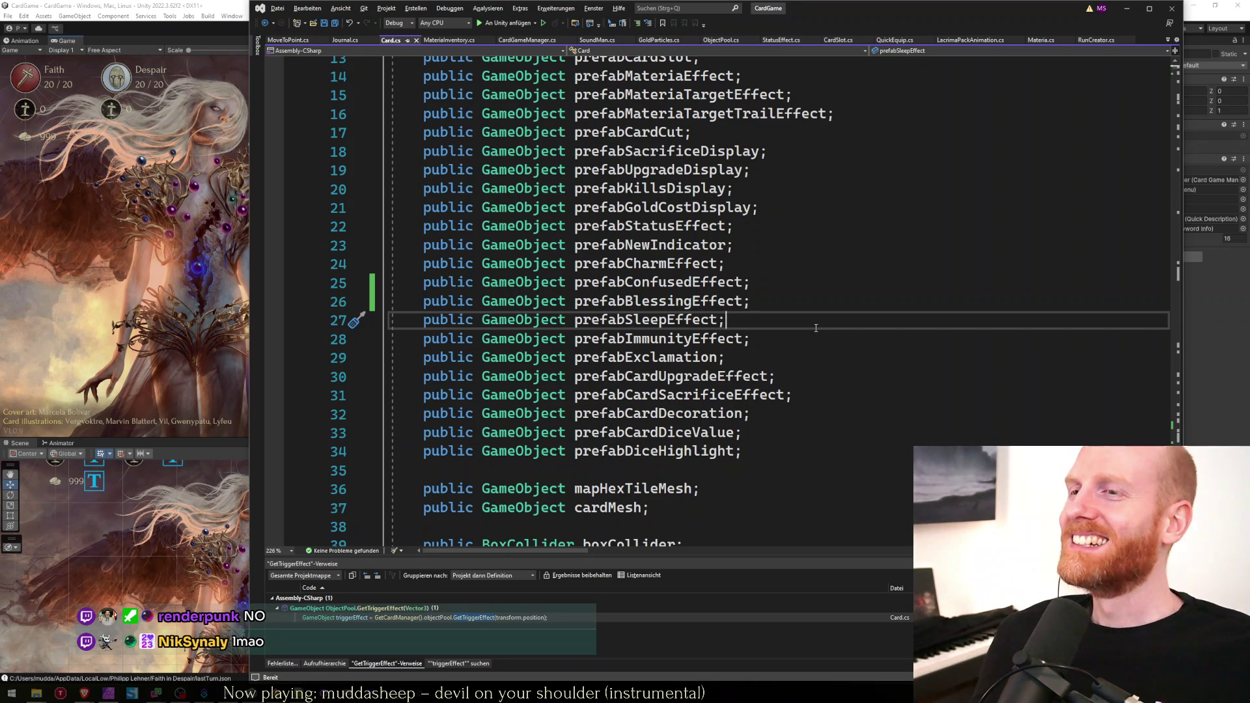
Back in Unity, start play mode to test the game.
key("alt+Tab")
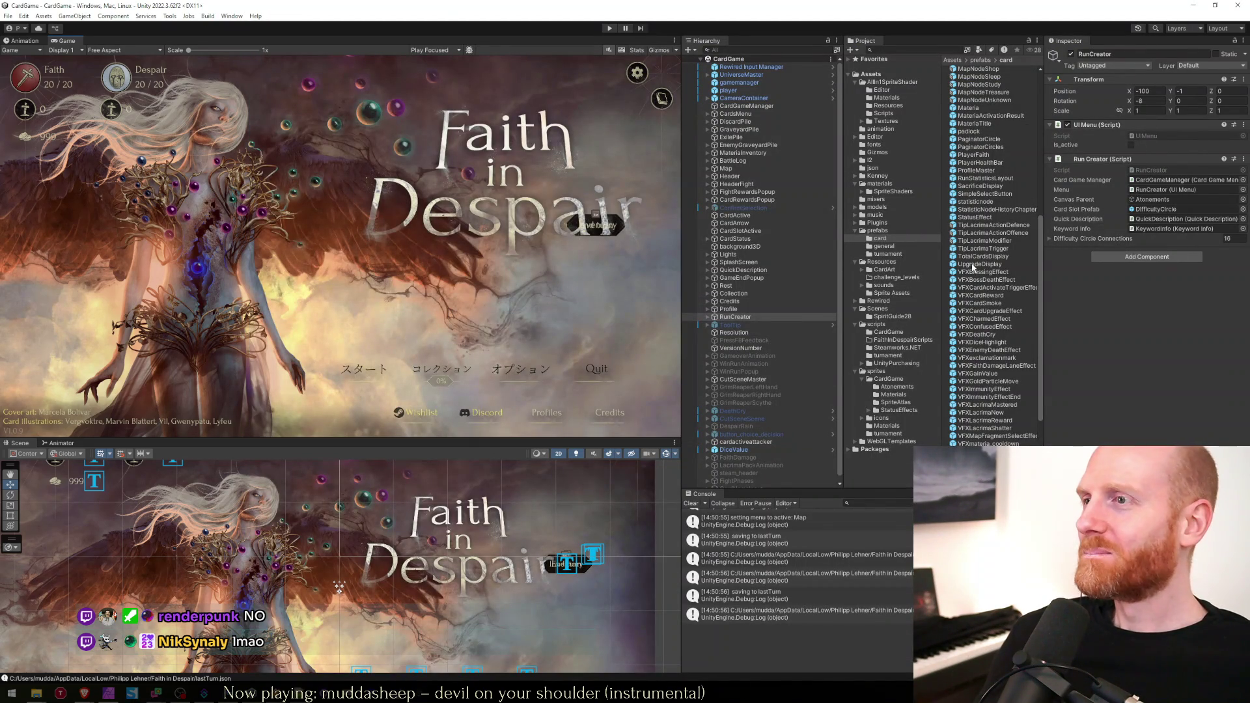
left_click(609, 29)
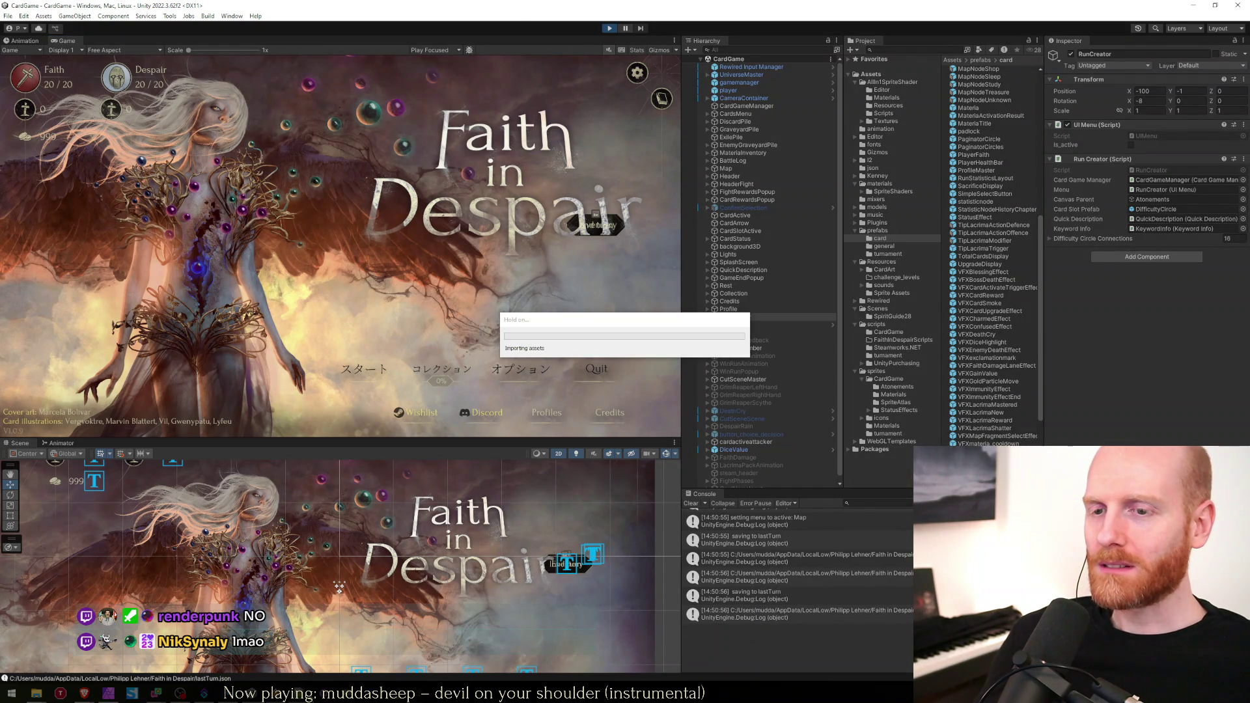
key("alt+Tab")
Delete the extra blank lines below the calendar list in Notepad++, then start Unity's Play mode.
left_click(394, 330)
left_click(355, 282)
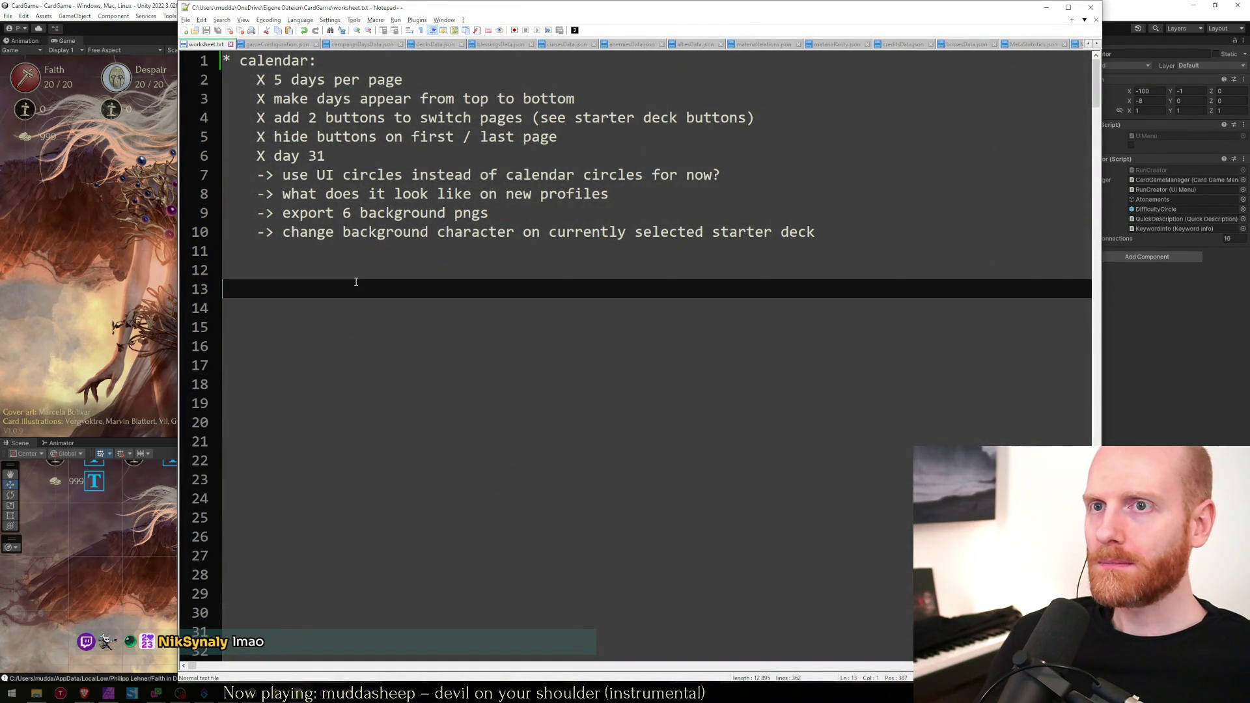
key("BackSpace")
key("BackSpace")
key("Delete")
key("Delete")
key("Delete")
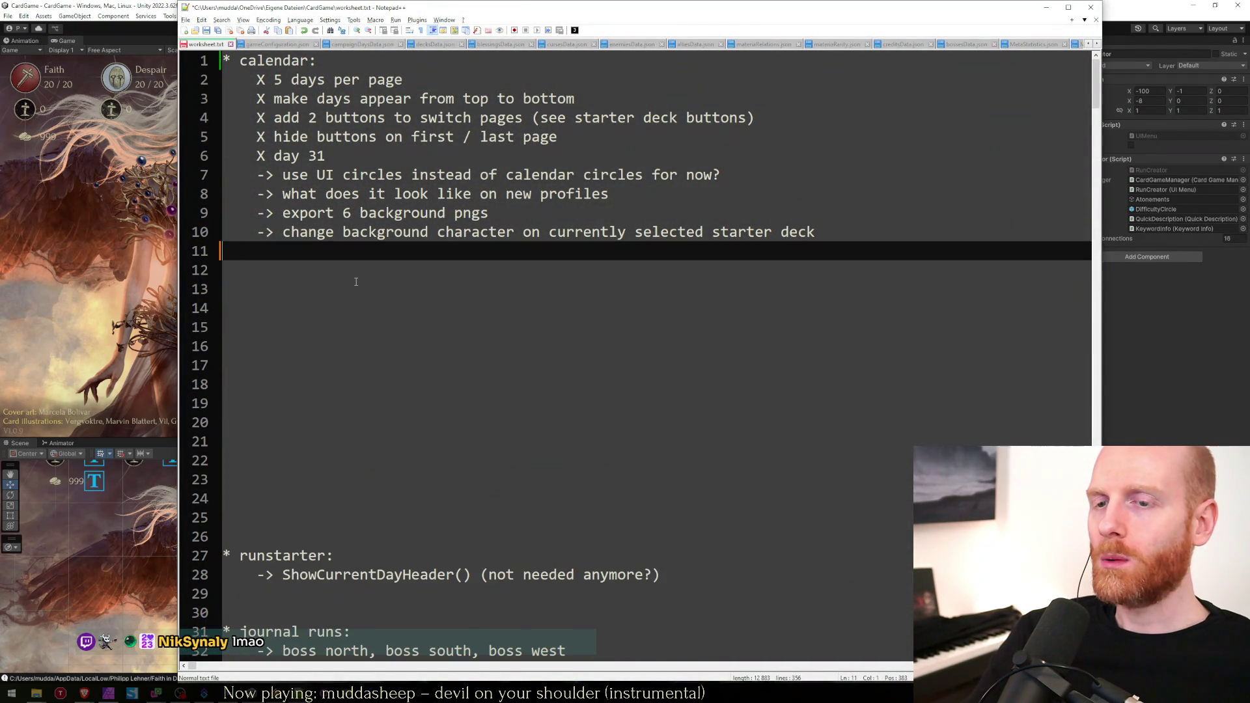
left_click(148, 5)
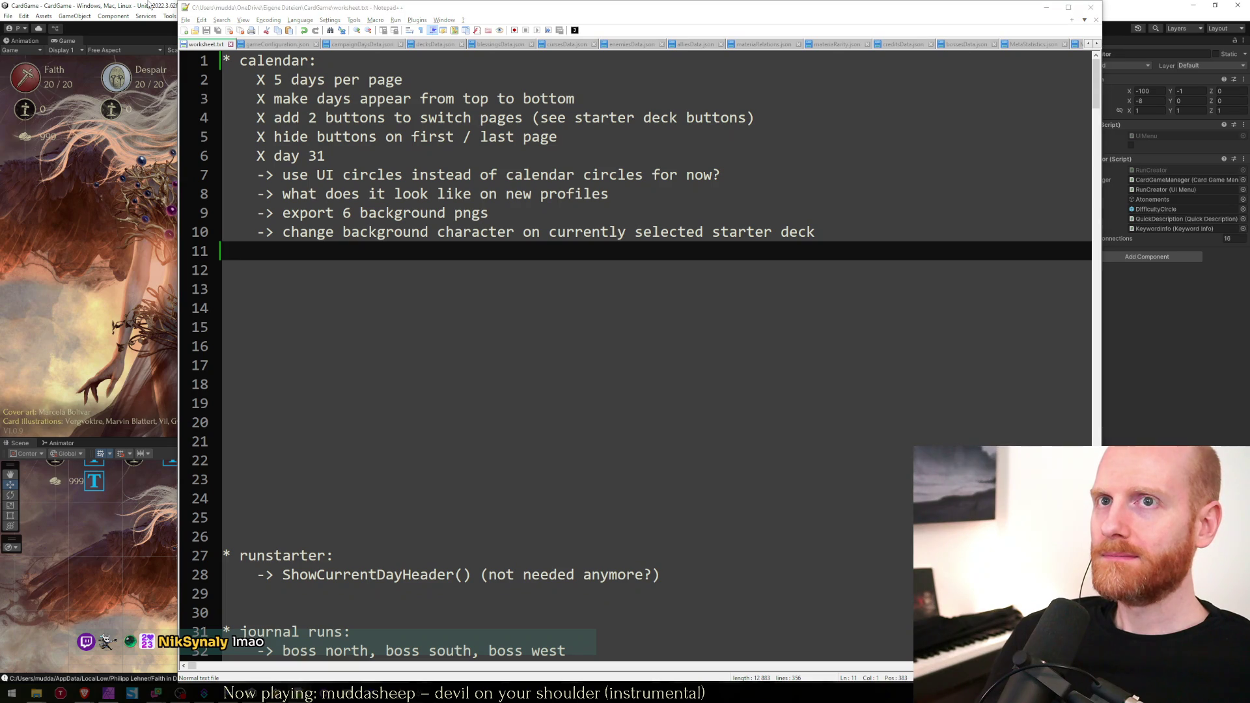
key("ctrl+p")
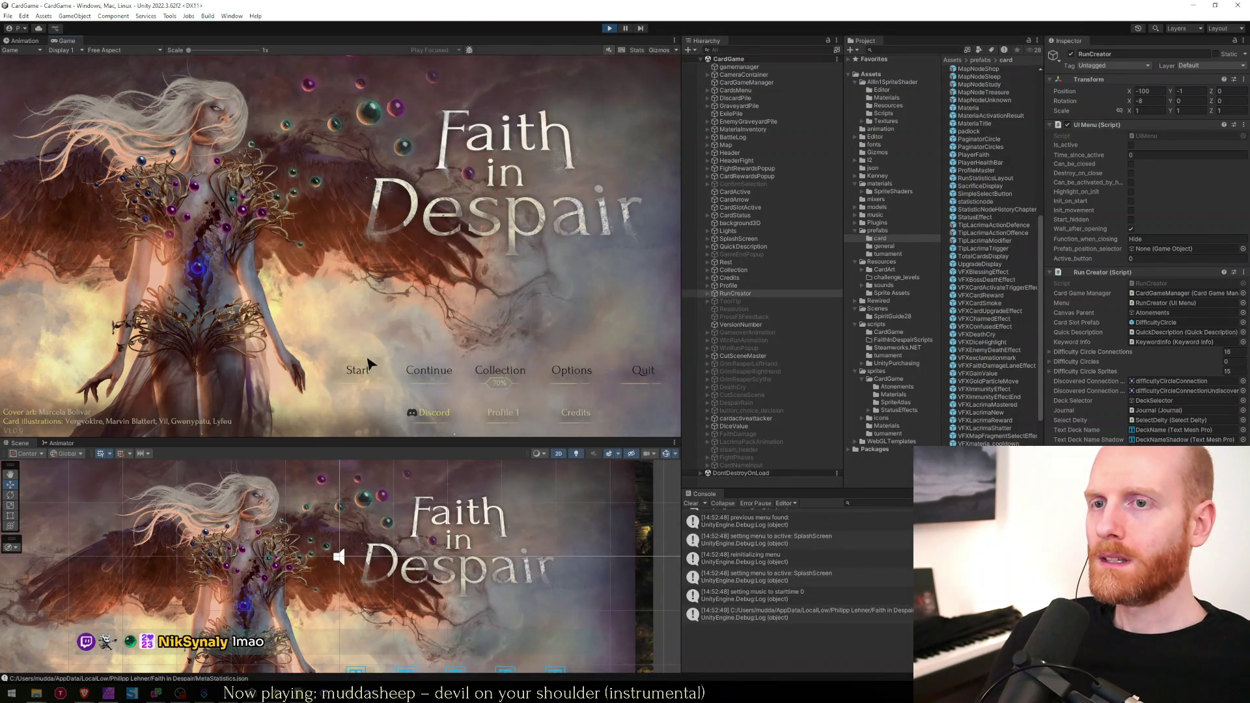
Start a new run, clear the console, pick an event hex, upgrade a card, then stop Play mode.
left_click(366, 376)
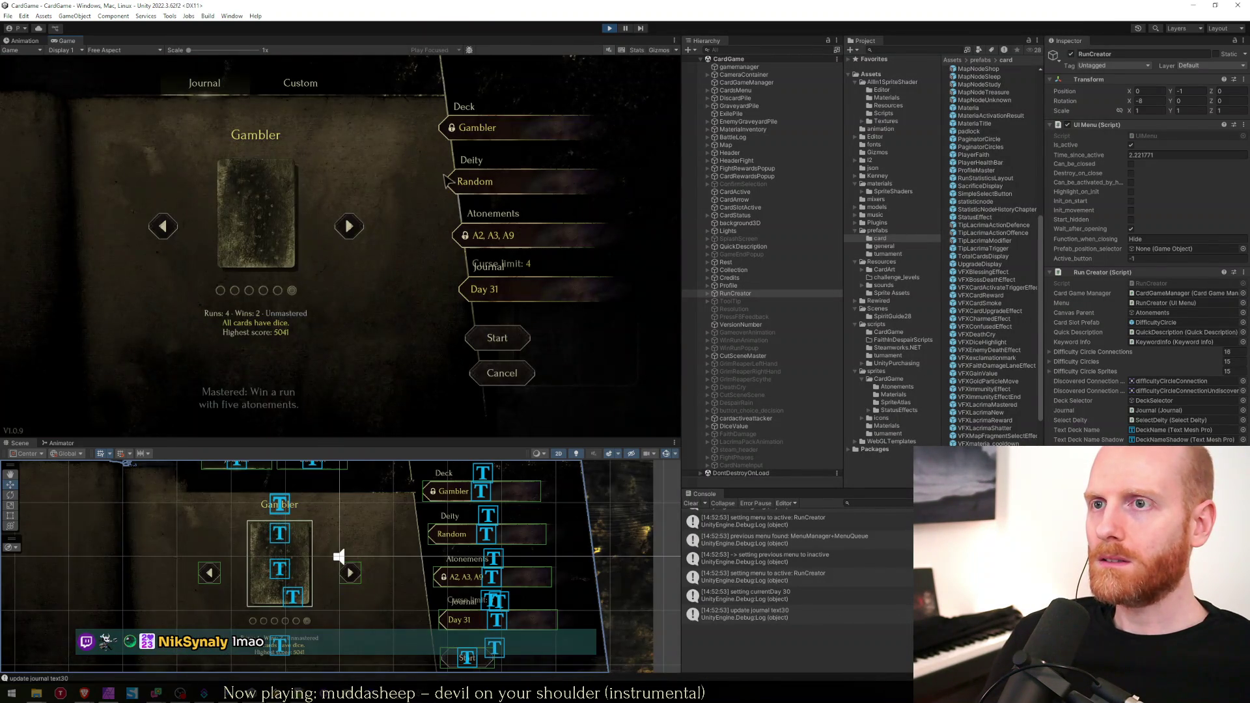
left_click(498, 338)
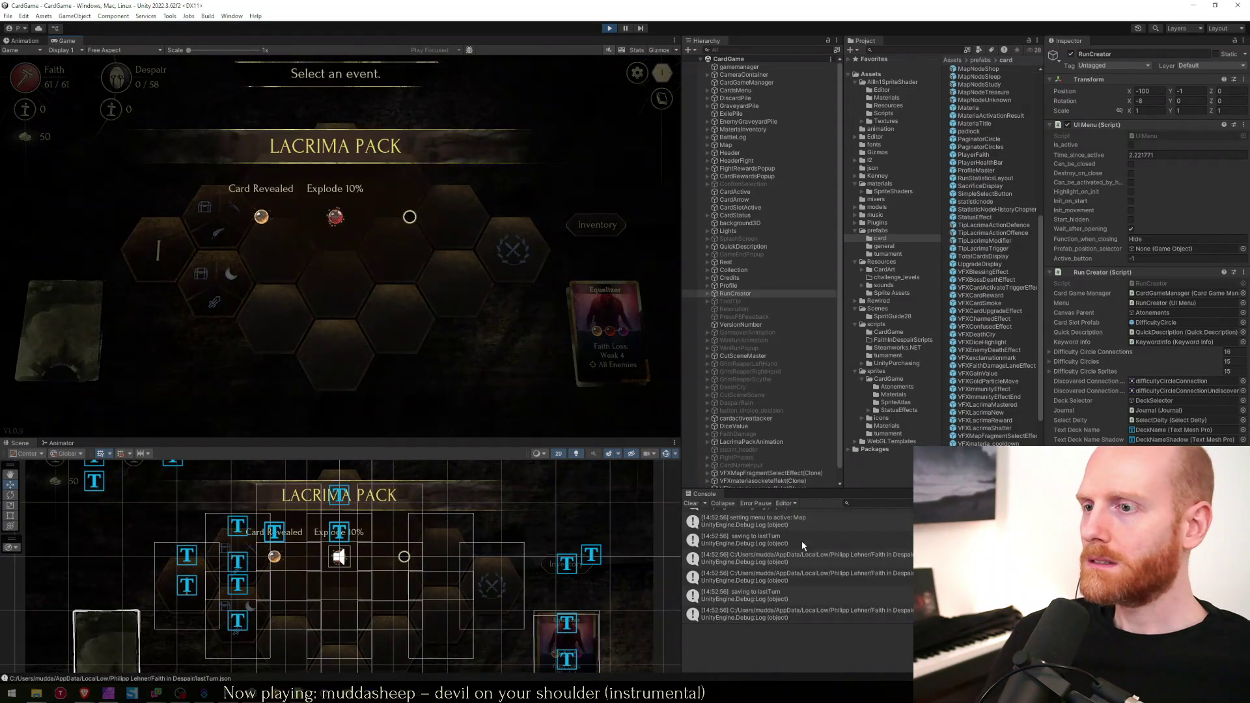
left_click(774, 574)
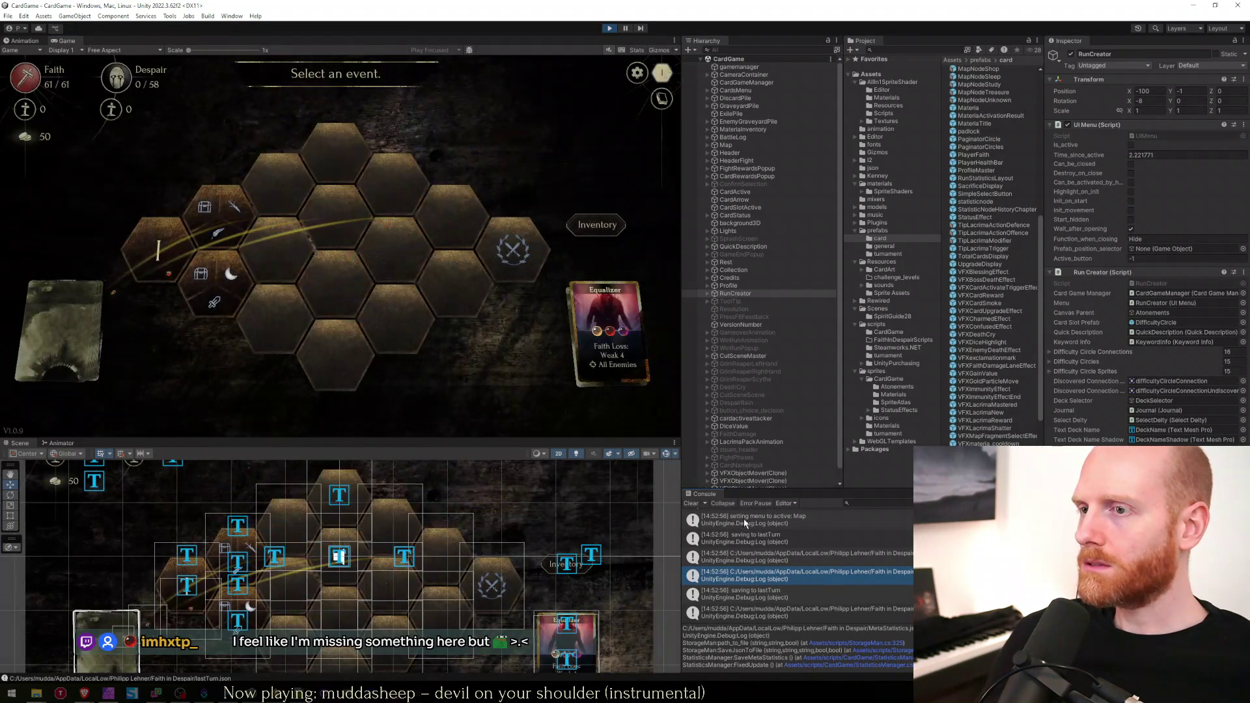
left_click(690, 503)
left_click(215, 286)
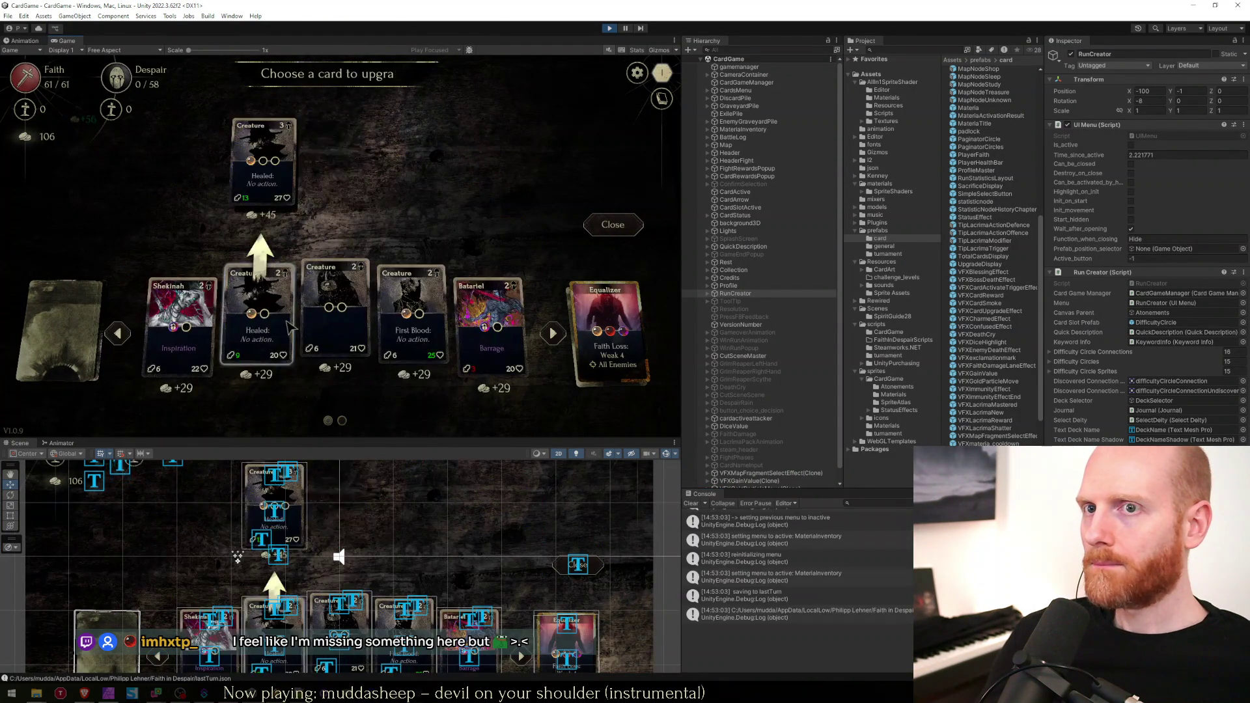
left_click(250, 253)
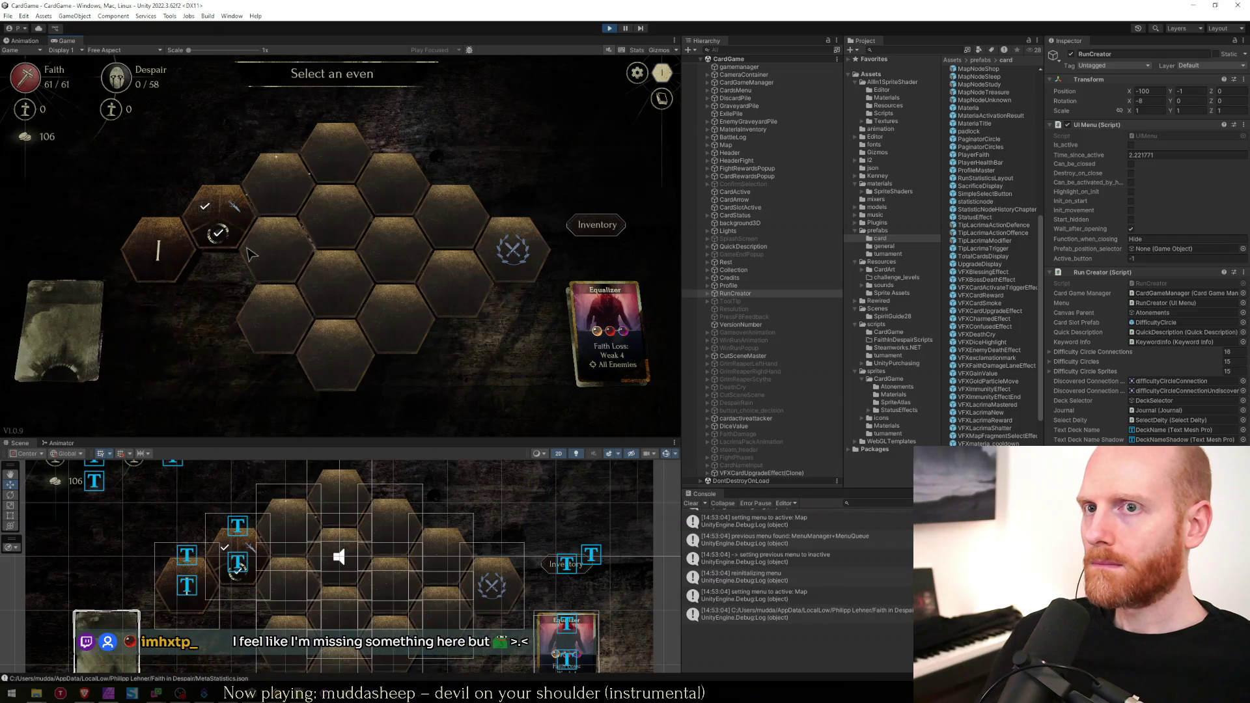
left_click(609, 28)
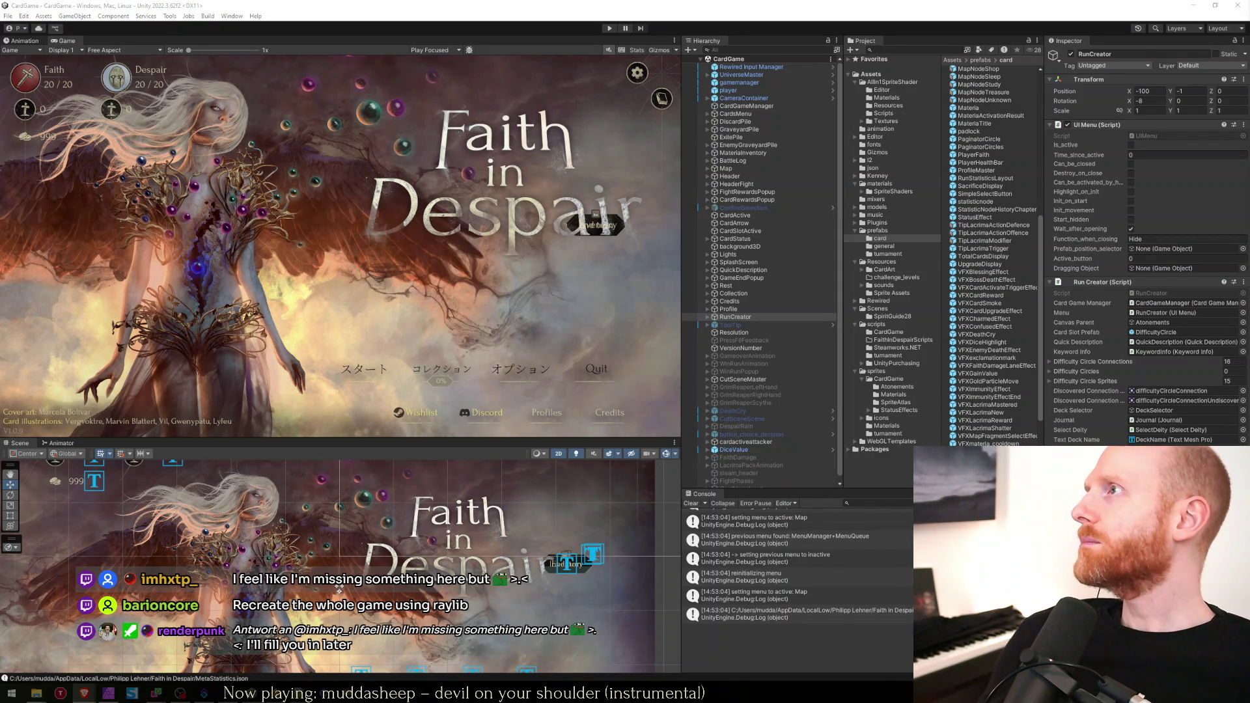
Bring the raylib.com window over the editor in dark mode and start its showcase video.
mouse_move(1249, 131)
left_mouse_down()
mouse_move(814, 120)
mouse_move(704, 80)
left_mouse_up()
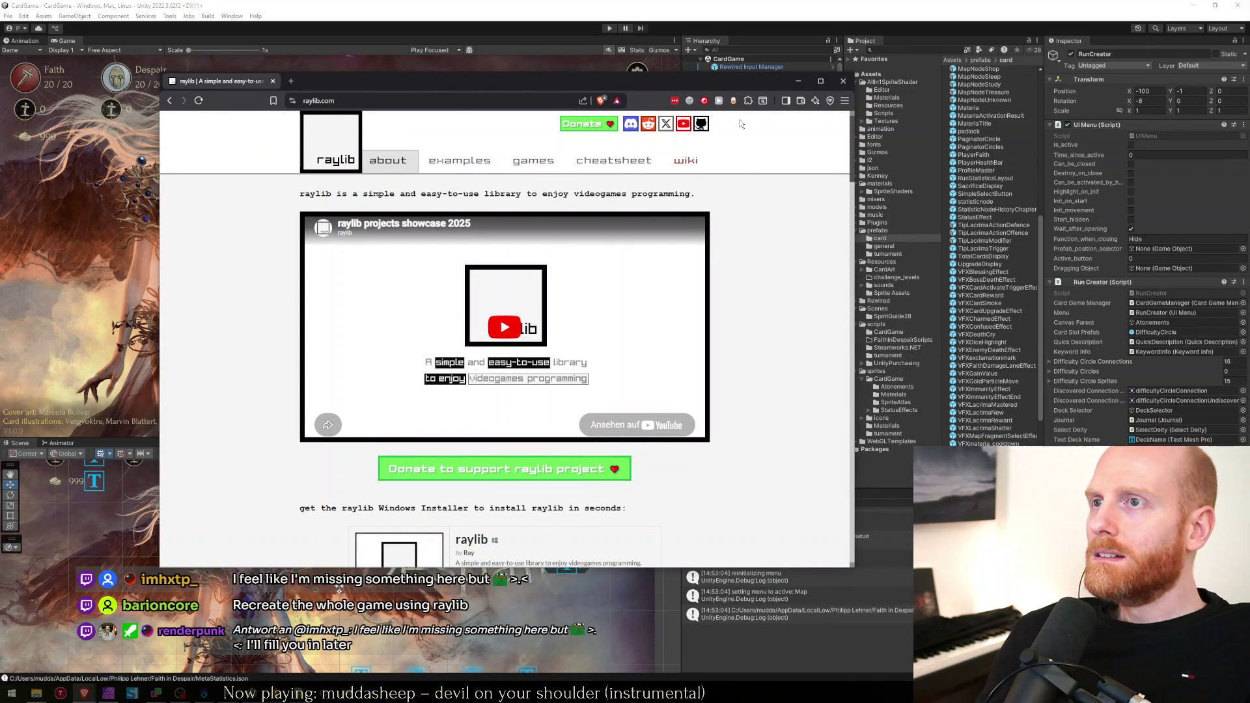
left_click(733, 101)
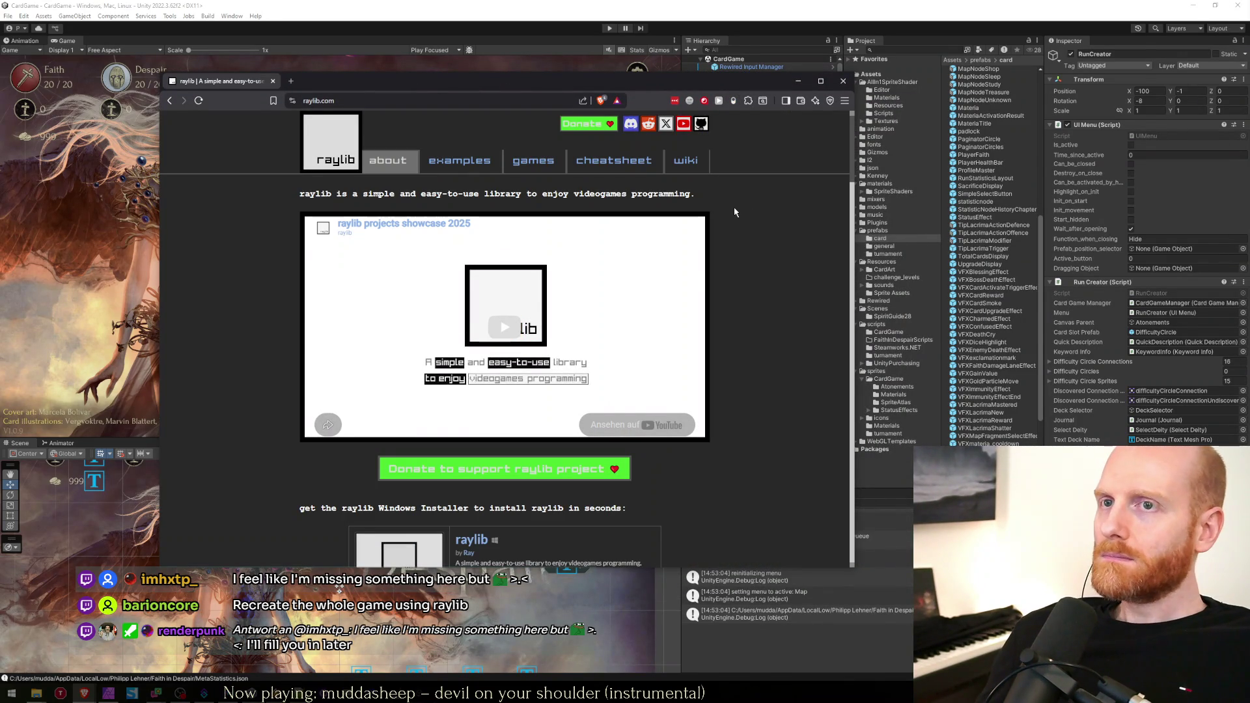
left_click(615, 380)
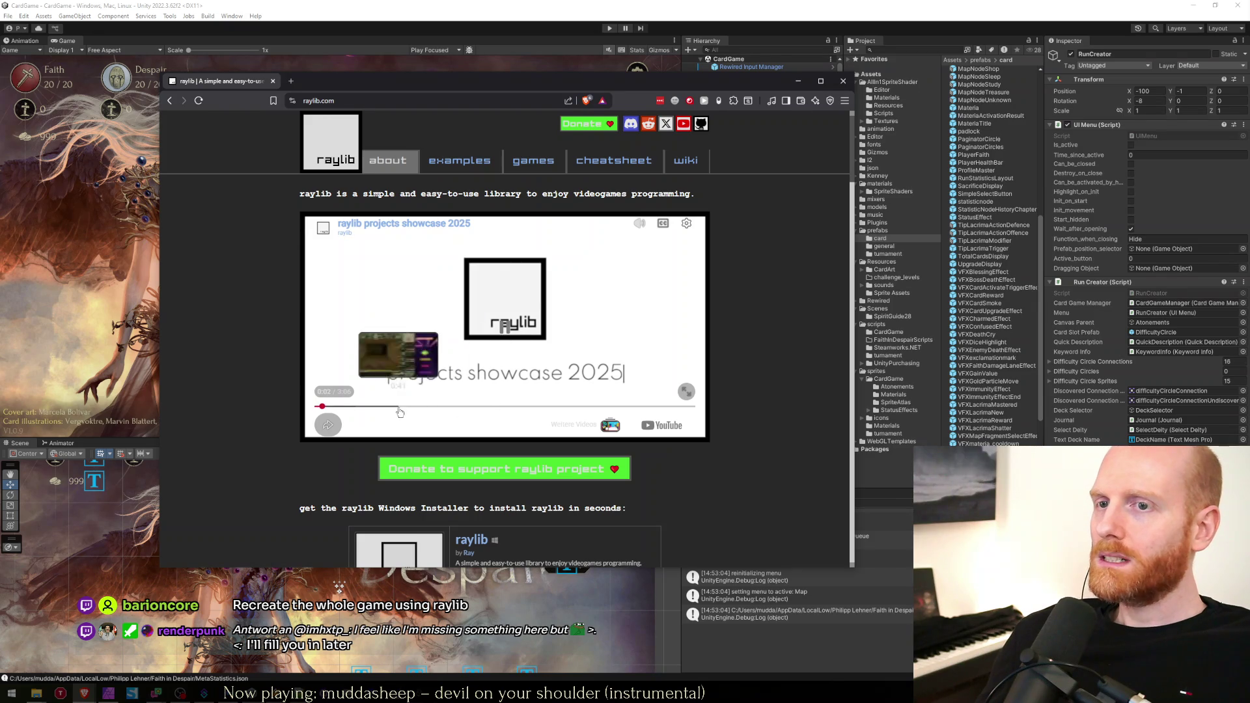
Mute the video and skip it through 0:29, 0:47 and 1:04, briefly watching fullscreen.
left_click(374, 407)
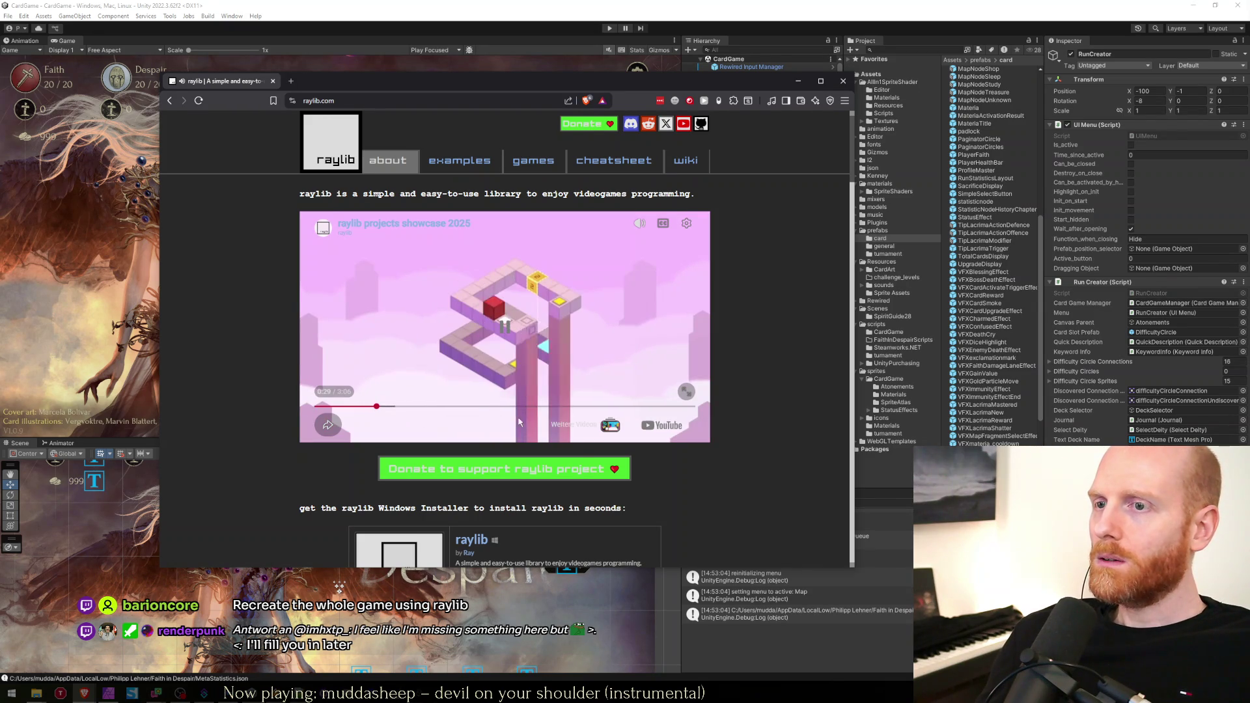
left_click(639, 223)
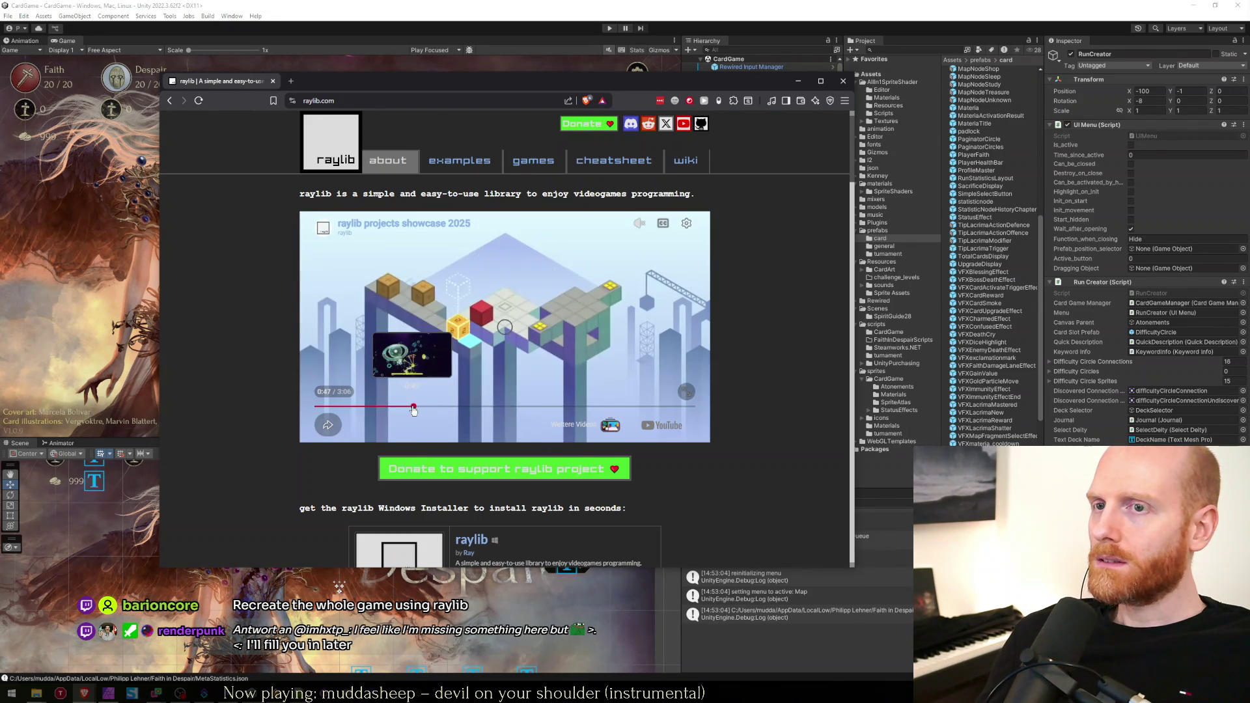
left_click(410, 407)
left_click(444, 406)
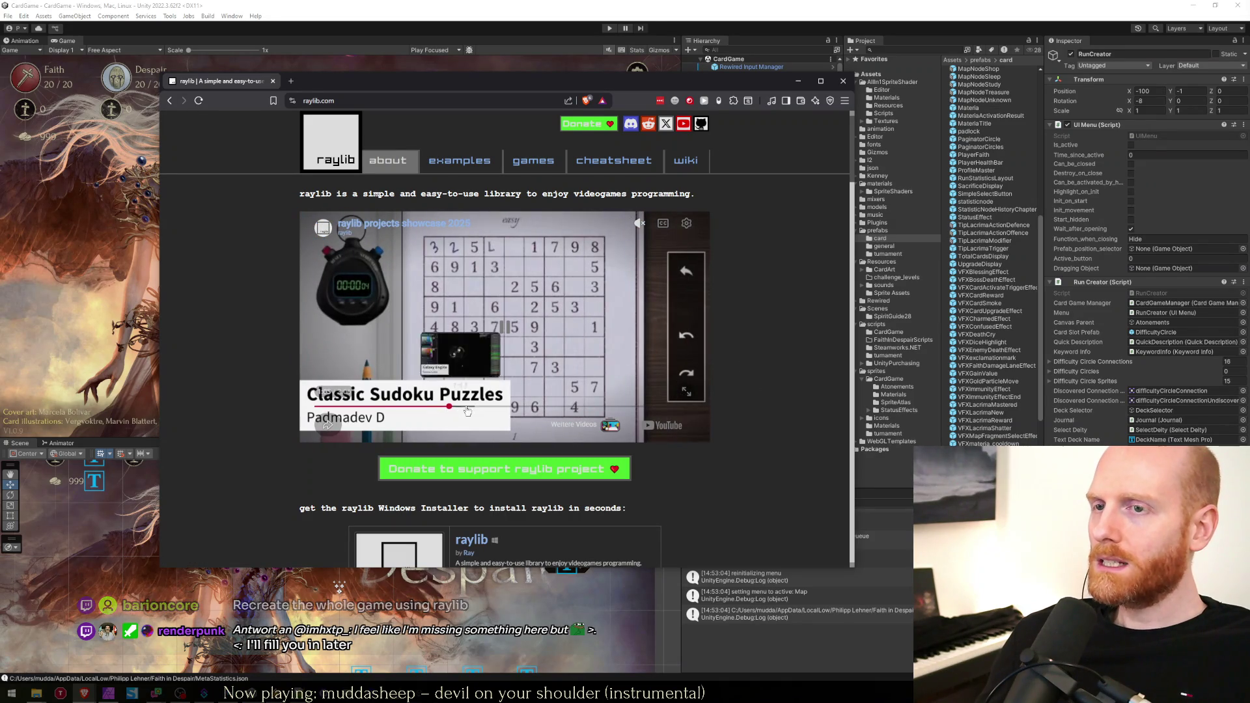
left_click(489, 407)
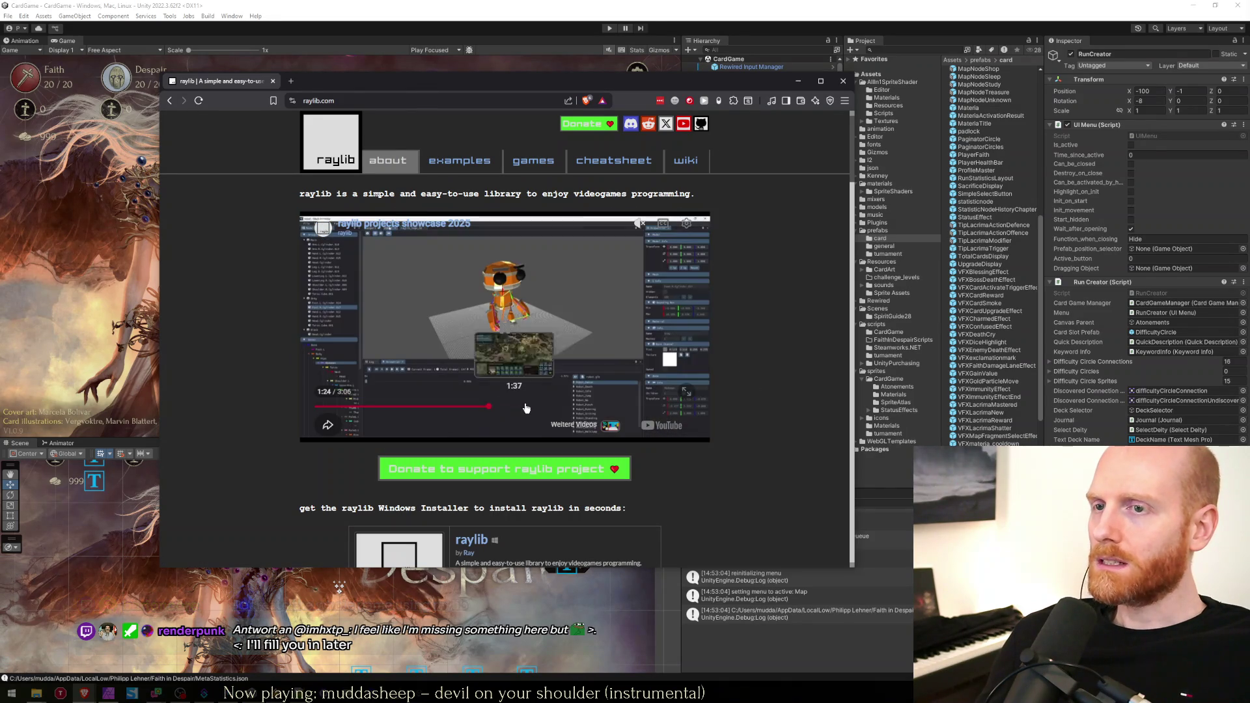
left_click(686, 391)
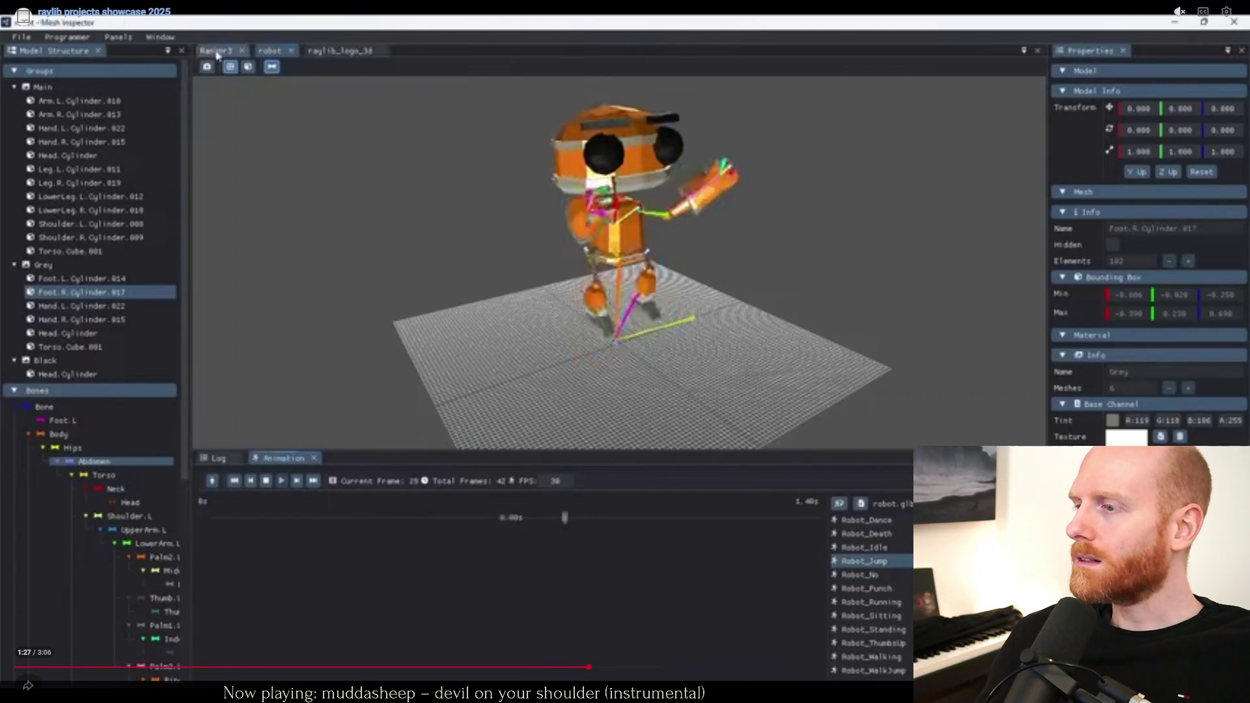
key("Escape")
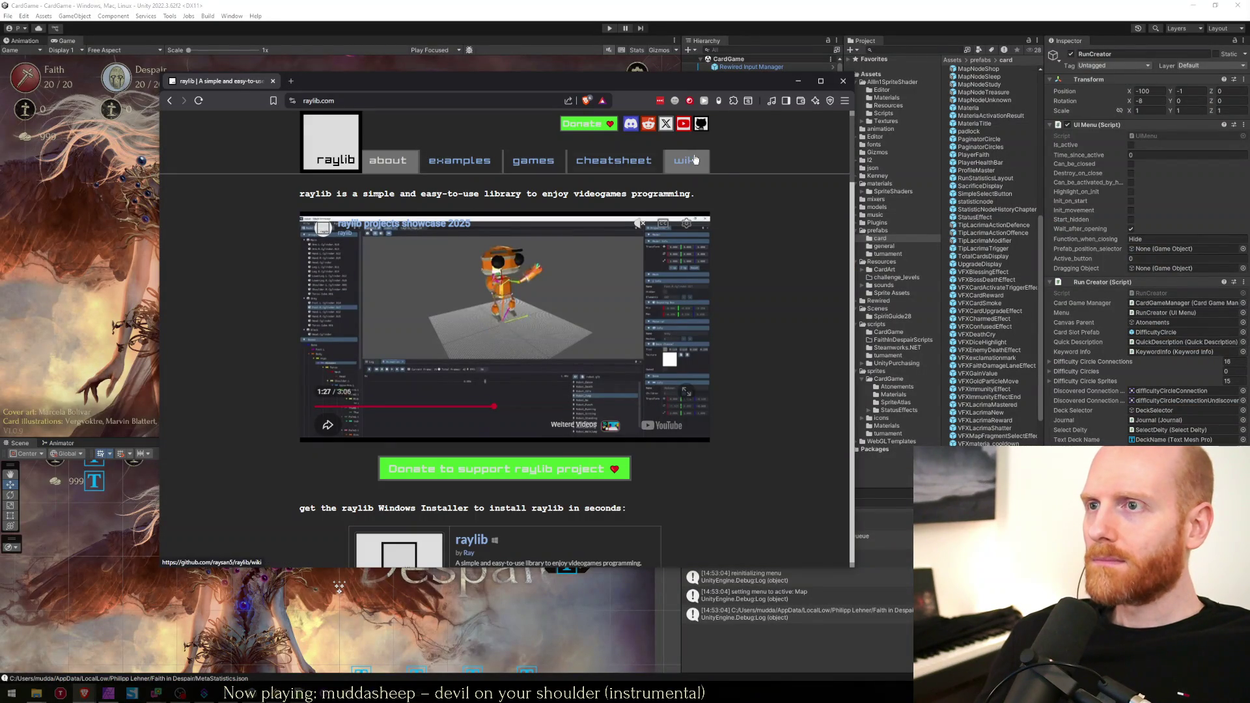
Scroll raylib.com to the NOTE paragraph and select parts of its text while reading.
scroll(303, 327, "down", 3)
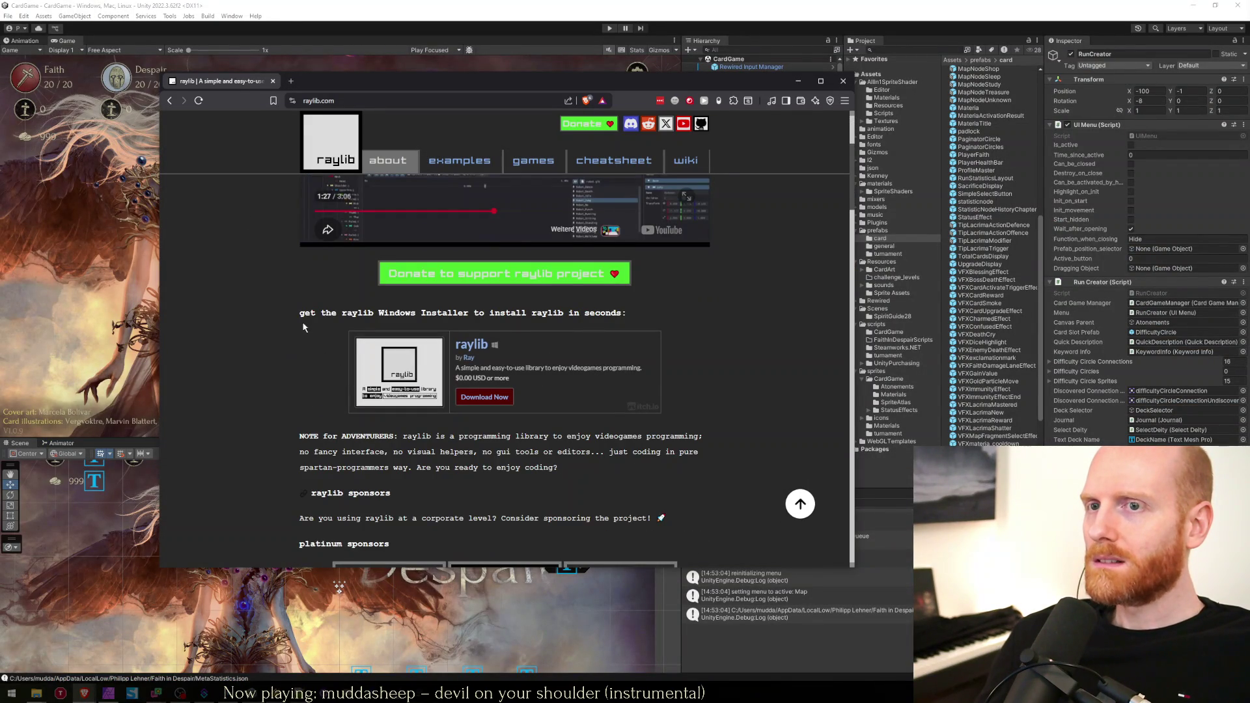
scroll(302, 327, "down", 2)
triple_click(303, 304)
left_click(524, 318)
triple_click(568, 322)
left_click_drag(435, 290, 593, 323)
left_click(593, 323)
mouse_move(299, 306)
left_mouse_down()
mouse_move(584, 320)
mouse_move(609, 305)
left_mouse_up()
left_click(397, 305)
left_click(600, 305)
Read on past the language bindings sentence down to the architecture diagram.
scroll(516, 312, "down", 10)
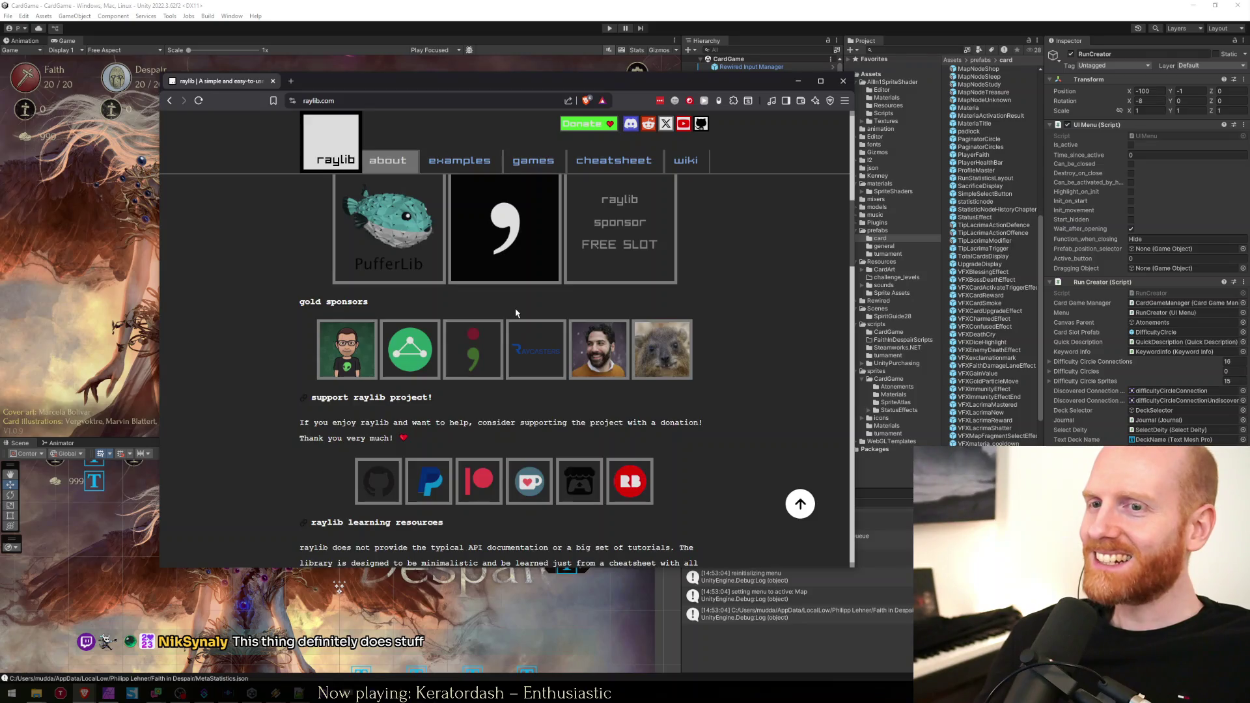
scroll(516, 313, "down", 6)
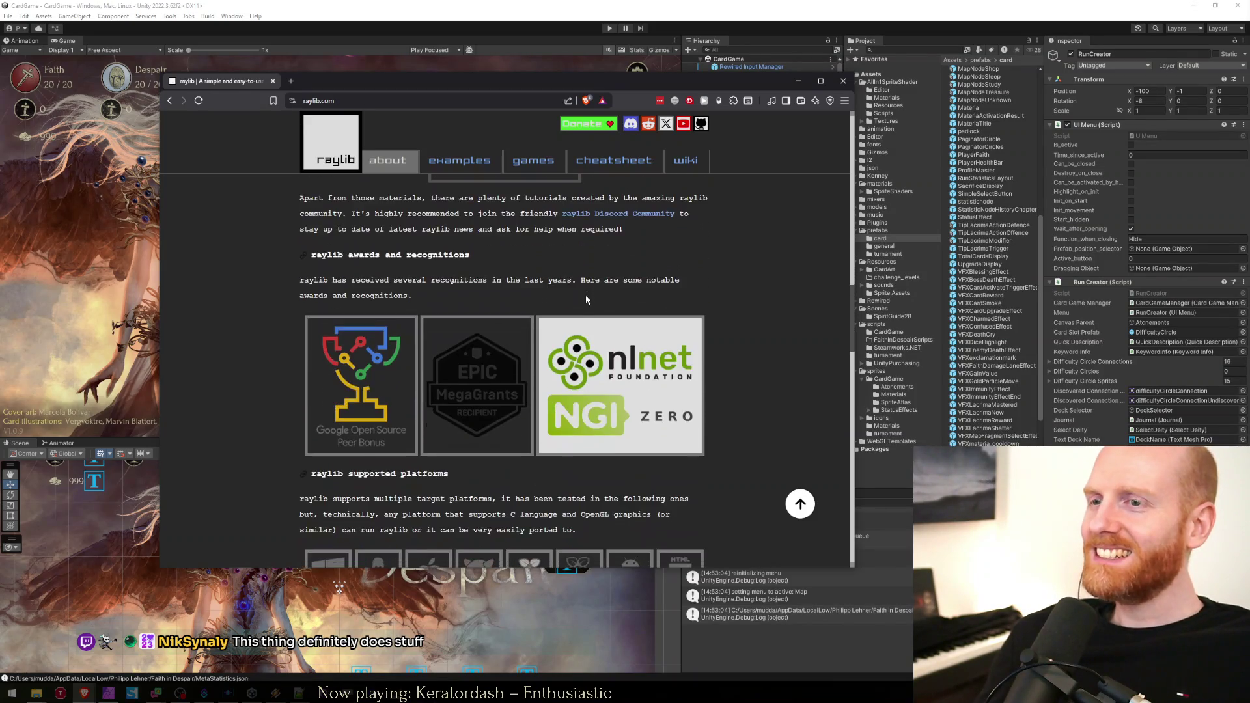
scroll(596, 288, "down", 4)
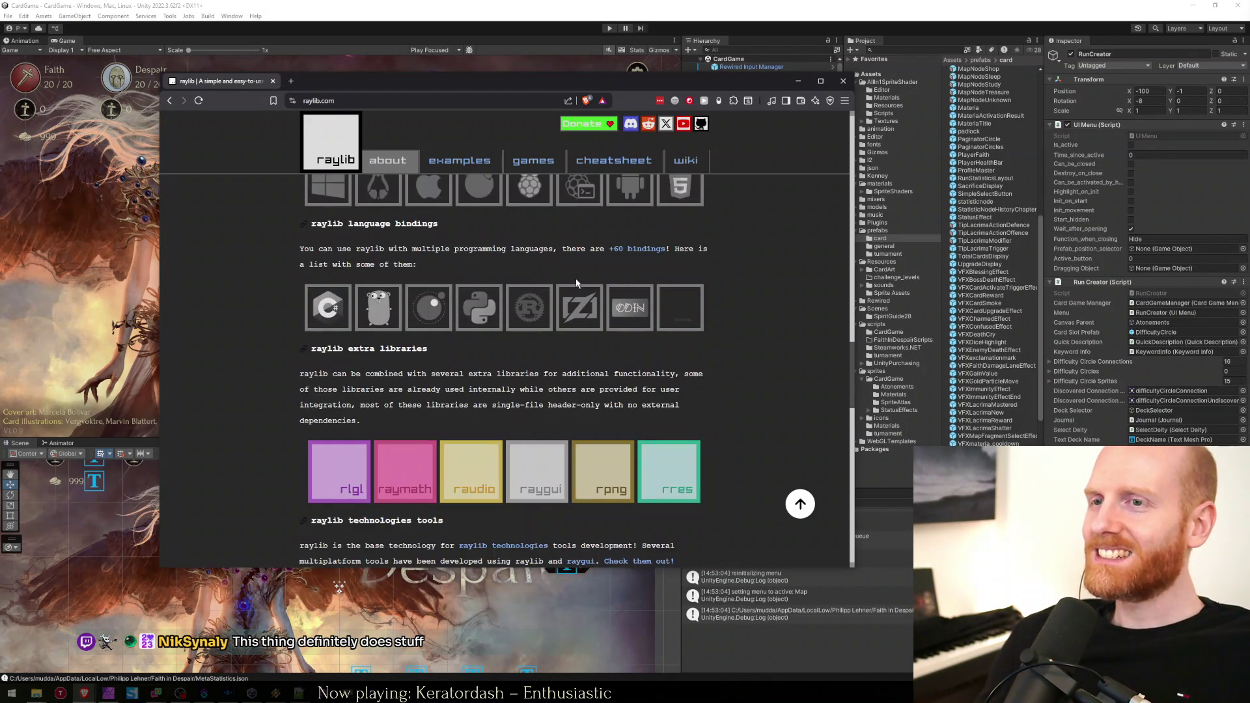
scroll(399, 322, "up", 1)
left_click_drag(327, 248, 408, 248)
left_click(364, 247)
left_click(254, 317)
scroll(254, 318, "down", 1)
scroll(254, 318, "down", 1)
scroll(393, 252, "down", 5)
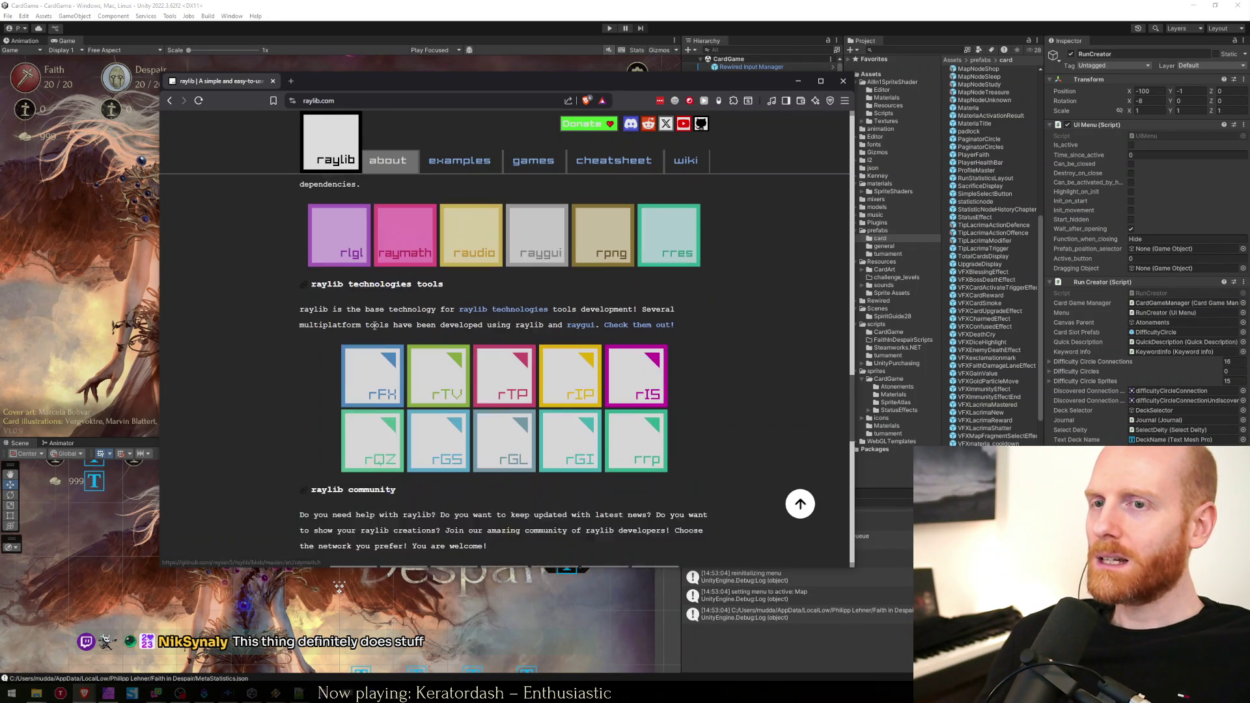
scroll(303, 293, "down", 10)
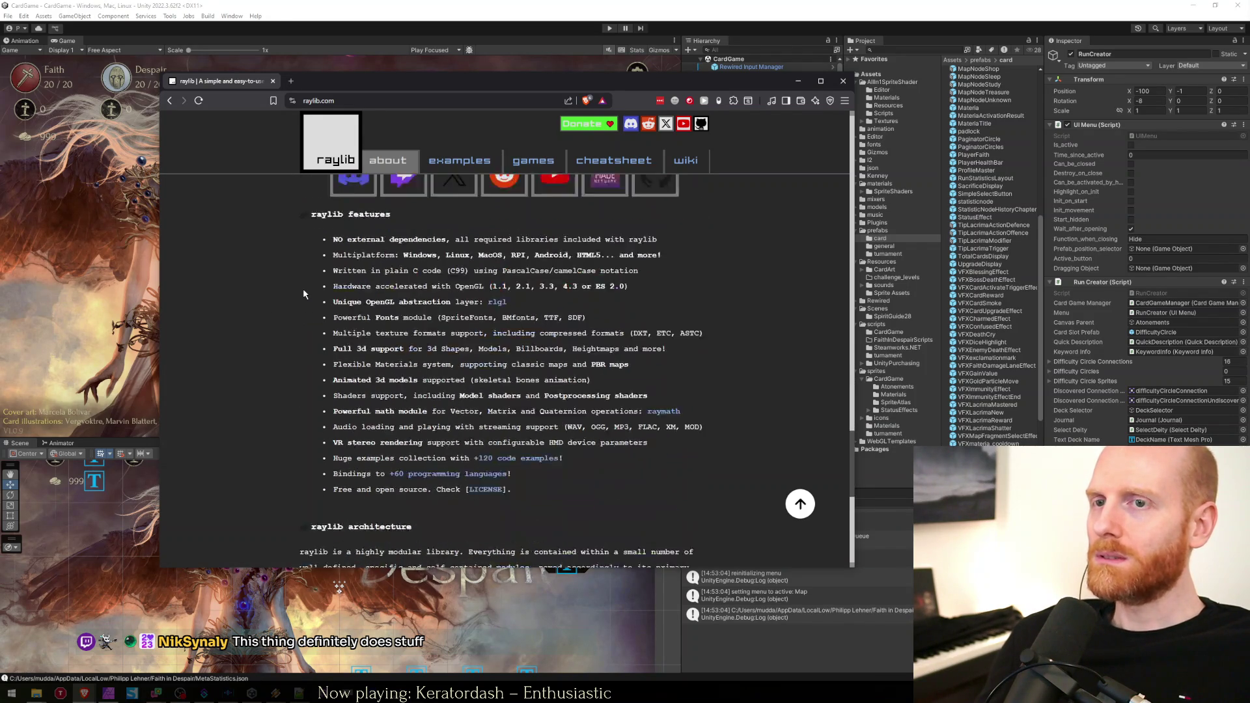
scroll(301, 296, "up", 4)
scroll(296, 303, "down", 5)
scroll(295, 304, "up", 1)
scroll(295, 304, "down", 1)
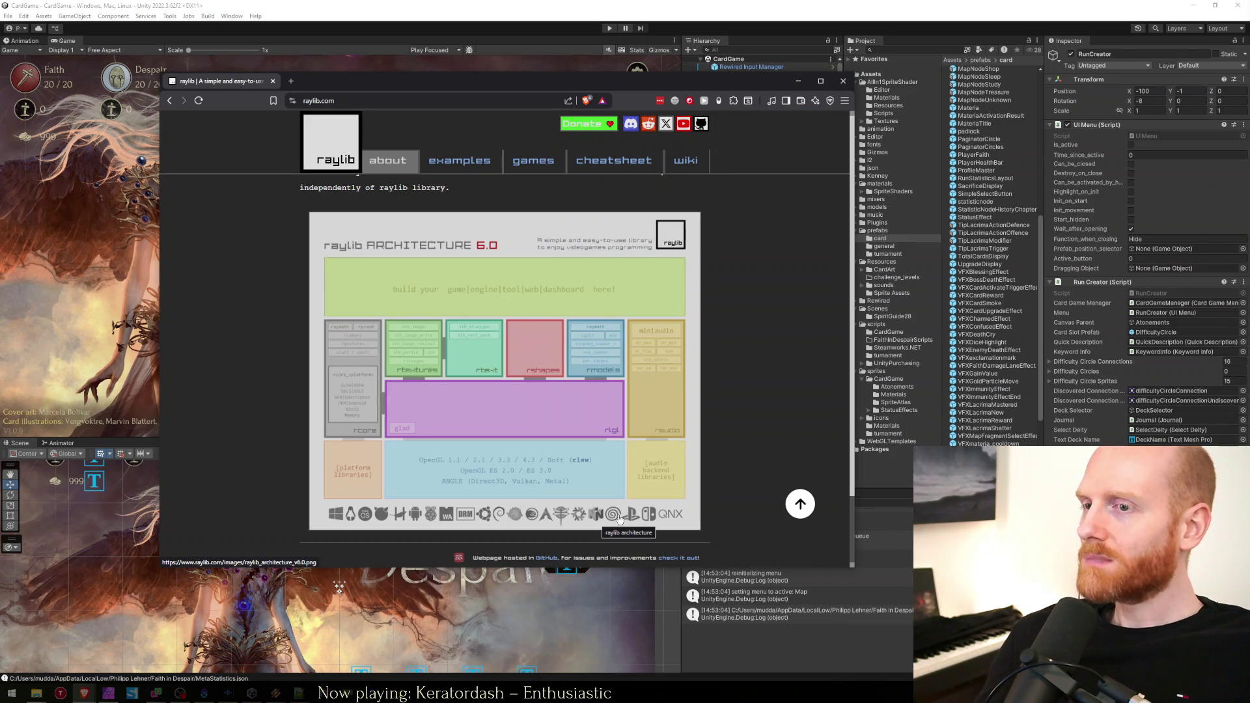
Move the browser window aside and switch to the Faith in Despair Google Sheets task list.
left_click_drag(456, 81, 377, 68)
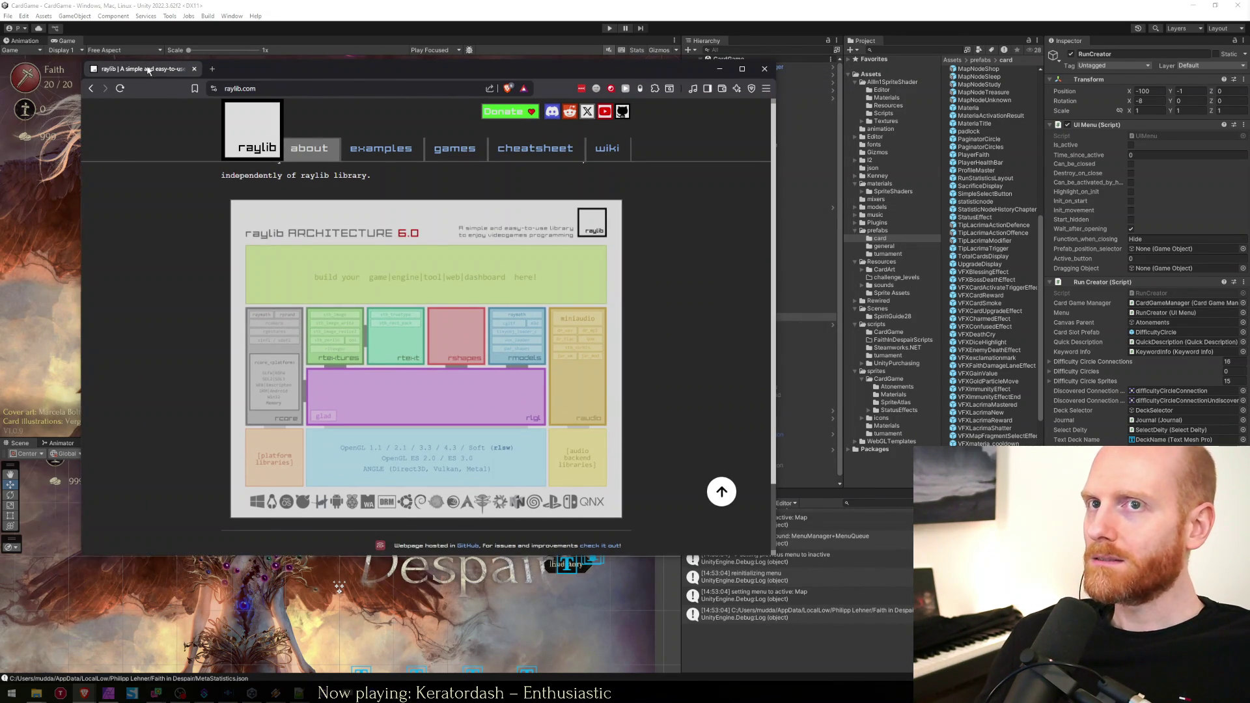
left_click(341, 5)
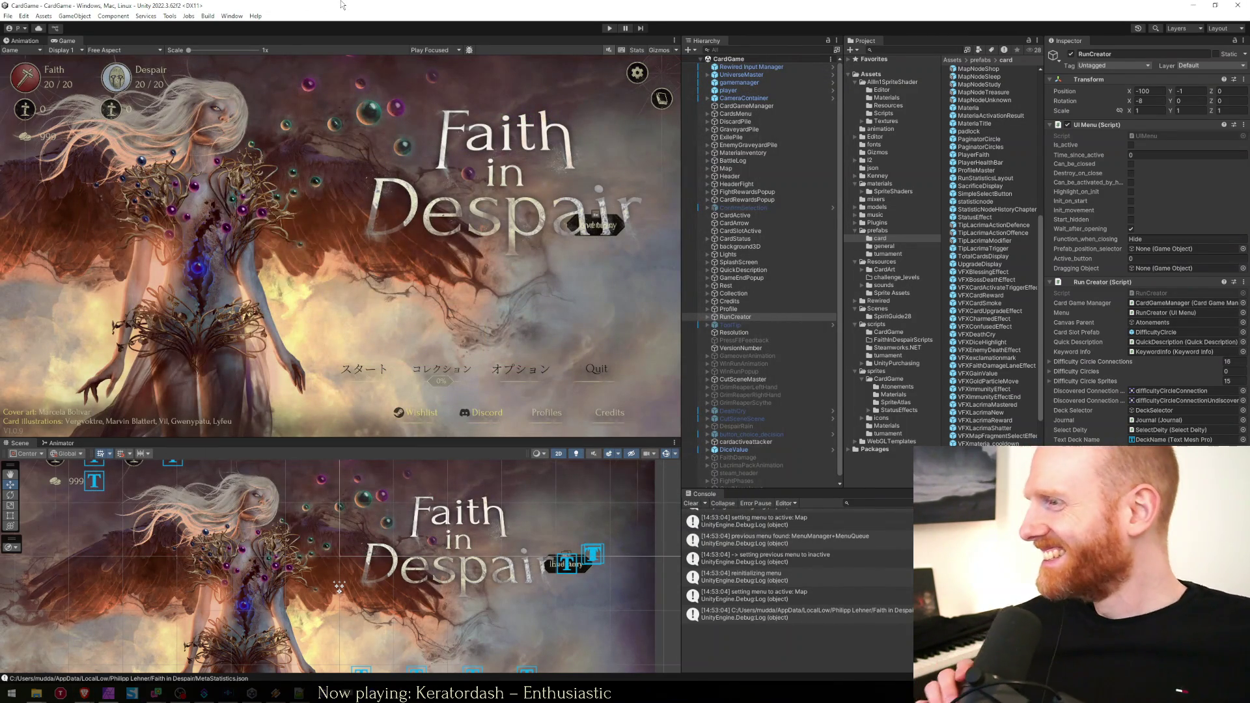
key("alt+Tab")
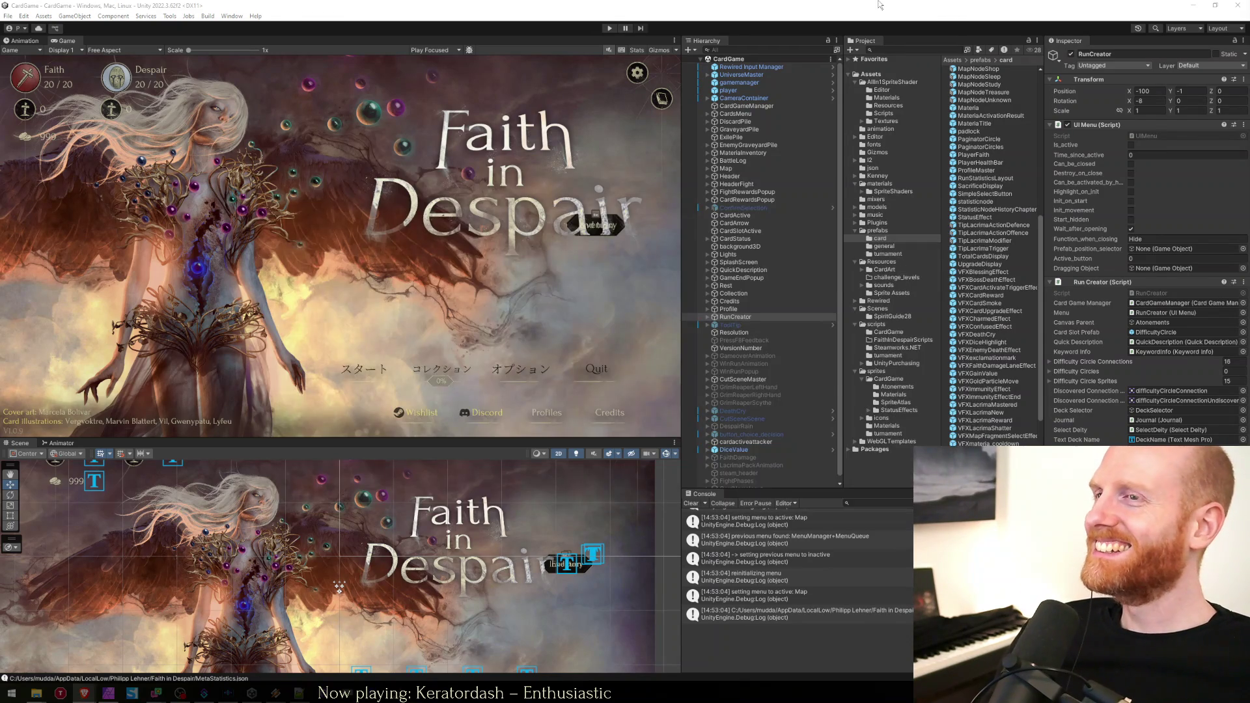
key("alt+Tab")
key("Tab")
key("Tab")
key("Tab")
key("Tab")
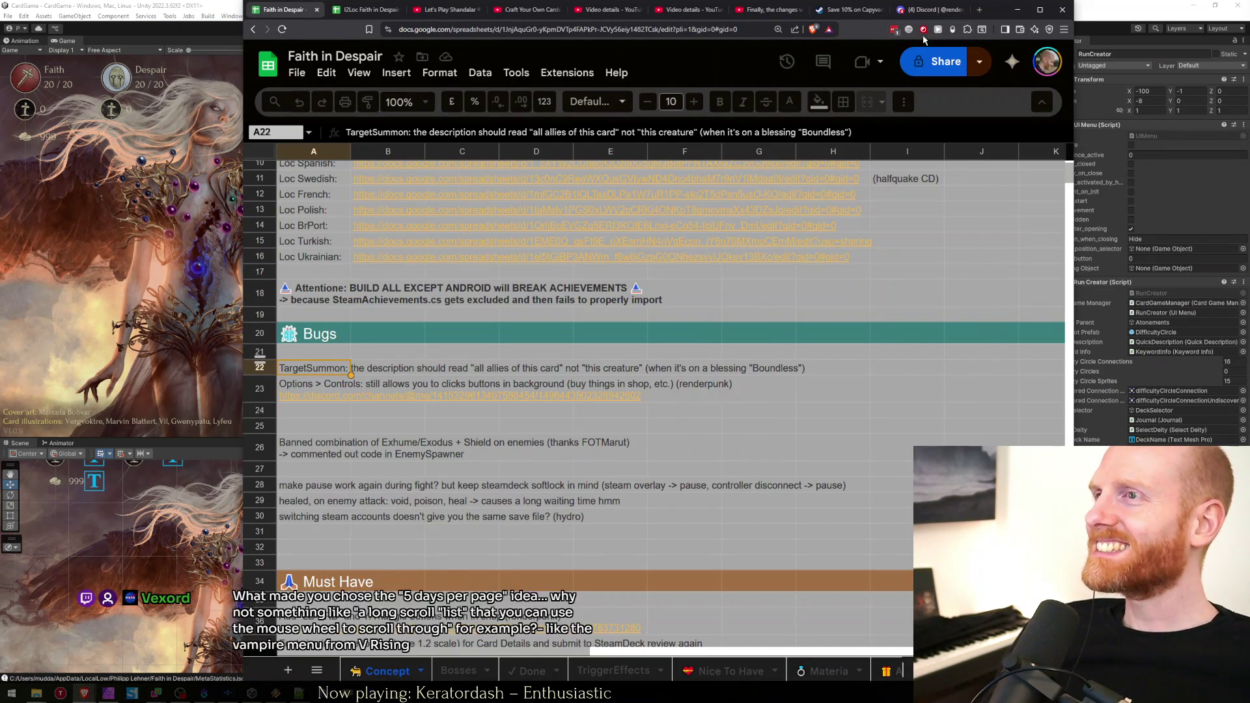
Minimize the Google Sheets task list window to reveal Unity's title screen.
left_click(1018, 9)
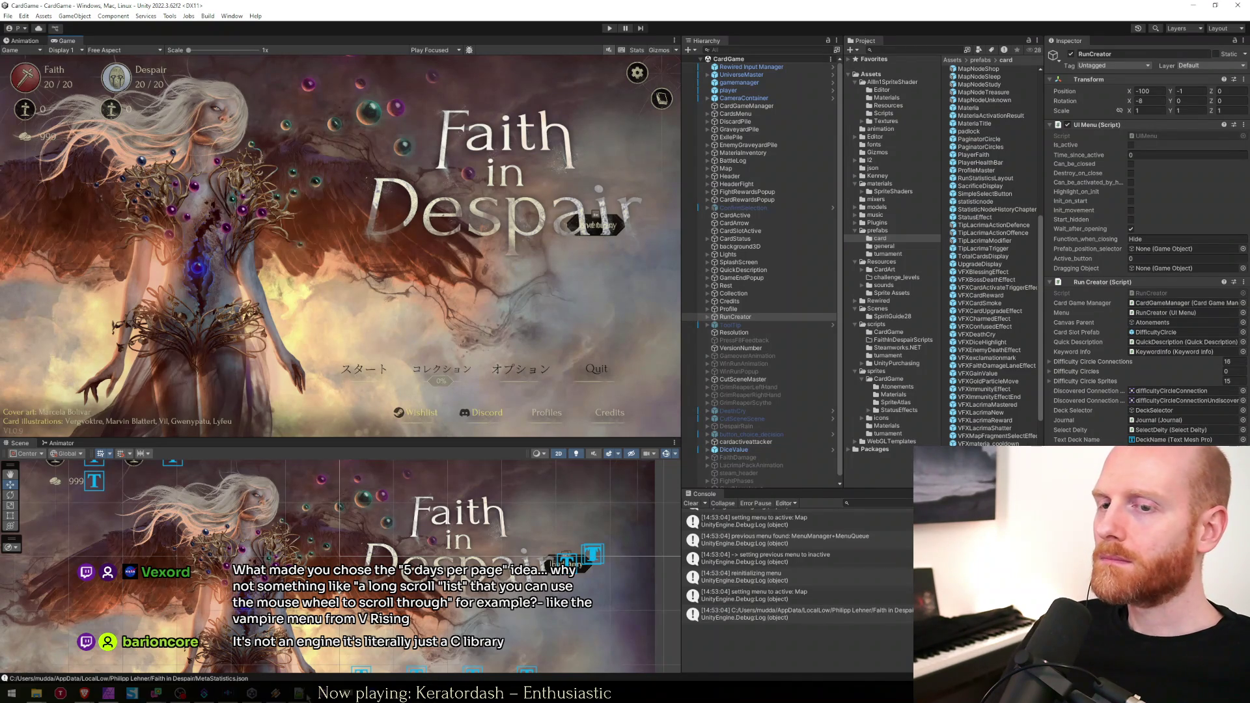
mouse_move(298, 692)
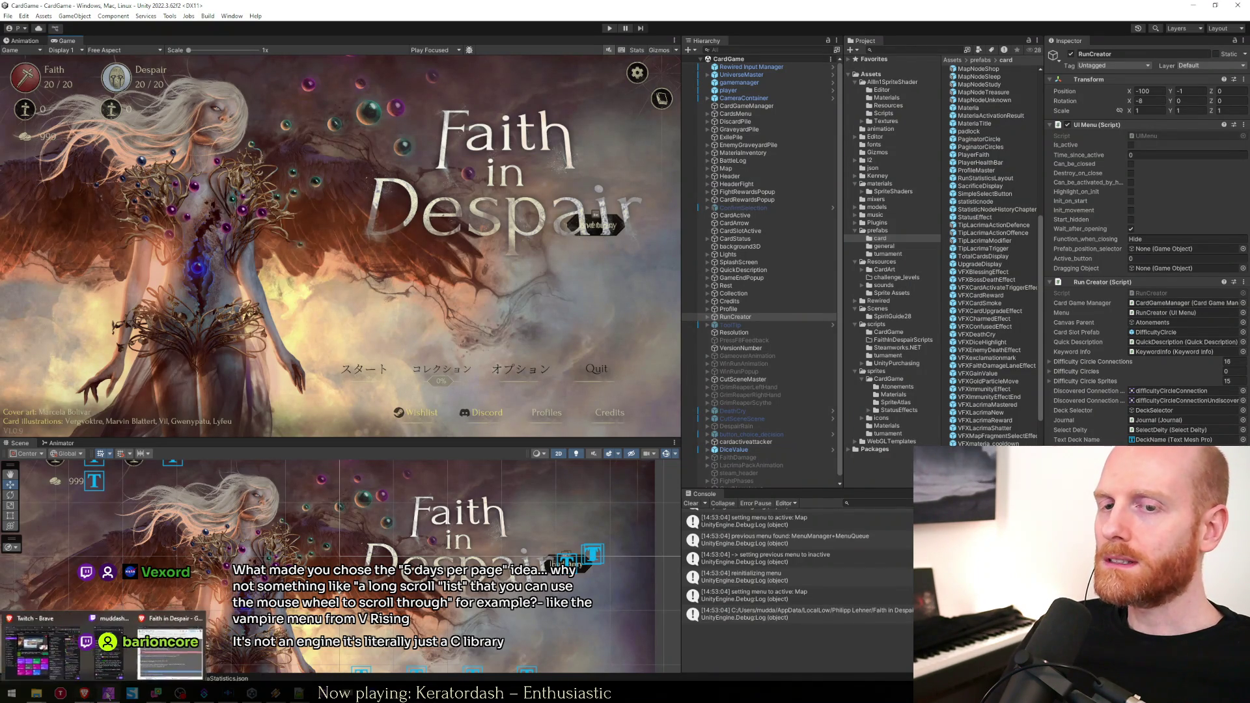
left_click(108, 693)
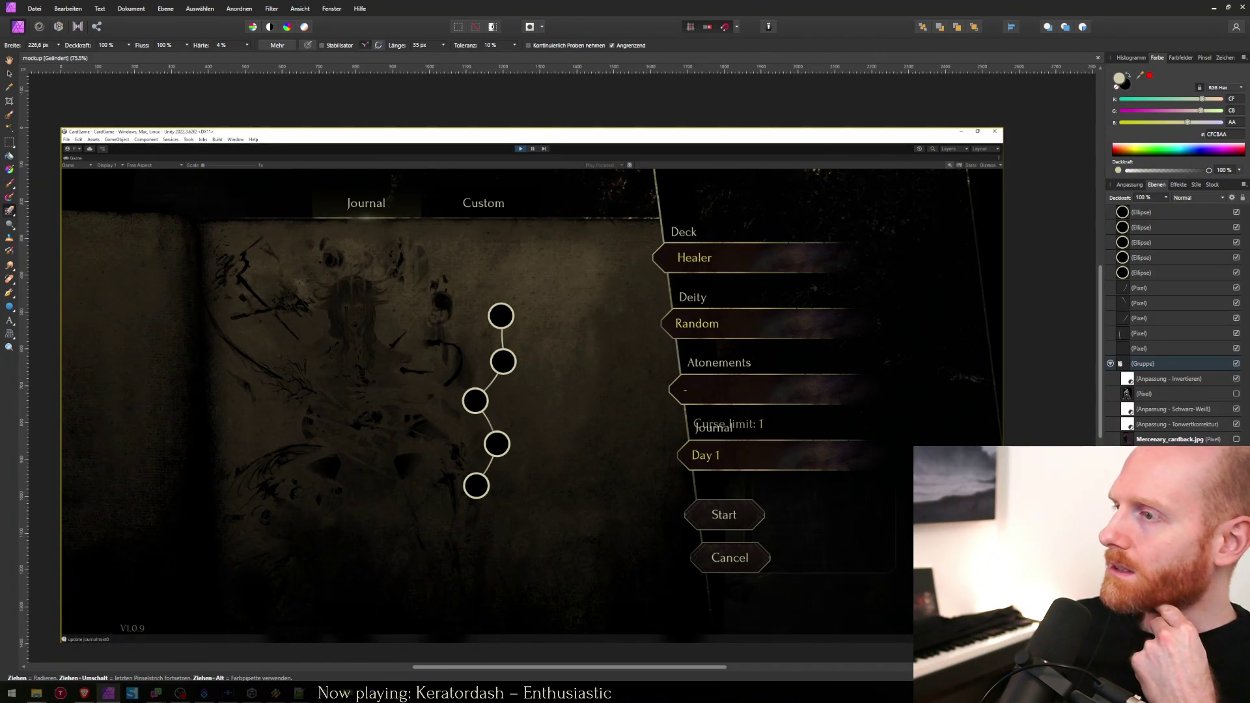
mouse_move(228, 260)
left_mouse_down()
mouse_move(293, 325)
mouse_move(361, 340)
left_mouse_up()
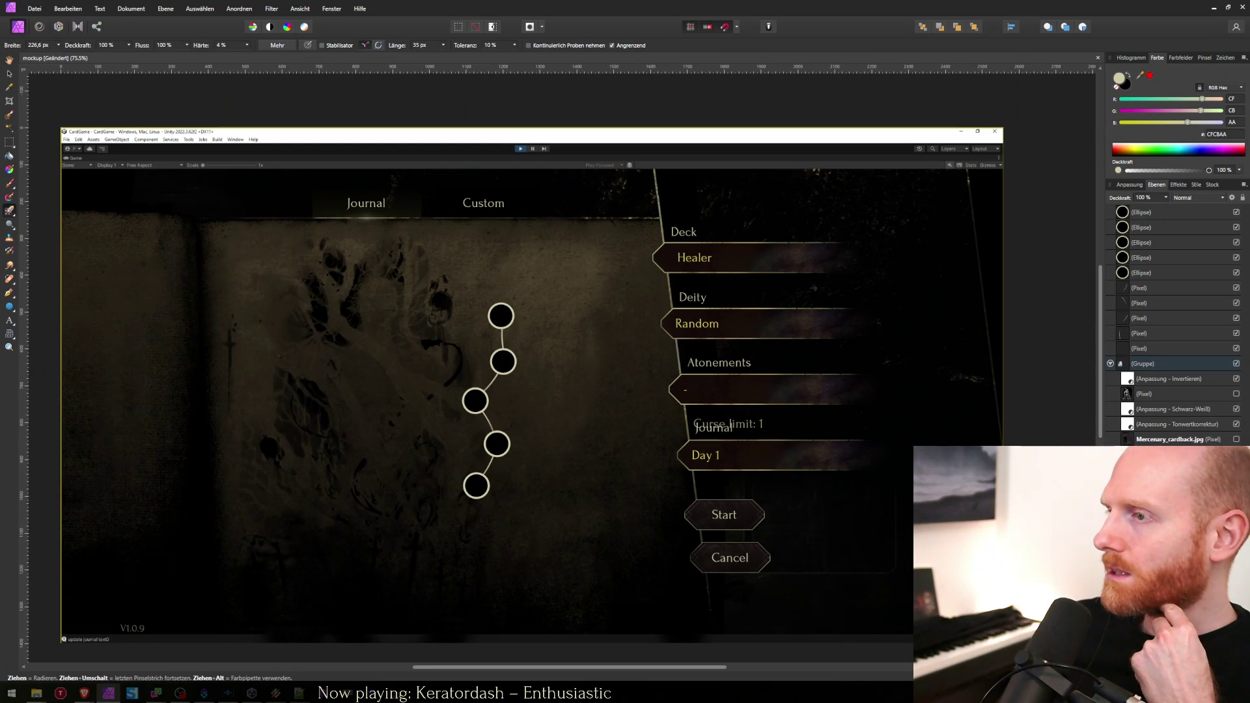
key("ctrl+z")
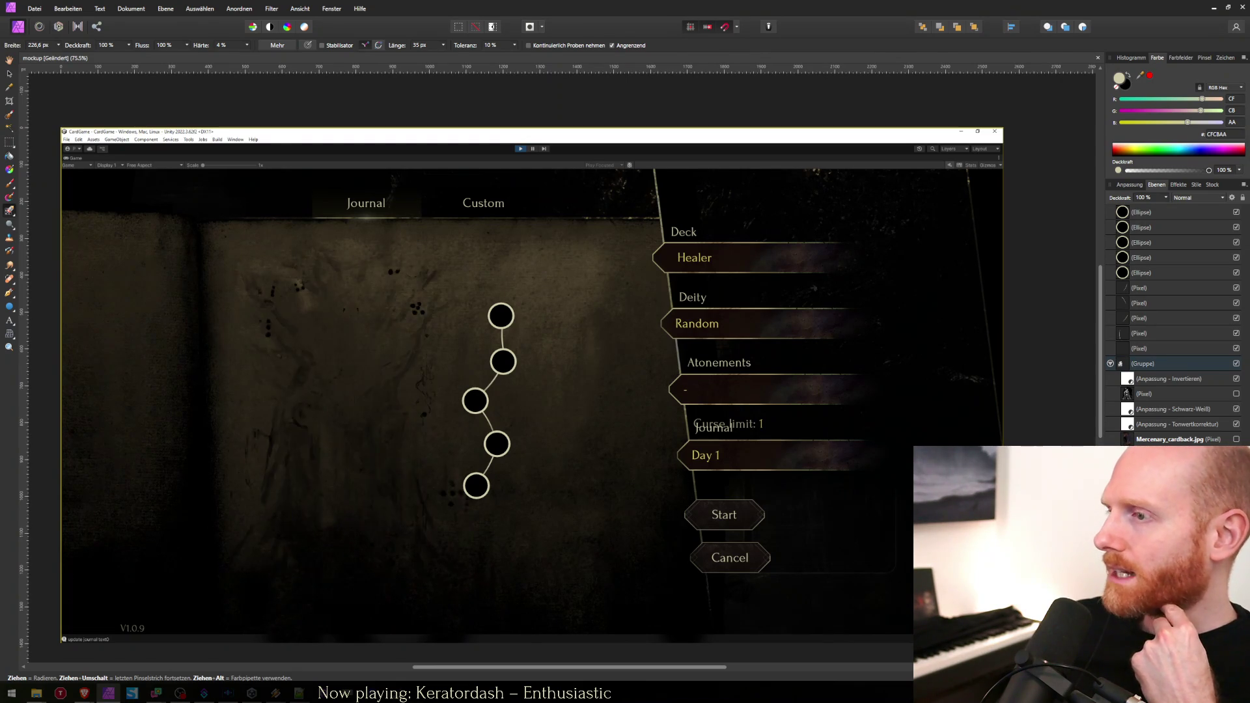
key("ctrl+z")
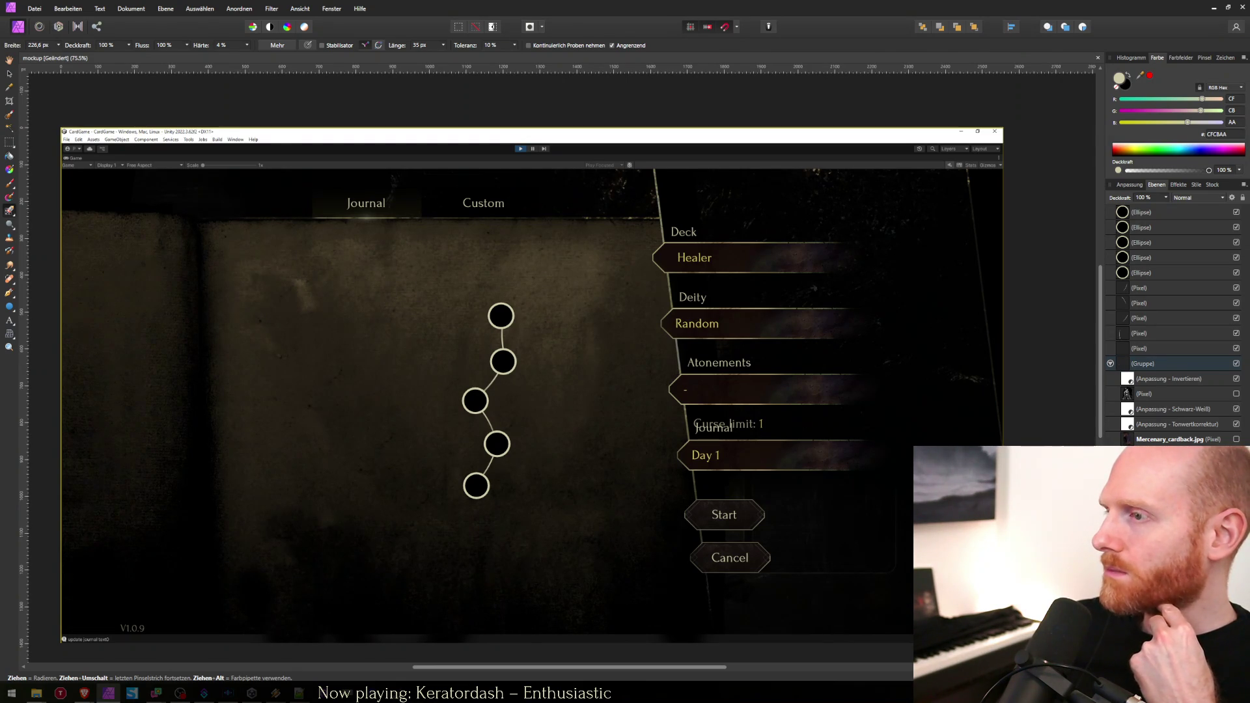
key("ctrl+shift+z")
key("ctrl+z")
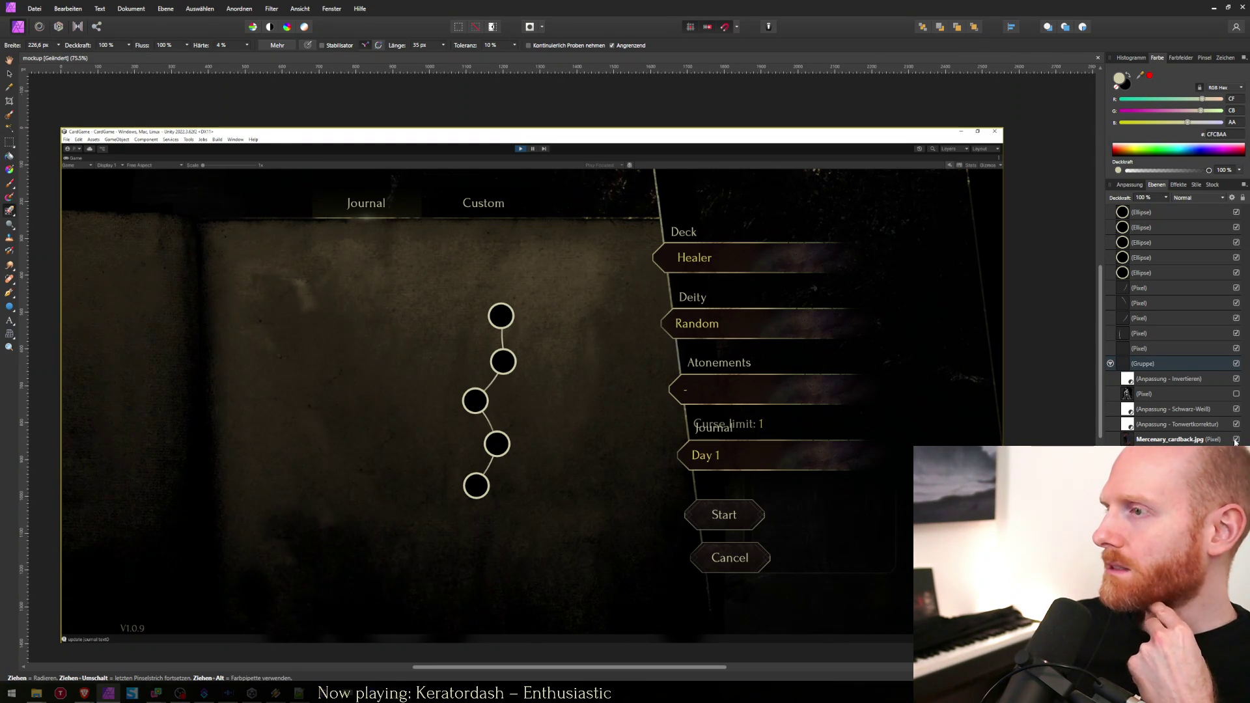
left_click(1236, 441)
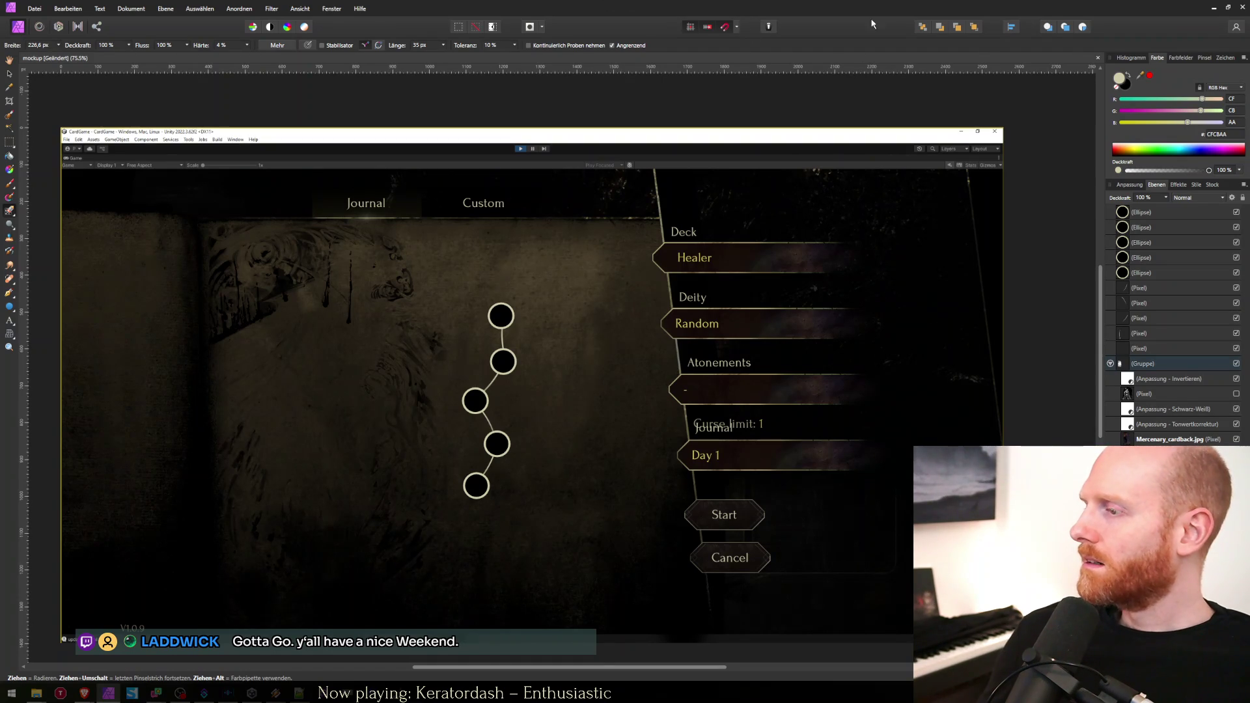
left_click(1212, 8)
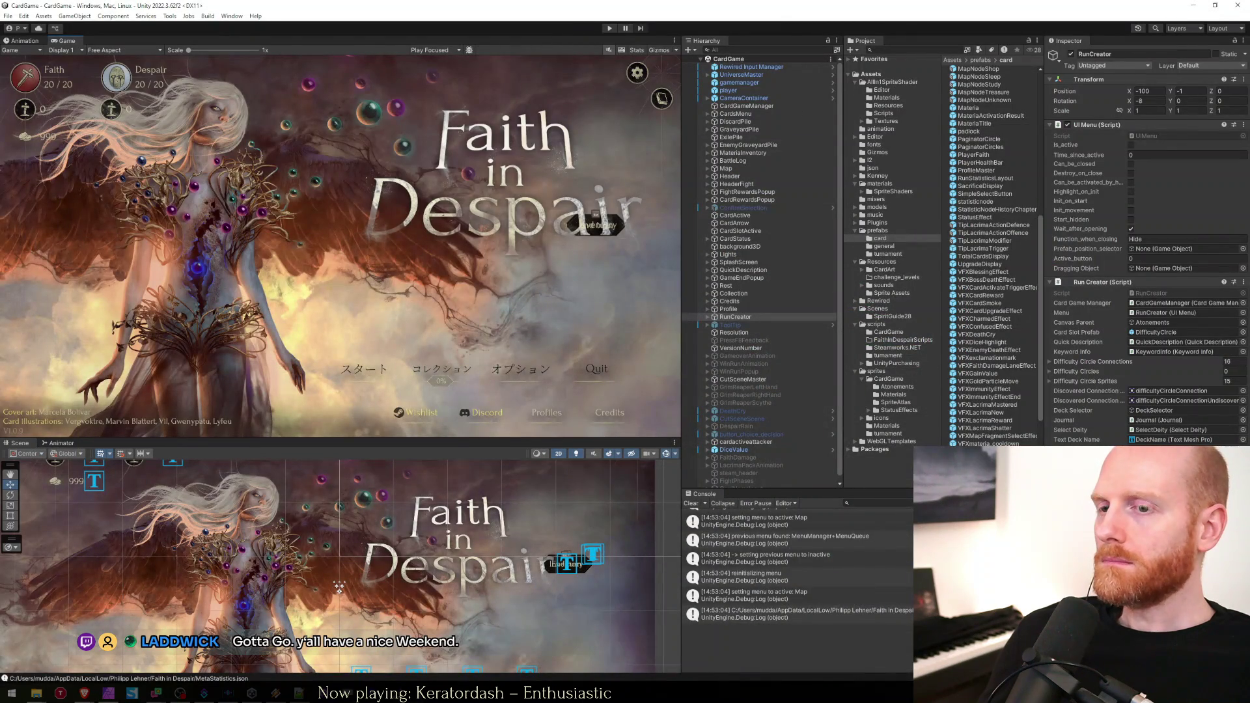
key("alt+Tab")
key("alt+Tab")
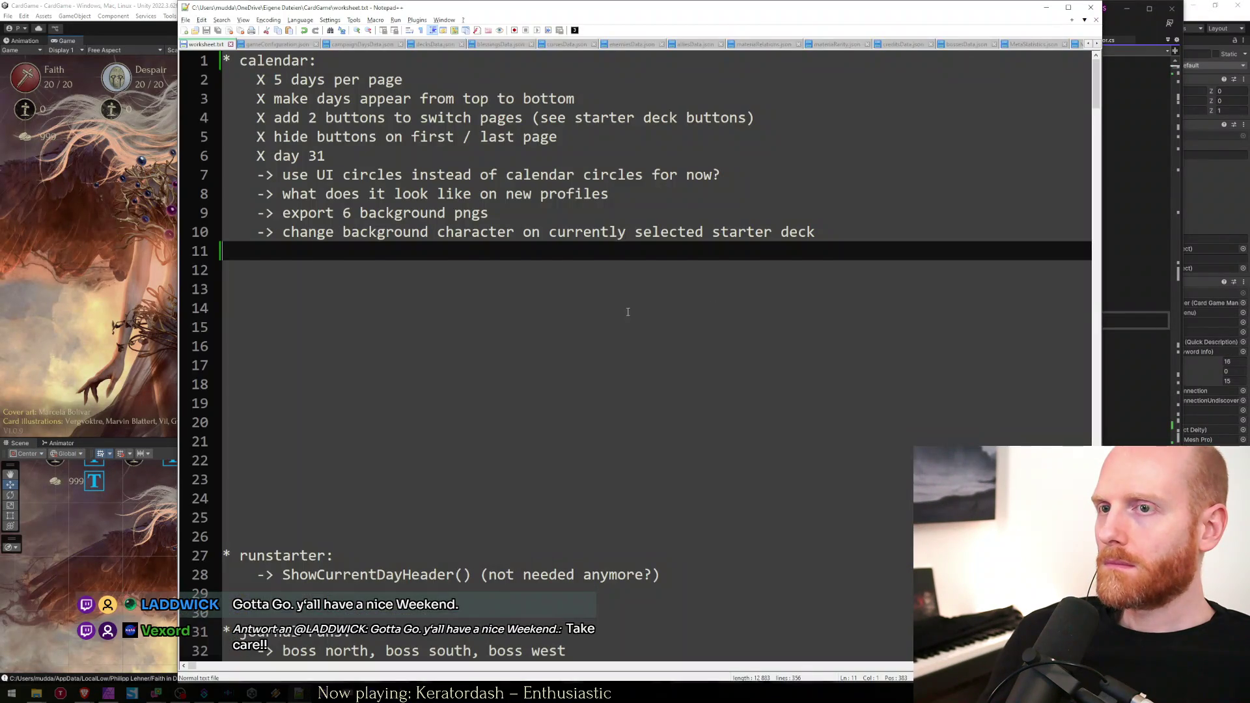
left_click(550, 313)
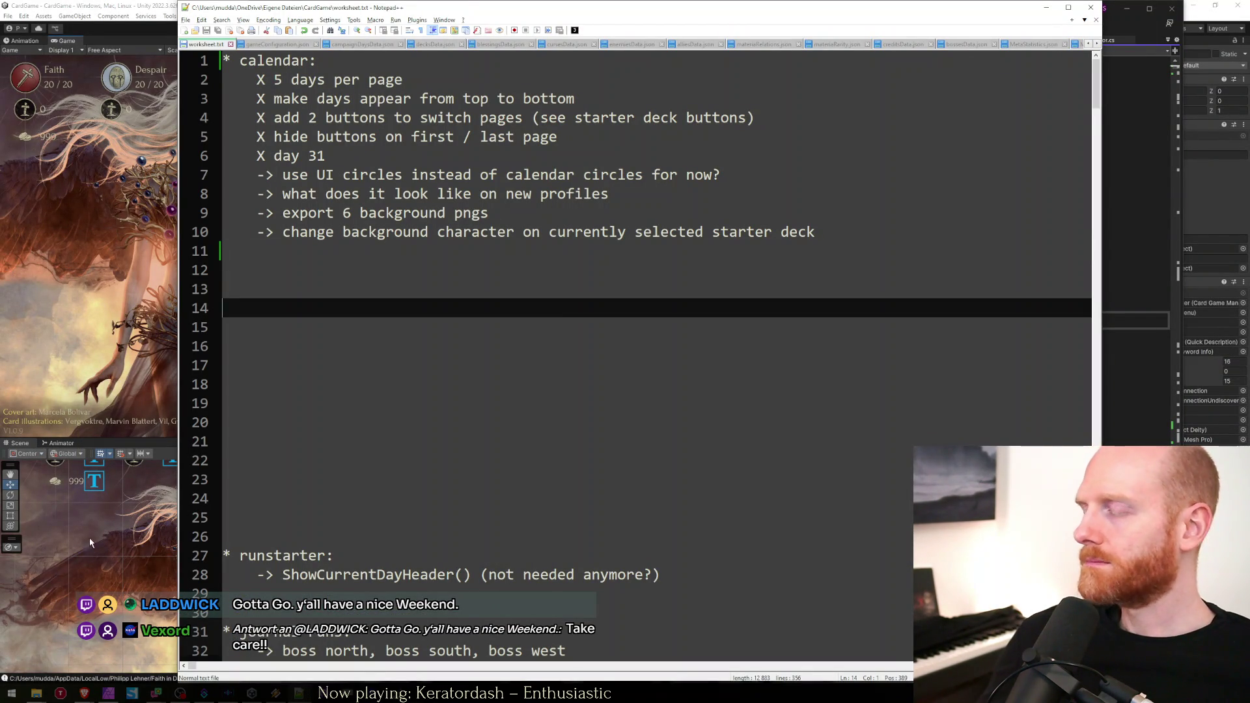
mouse_move(83, 694)
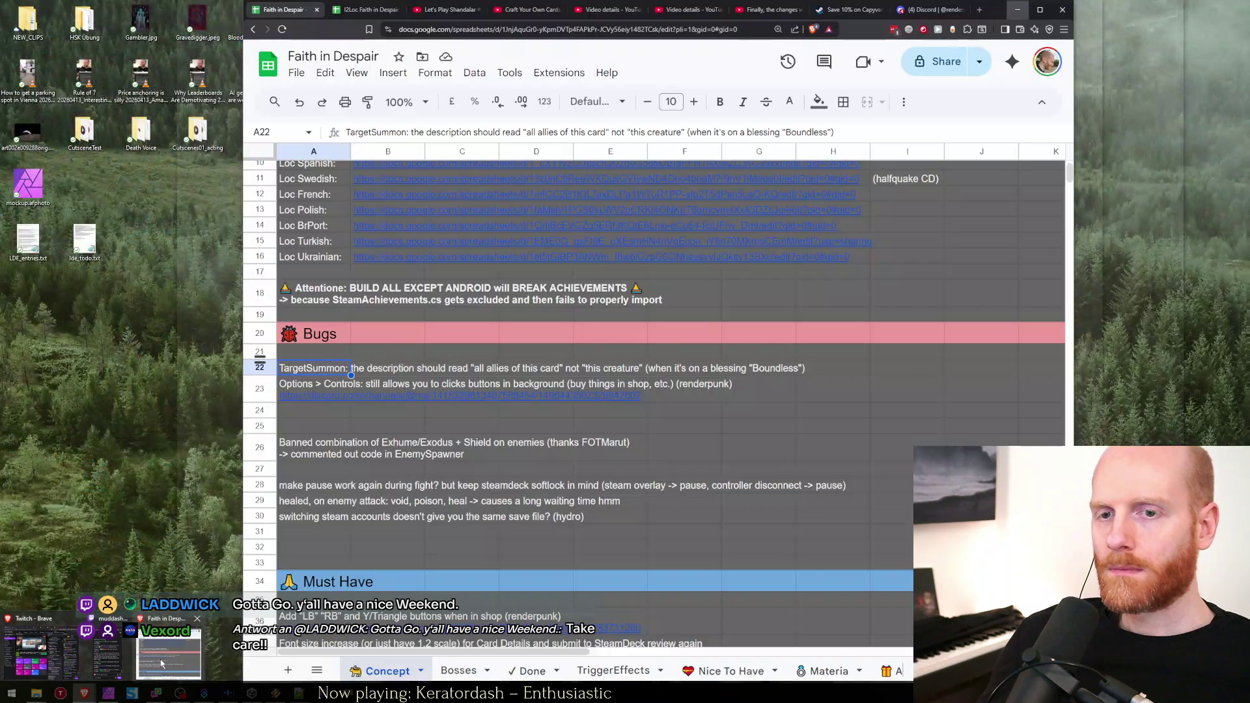
left_click(162, 664)
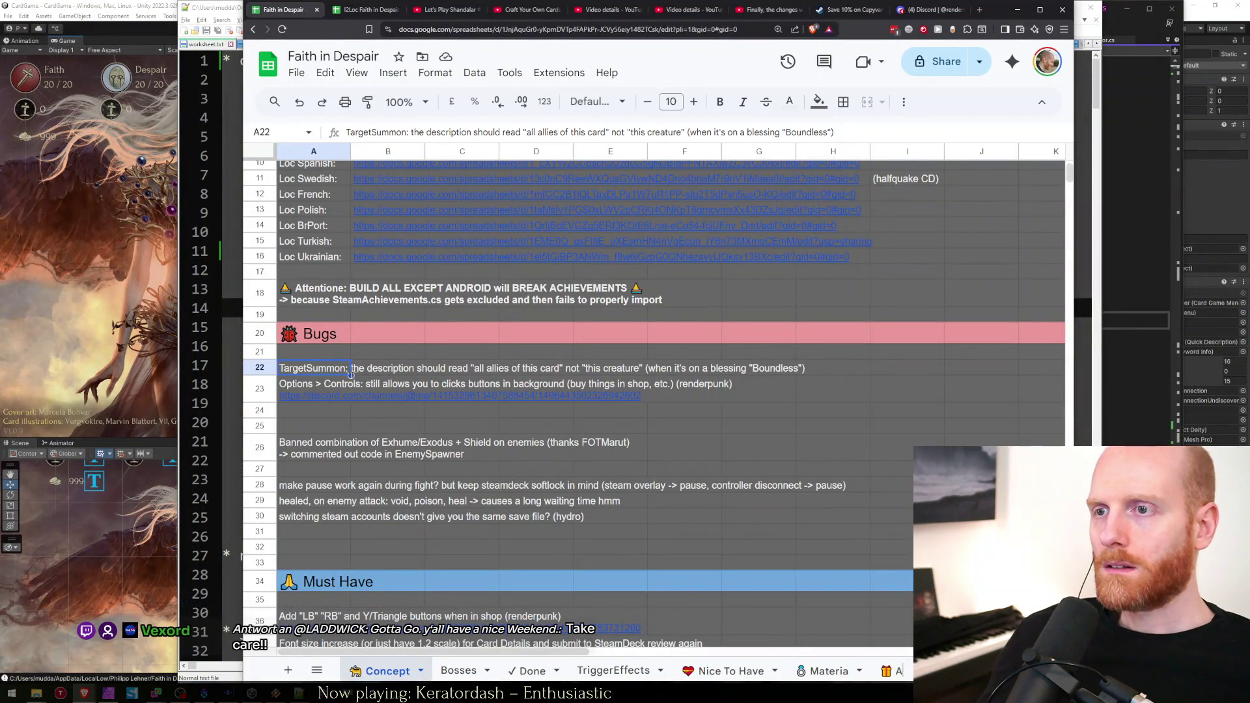
left_click(316, 390)
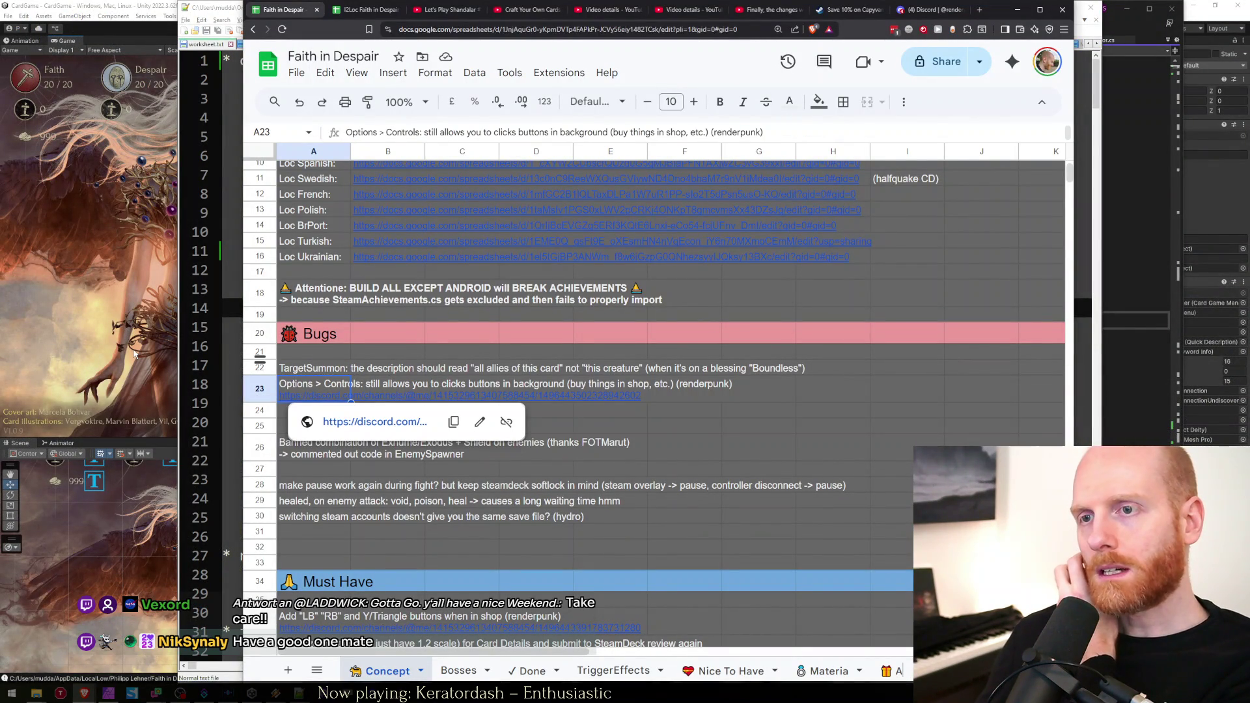
left_click(136, 354)
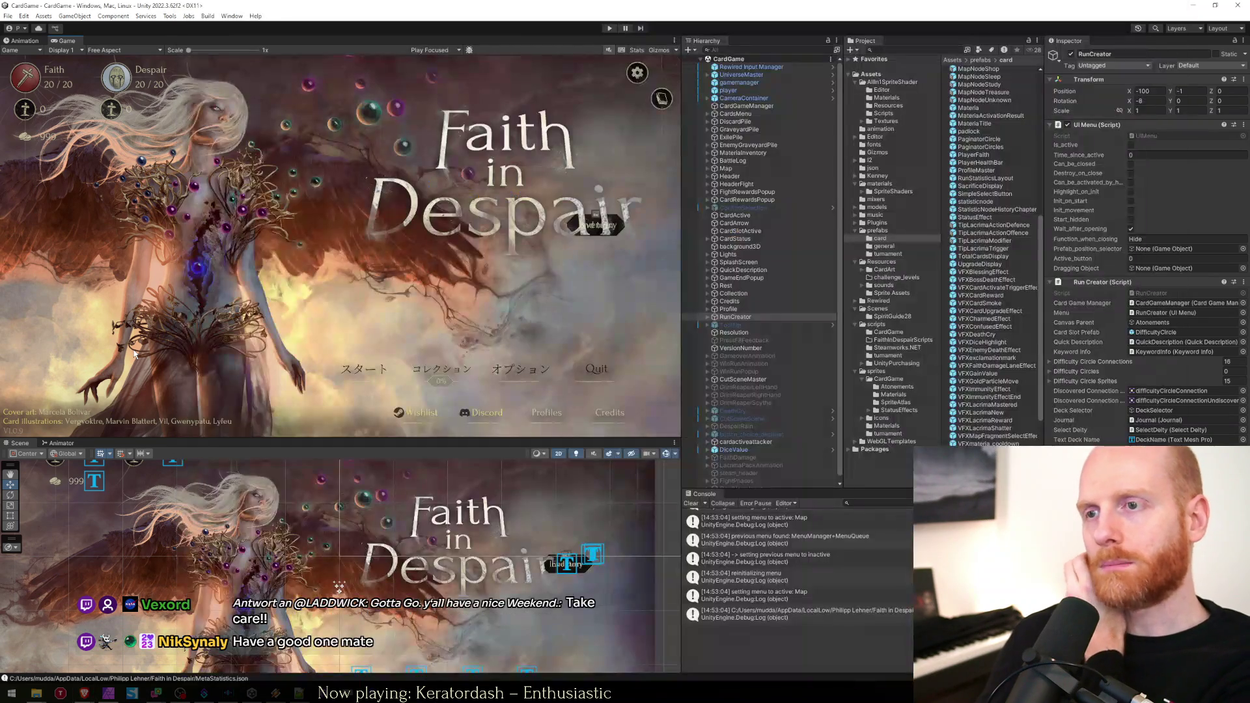
Enter Play mode and look at the title menu's Options > Controls screen.
left_click(609, 29)
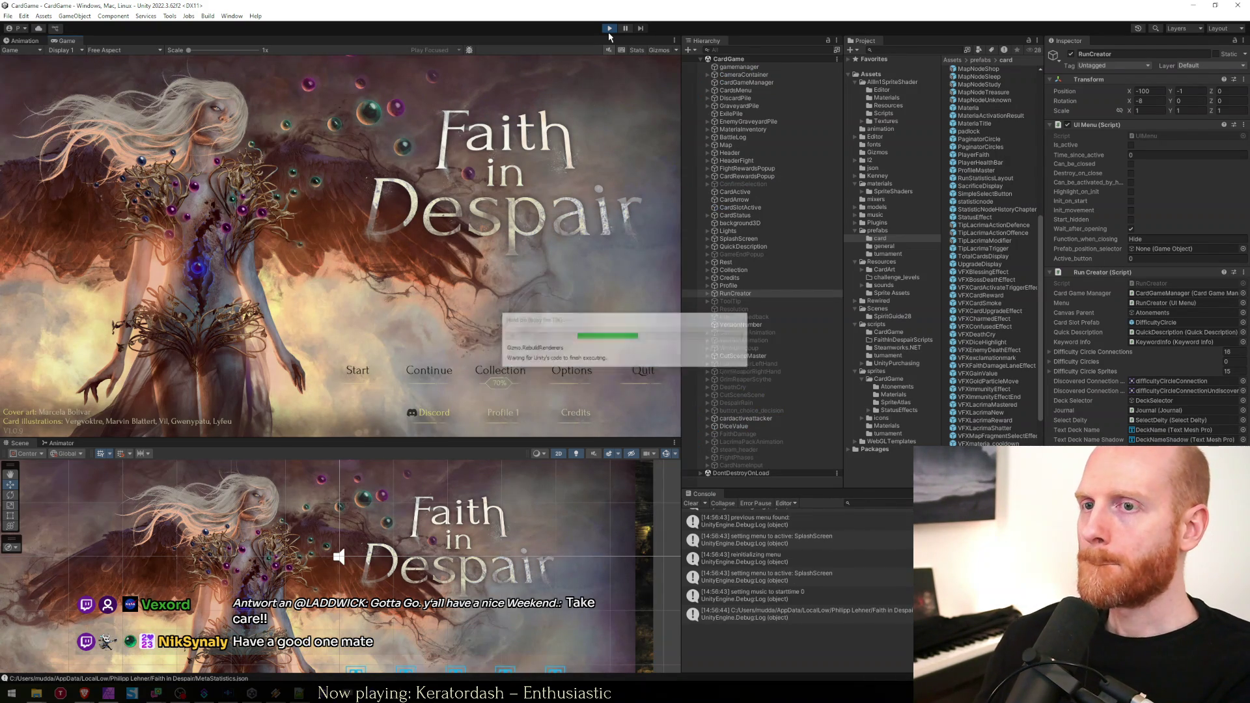
left_click(571, 369)
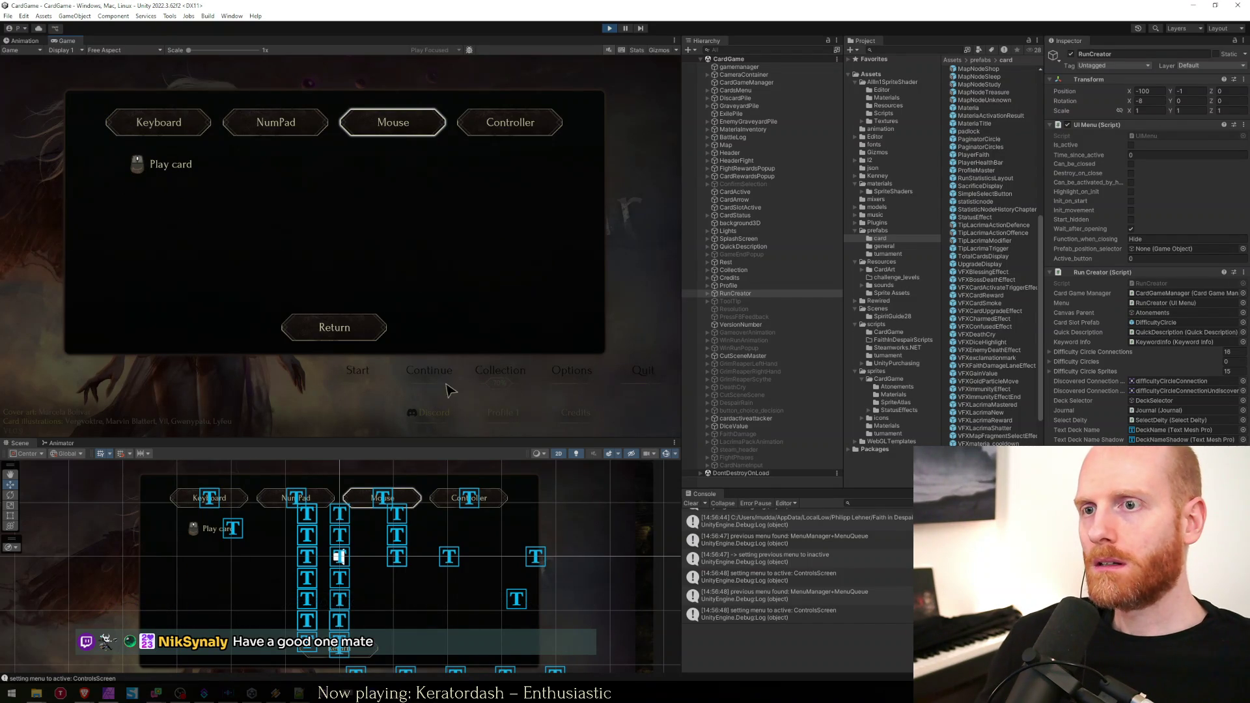
key("Escape")
key("Escape")
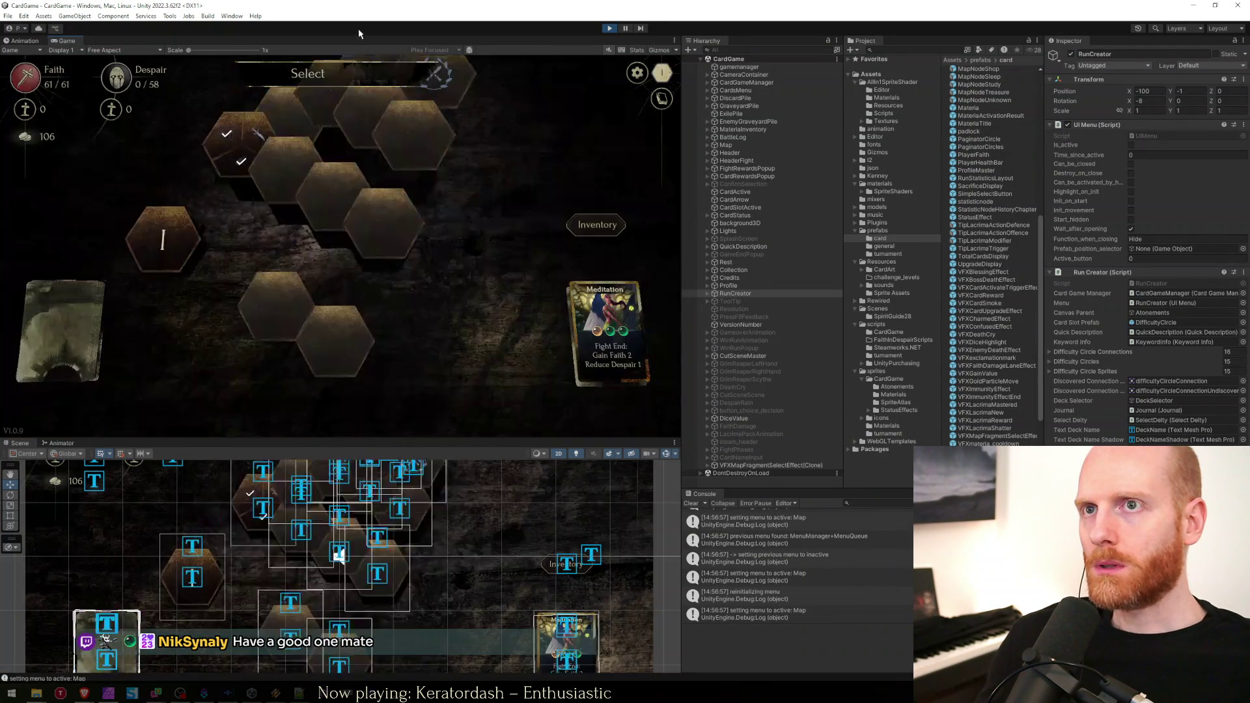
During the run, open the pause menu's Options > Controls, then back out to the hex map.
key("Escape")
key("Down")
key("Down")
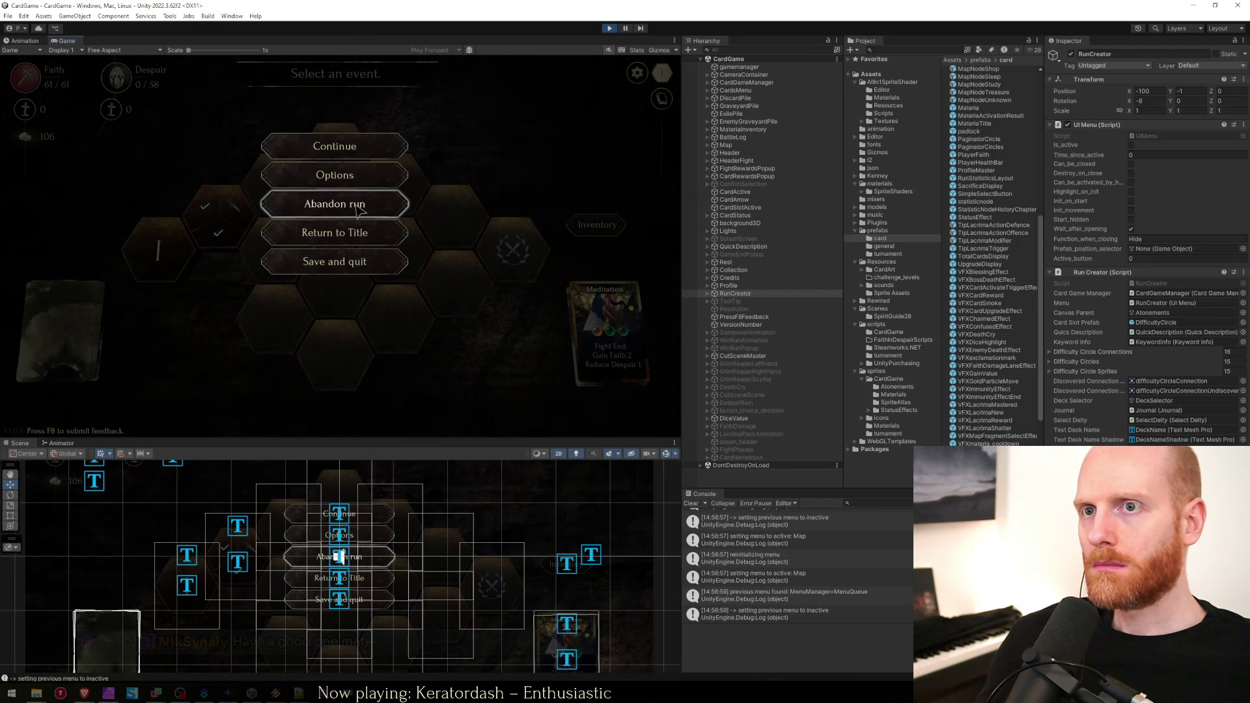
key("Up")
key("Return")
key("Down")
key("Down")
key("Return")
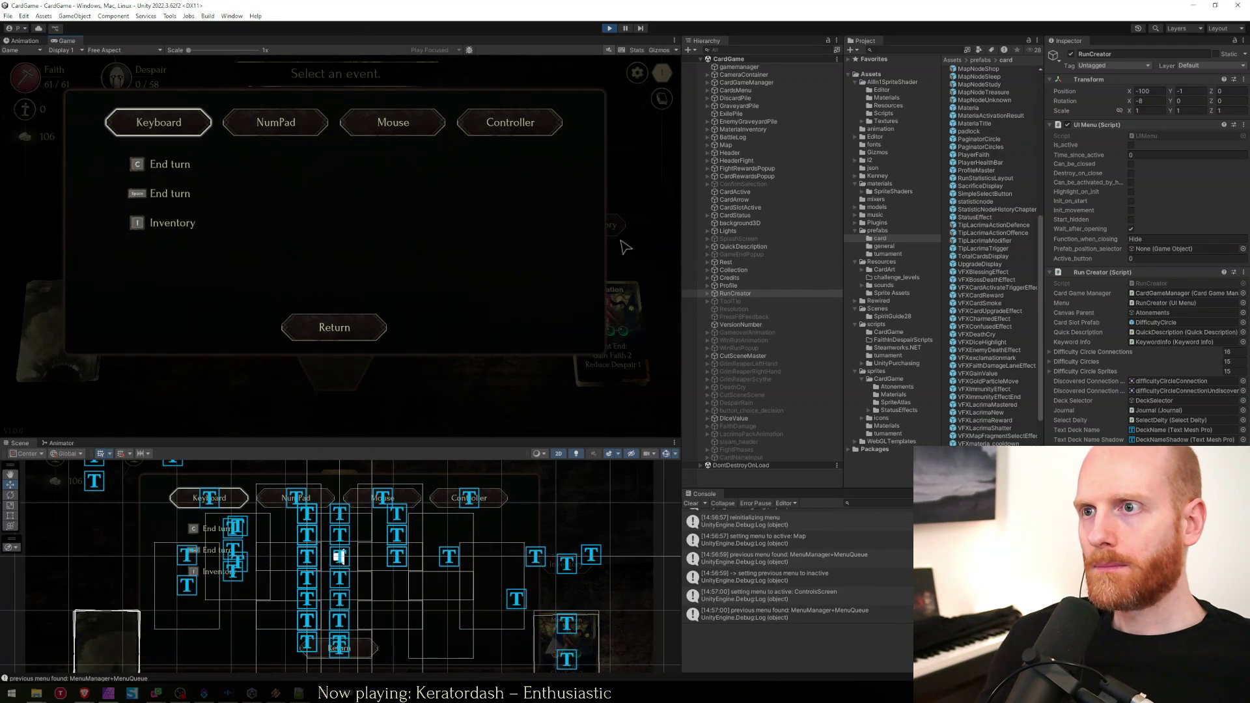
left_click(334, 344)
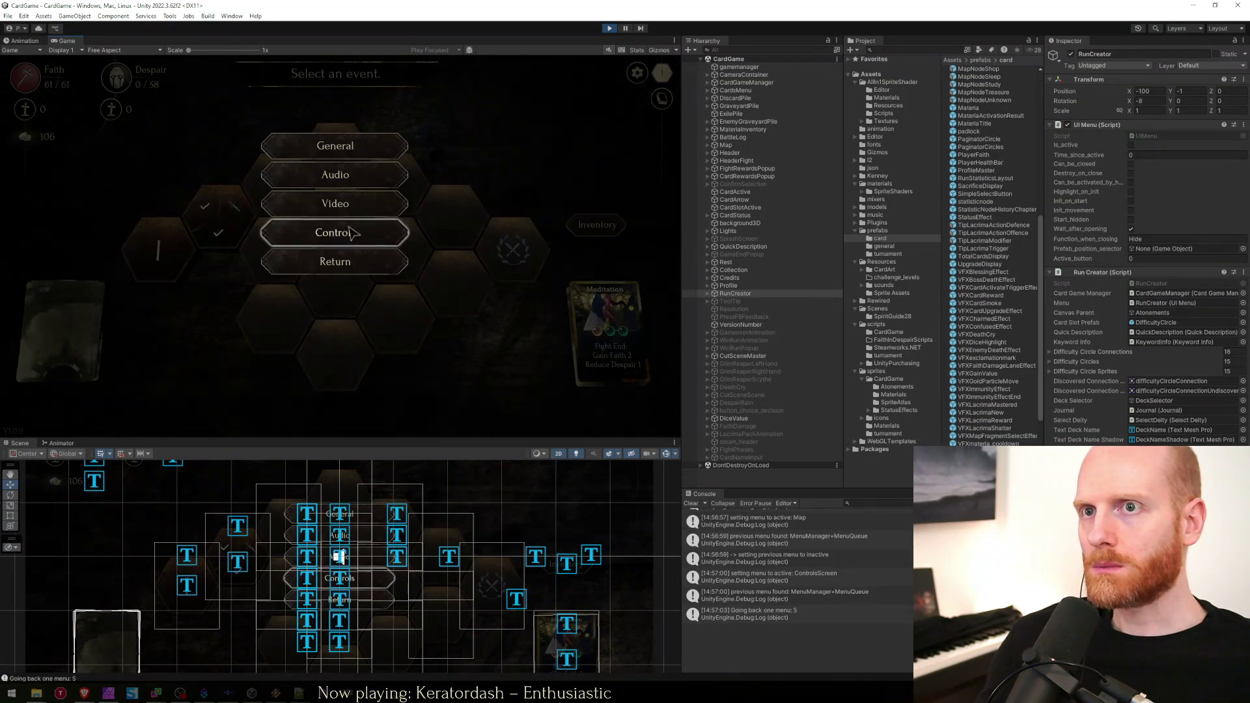
key("Escape")
key("Escape")
Glance at the task sheet, return to the game and open the in-game Feedback form with F8.
mouse_move(84, 694)
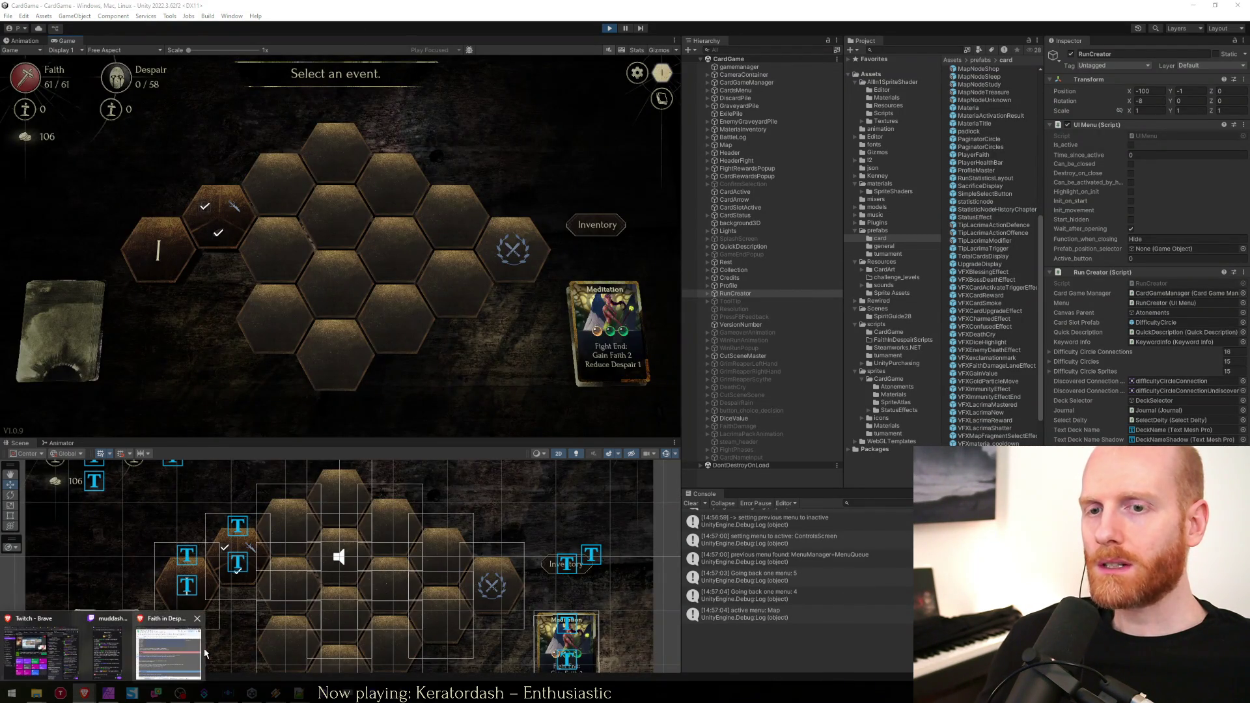
left_click(188, 651)
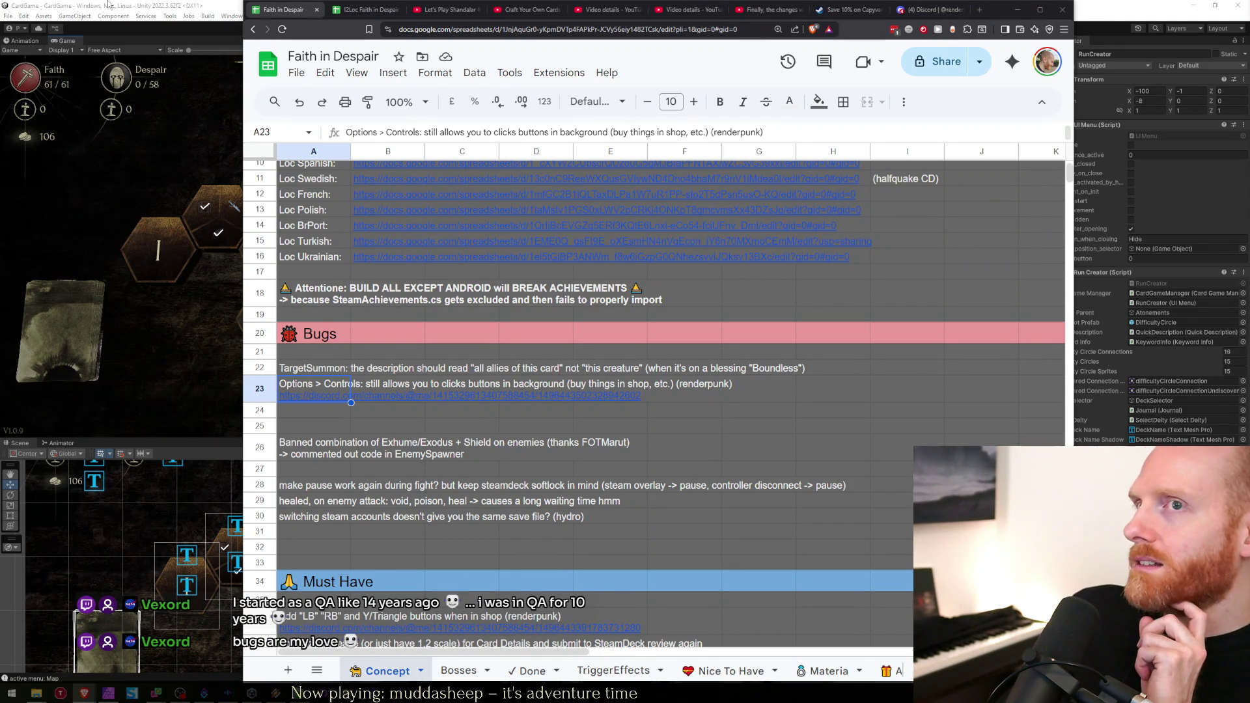
left_click(124, 215)
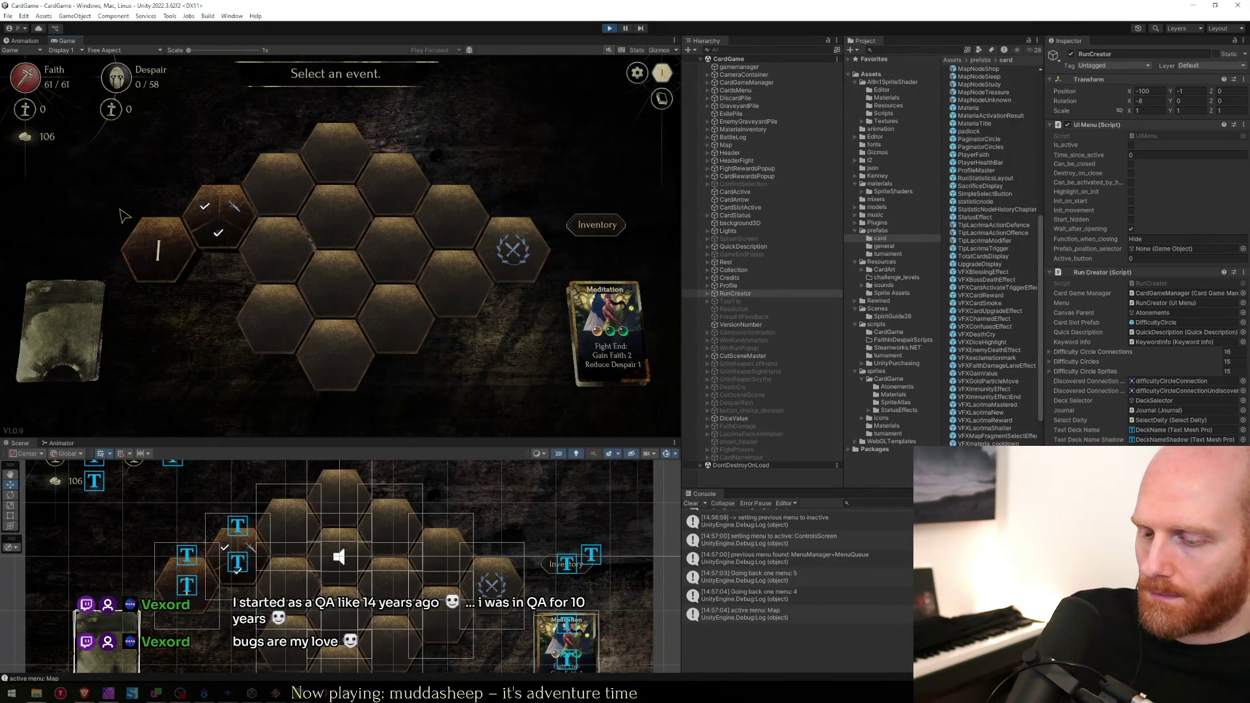
key("F8")
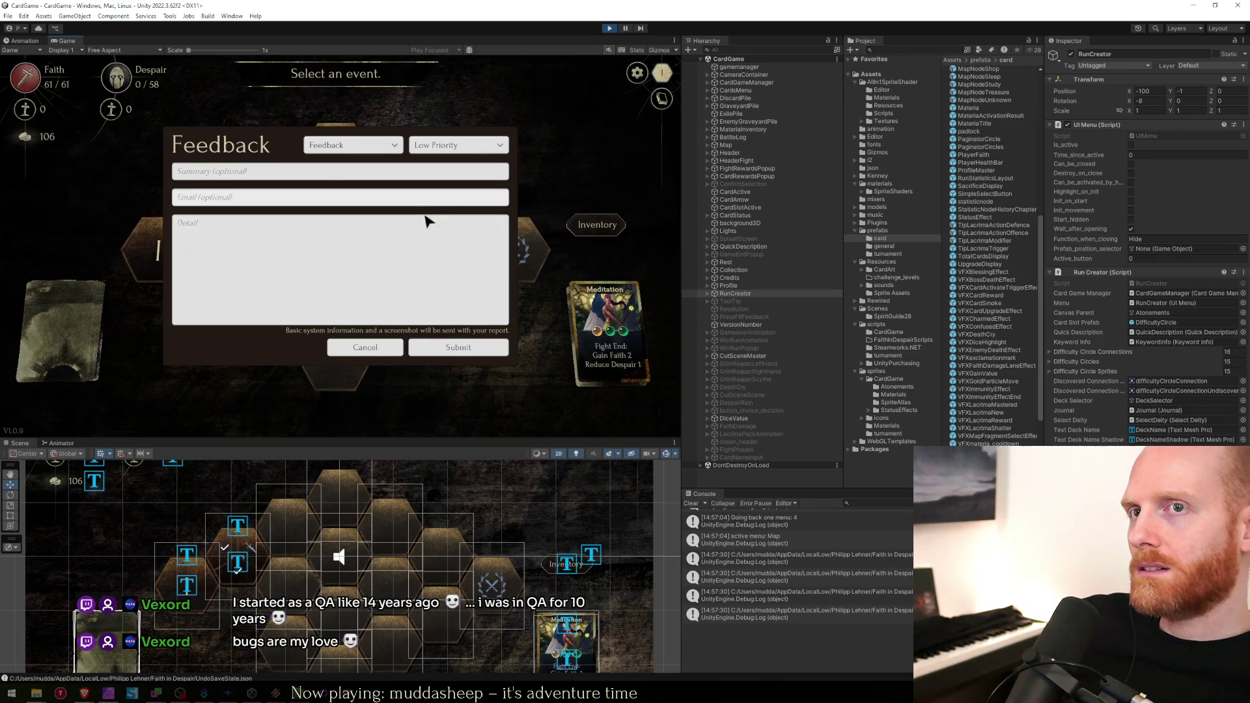
left_click(261, 172)
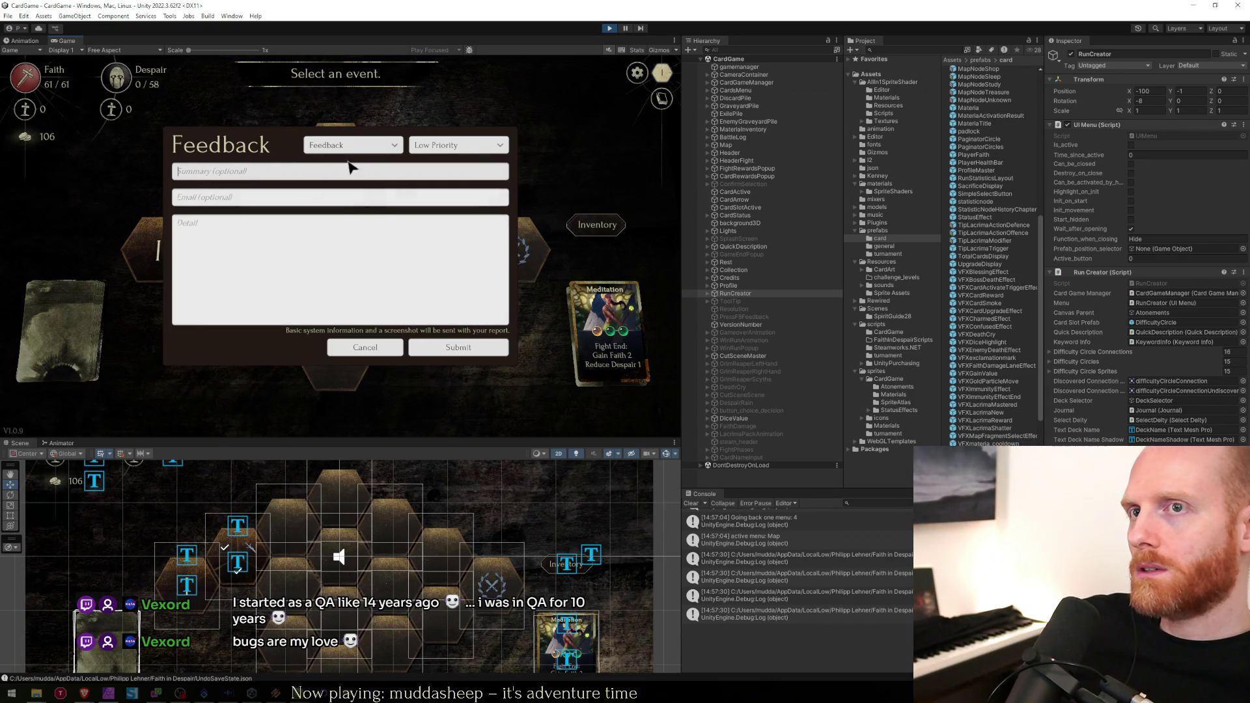
left_click(321, 145)
left_click(325, 175)
left_click(326, 147)
left_click(328, 163)
left_click(350, 278)
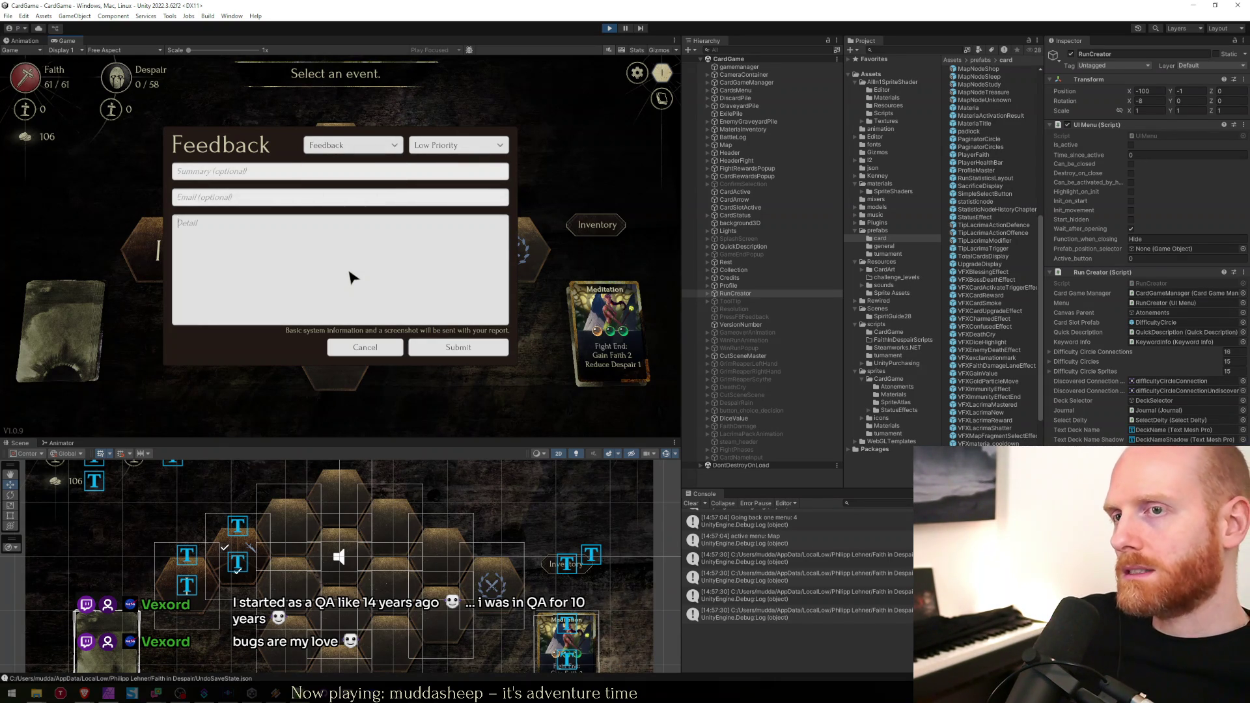
left_click(321, 199)
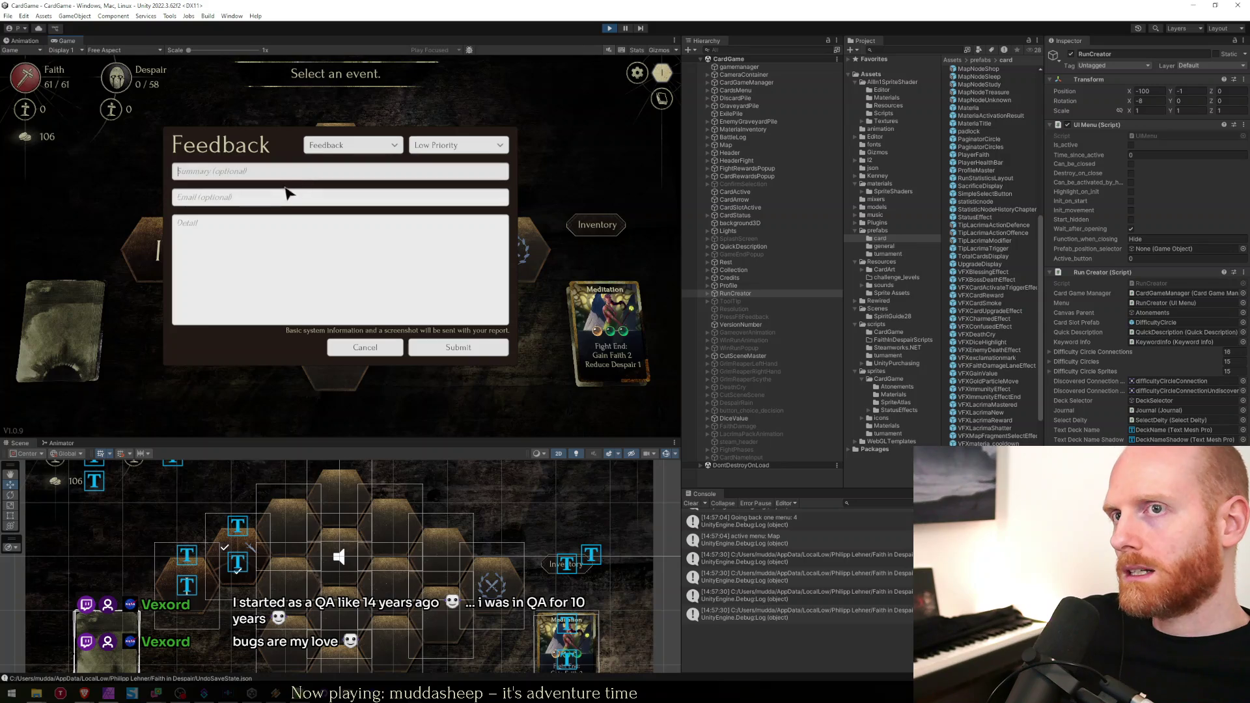
left_click(365, 347)
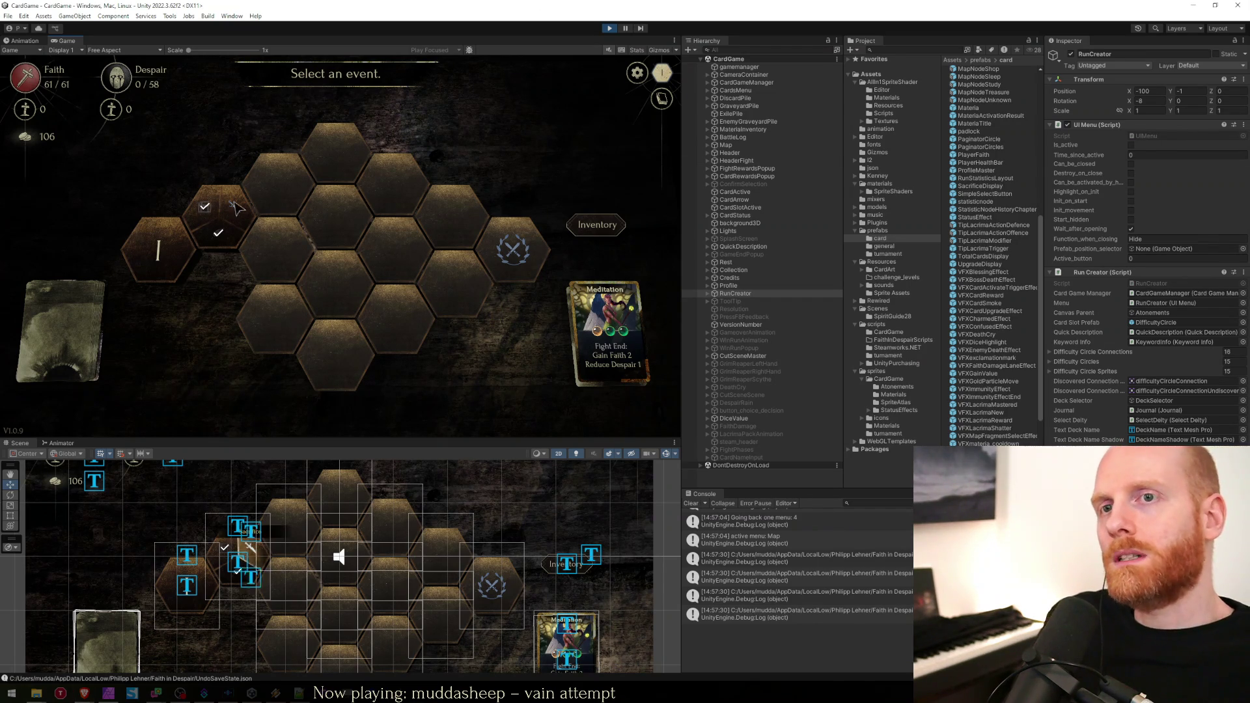
Open a map event, check the pause menu's Options > Controls, back out, stop Play mode and switch to Card.cs.
left_click(209, 199)
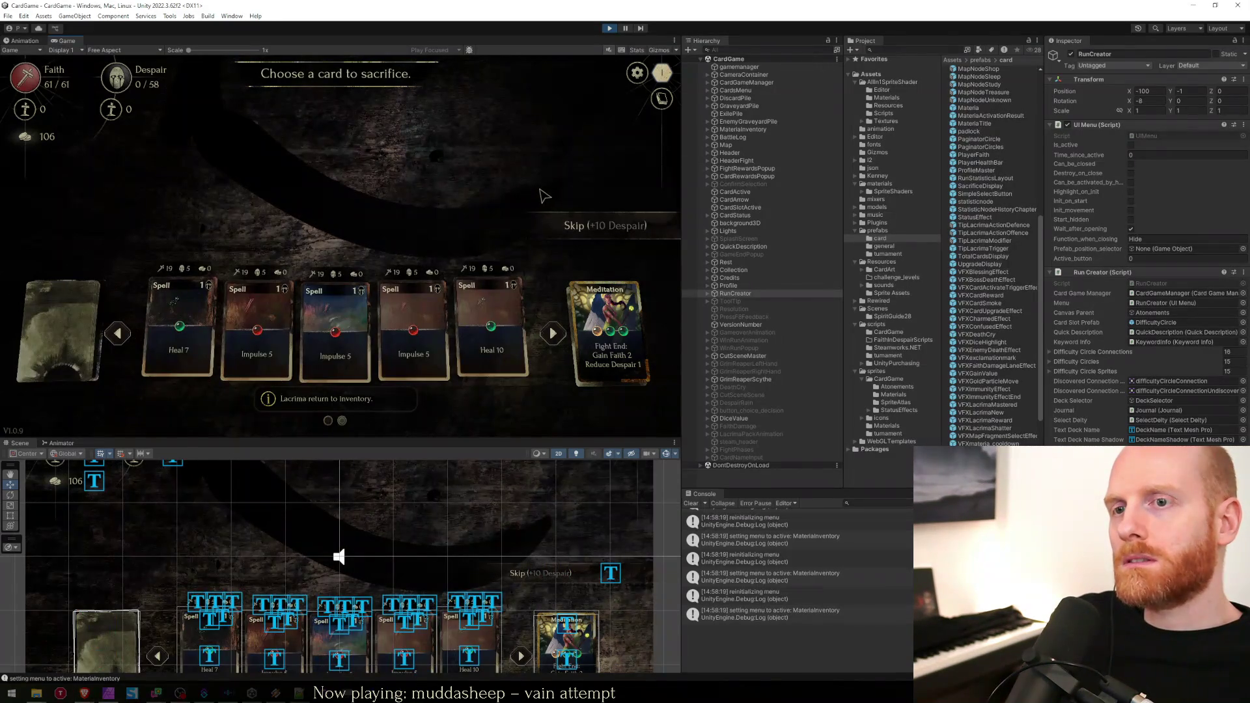
left_click(637, 72)
left_click(335, 173)
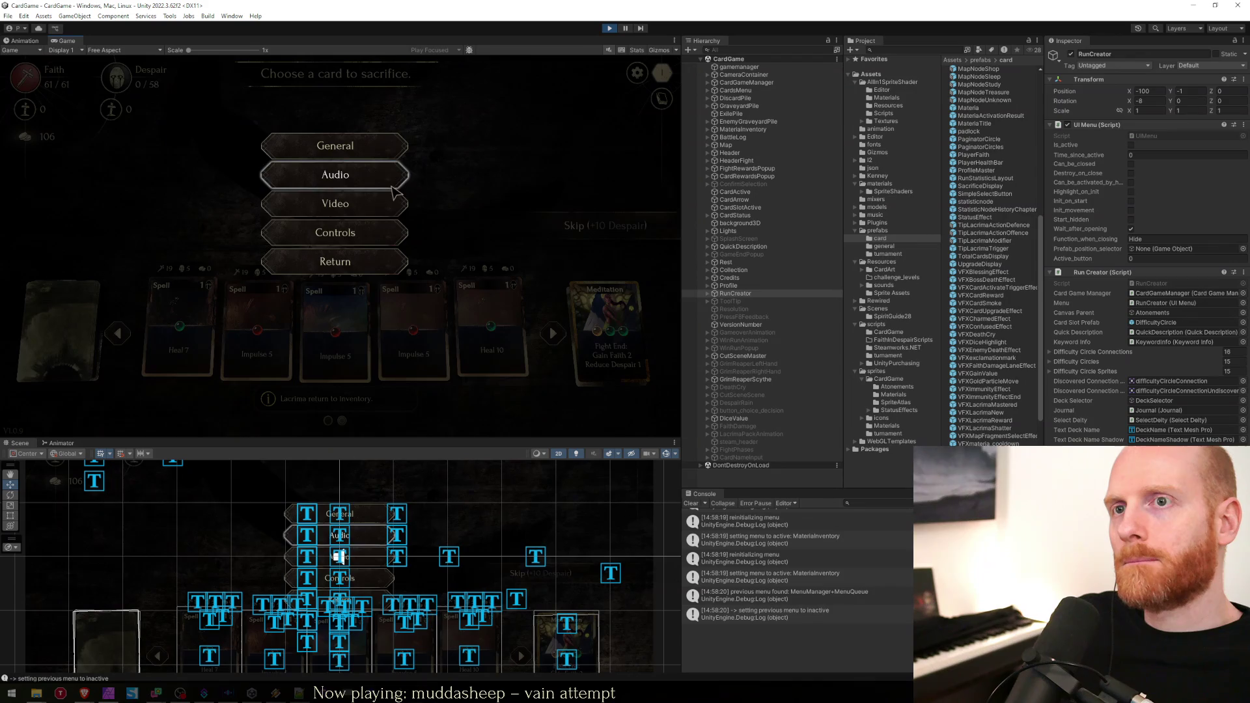
left_click(371, 239)
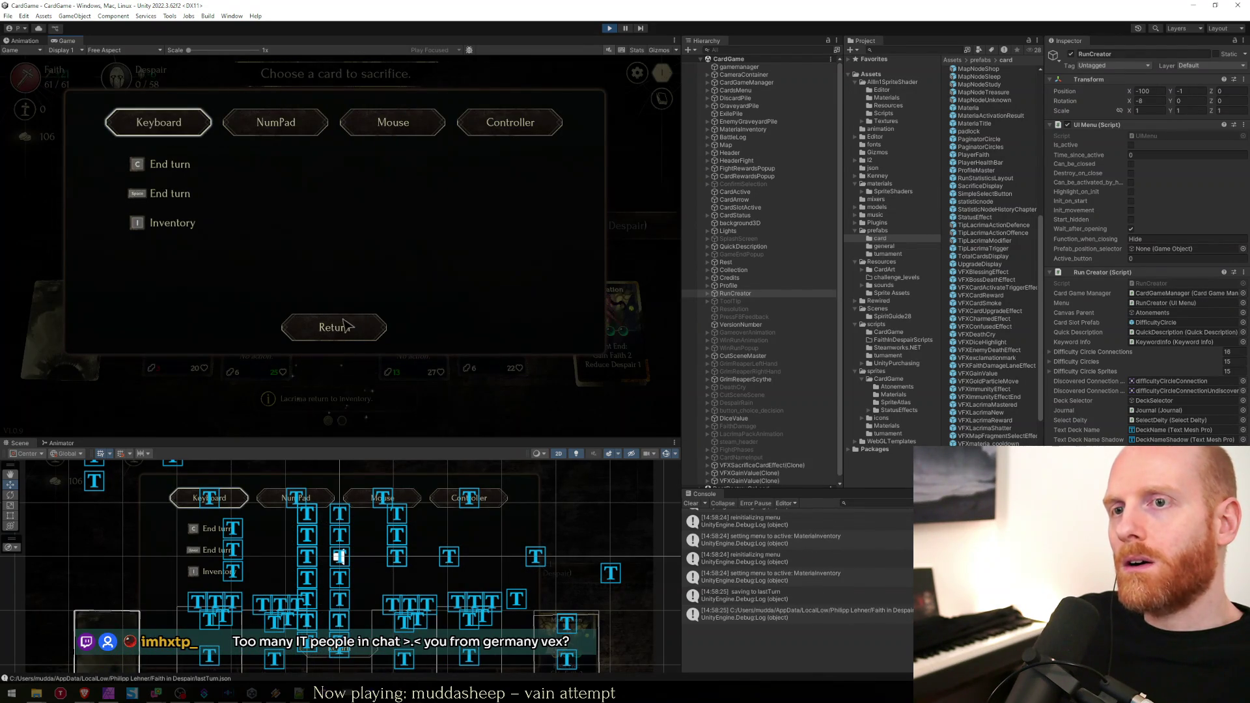
key("Escape")
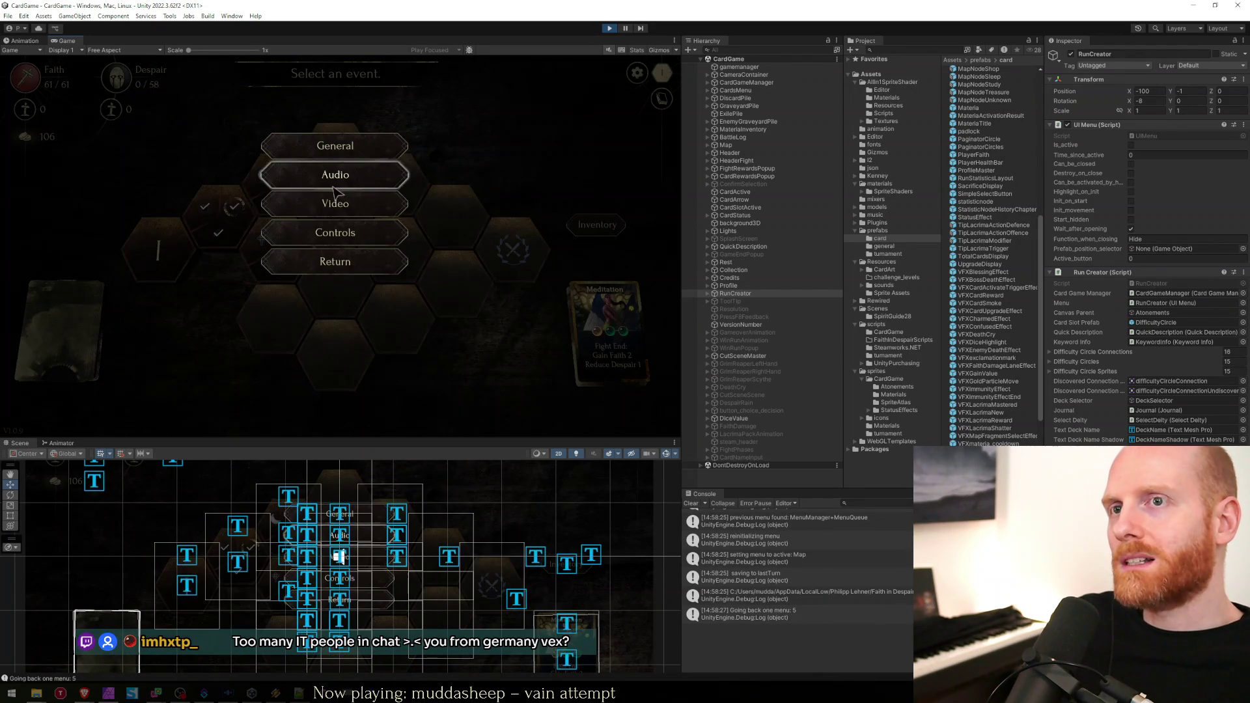
key("Escape")
key("Escape")
left_click(608, 29)
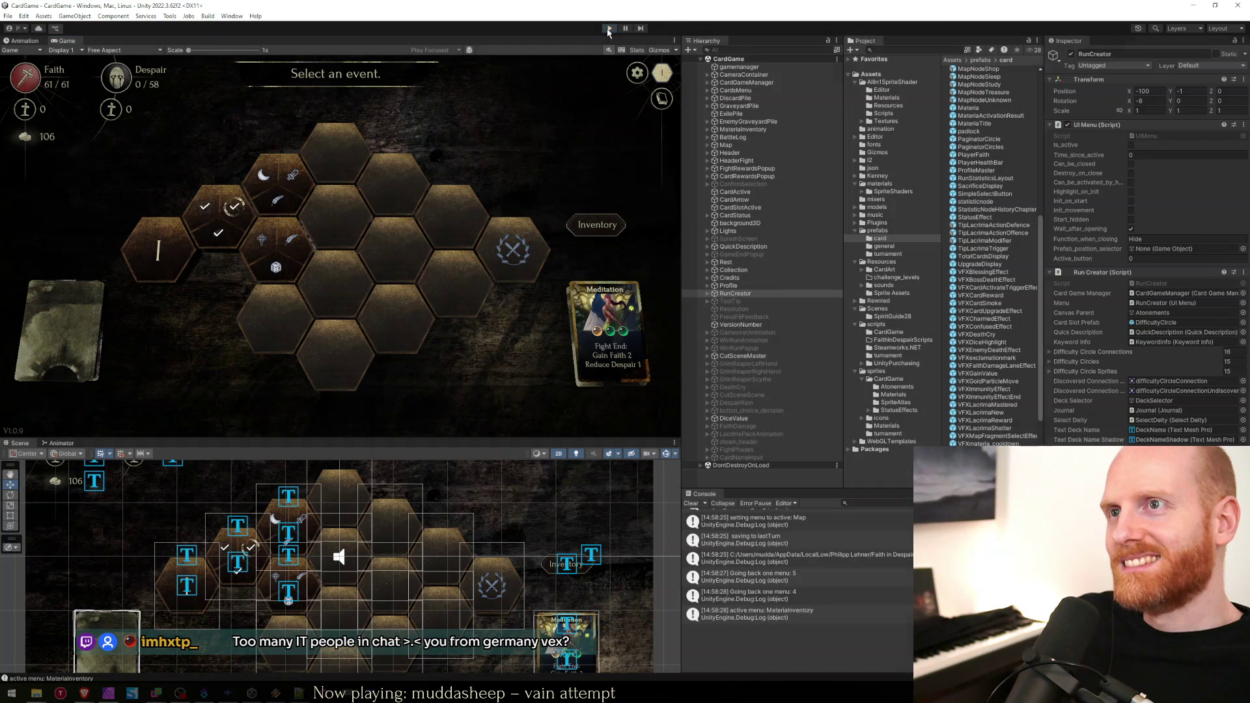
key("alt+Tab")
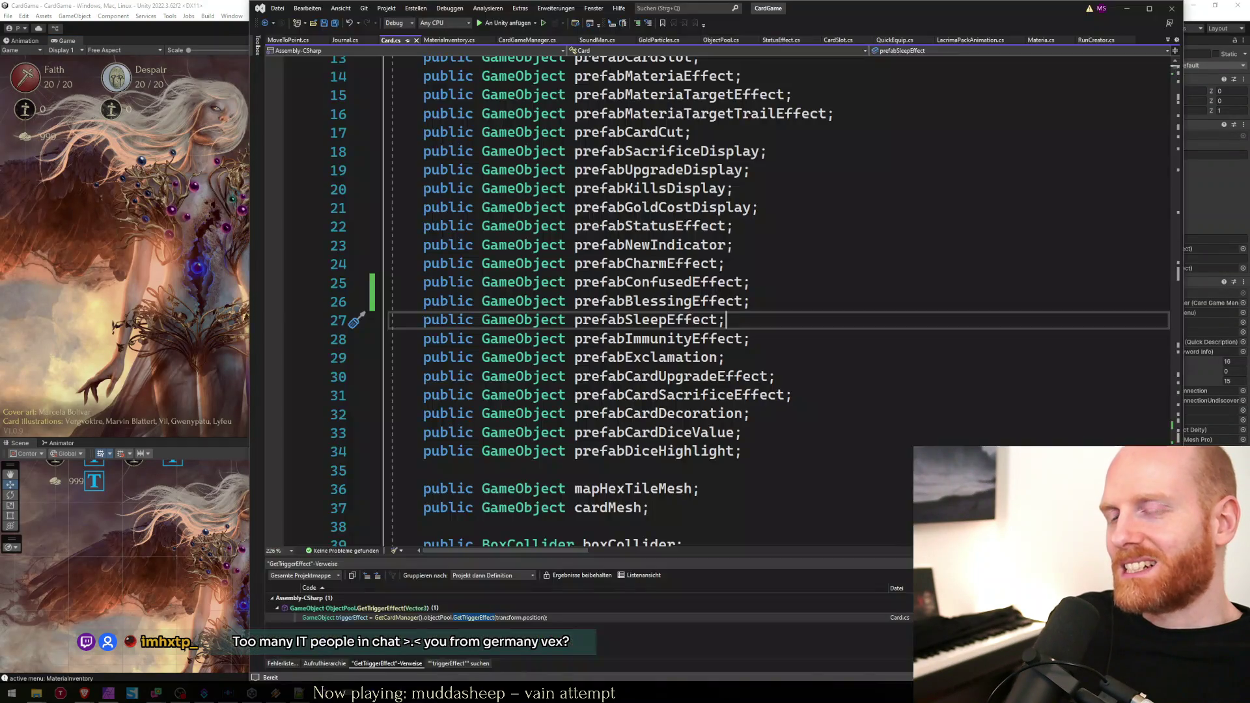
Review Card.cs's mapHexTileMesh, cardMesh and boxCollider fields, shift the window left, and return to Unity.
left_click(457, 508)
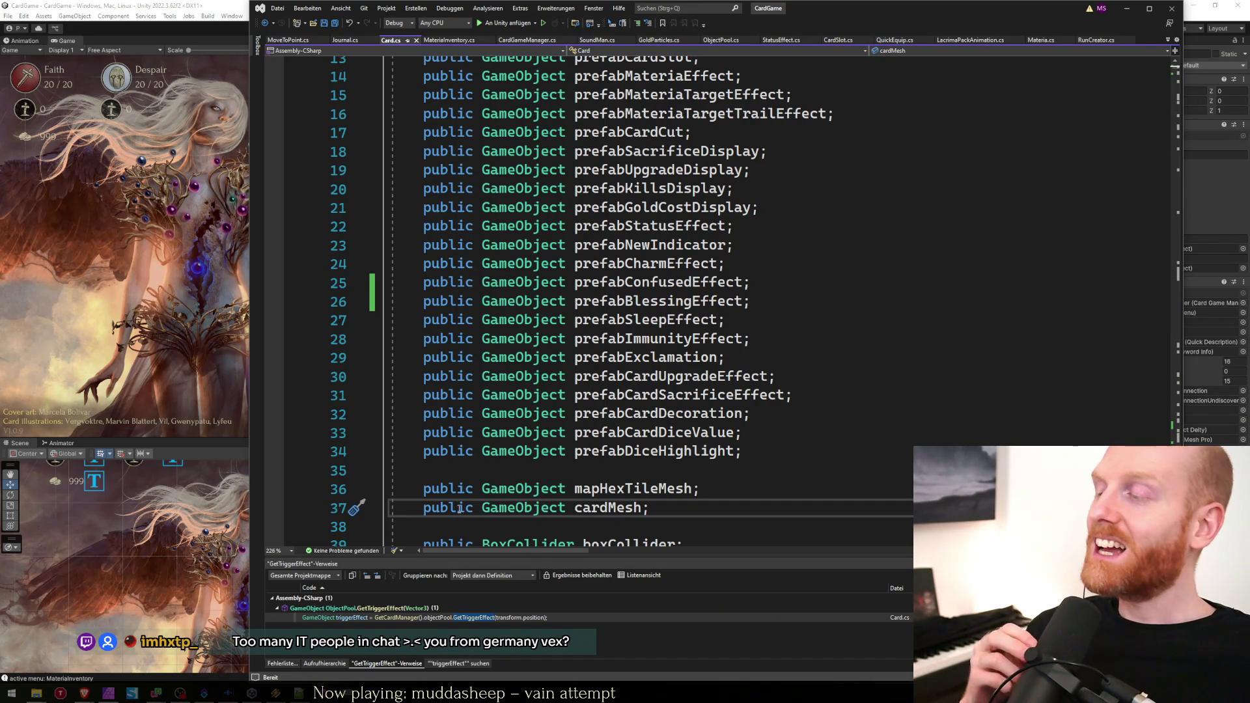
left_click(668, 488)
left_click(671, 509)
scroll(672, 514, "down", 2)
left_click(725, 425)
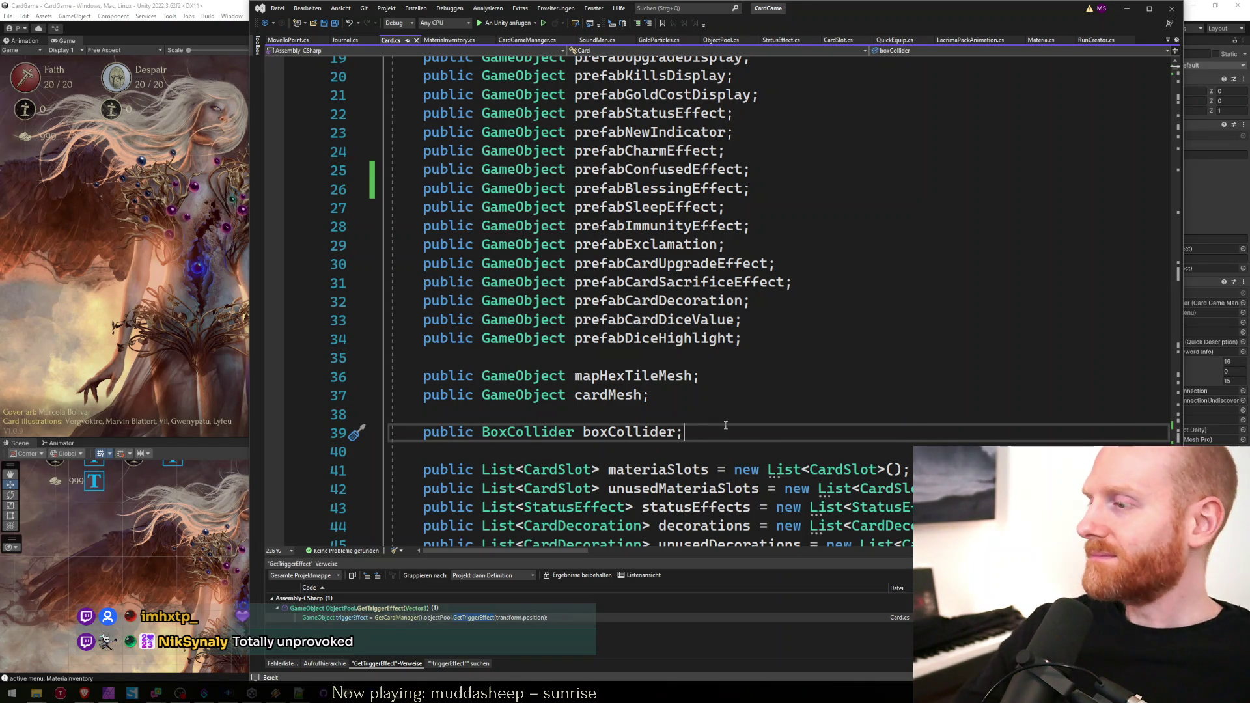
left_click(709, 384)
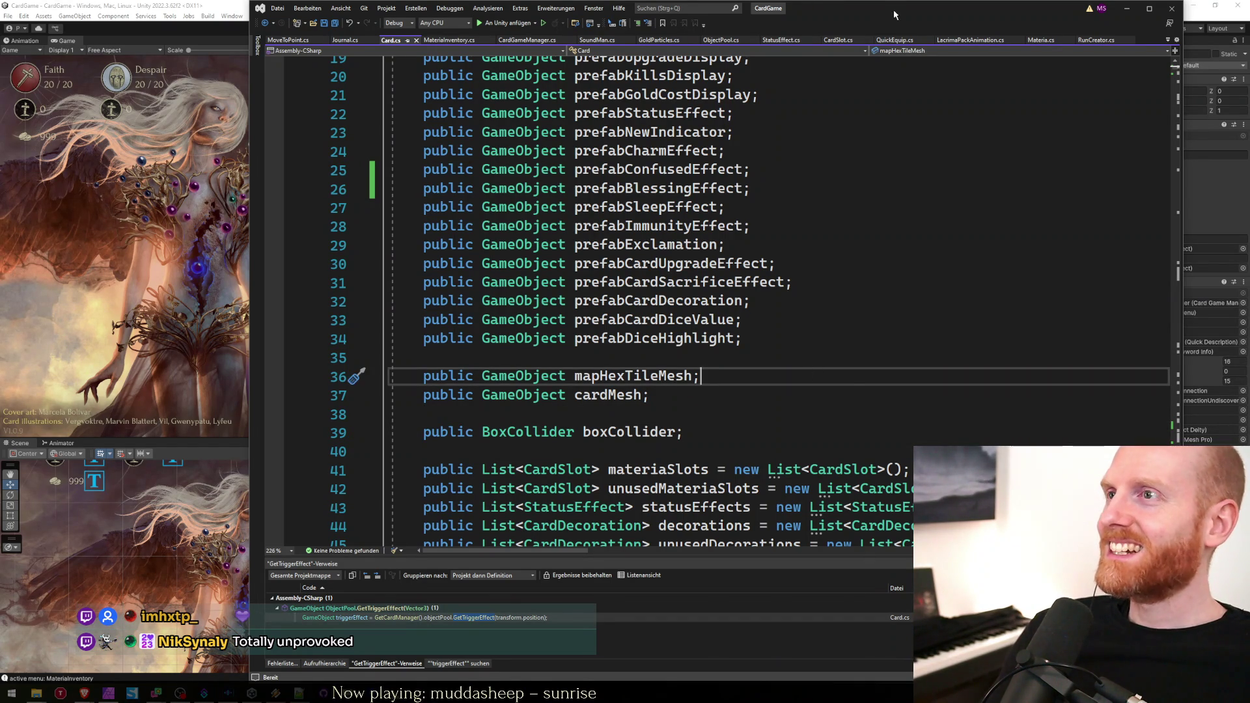
left_click_drag(823, 2, 814, 13)
left_click(699, 394)
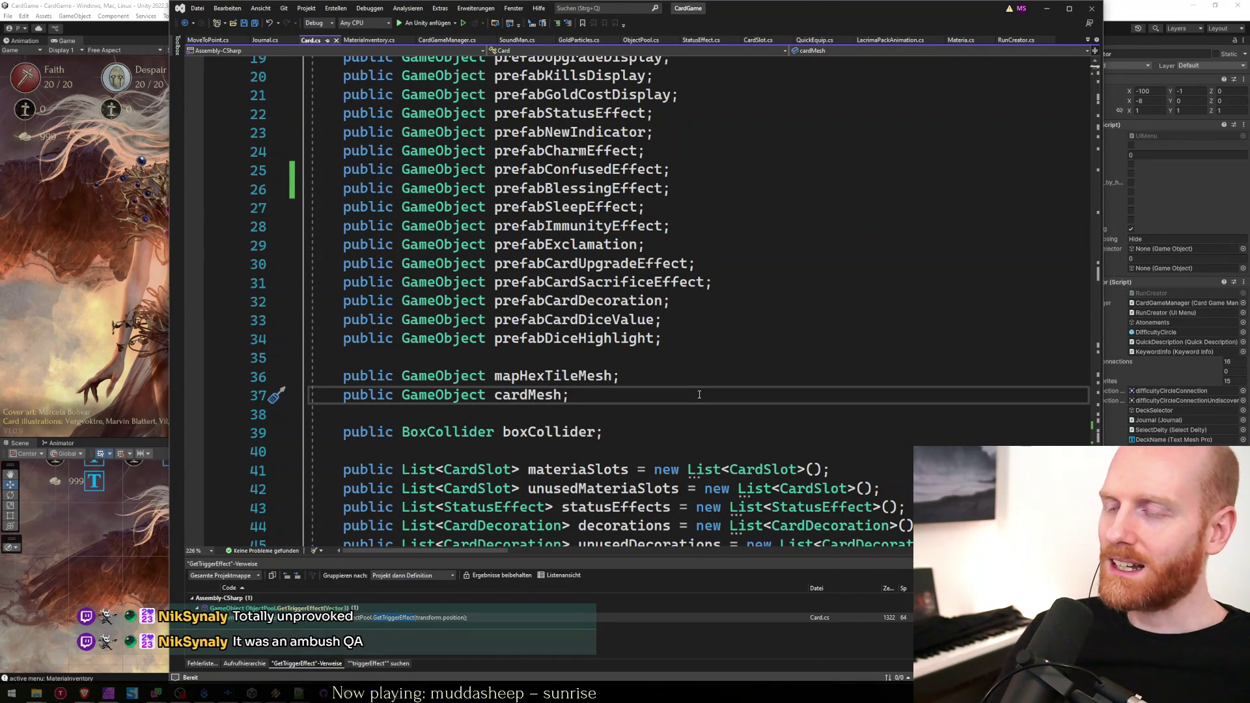
key("Up")
key("Up")
key("Up")
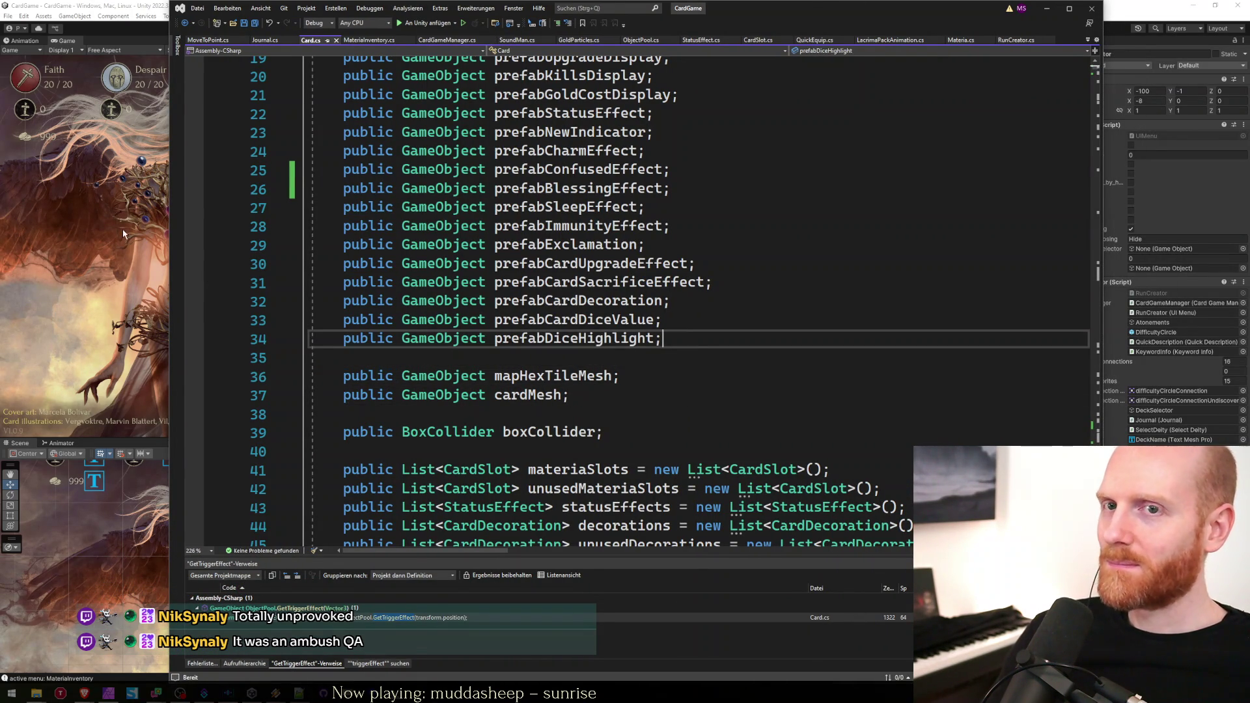
left_click(122, 248)
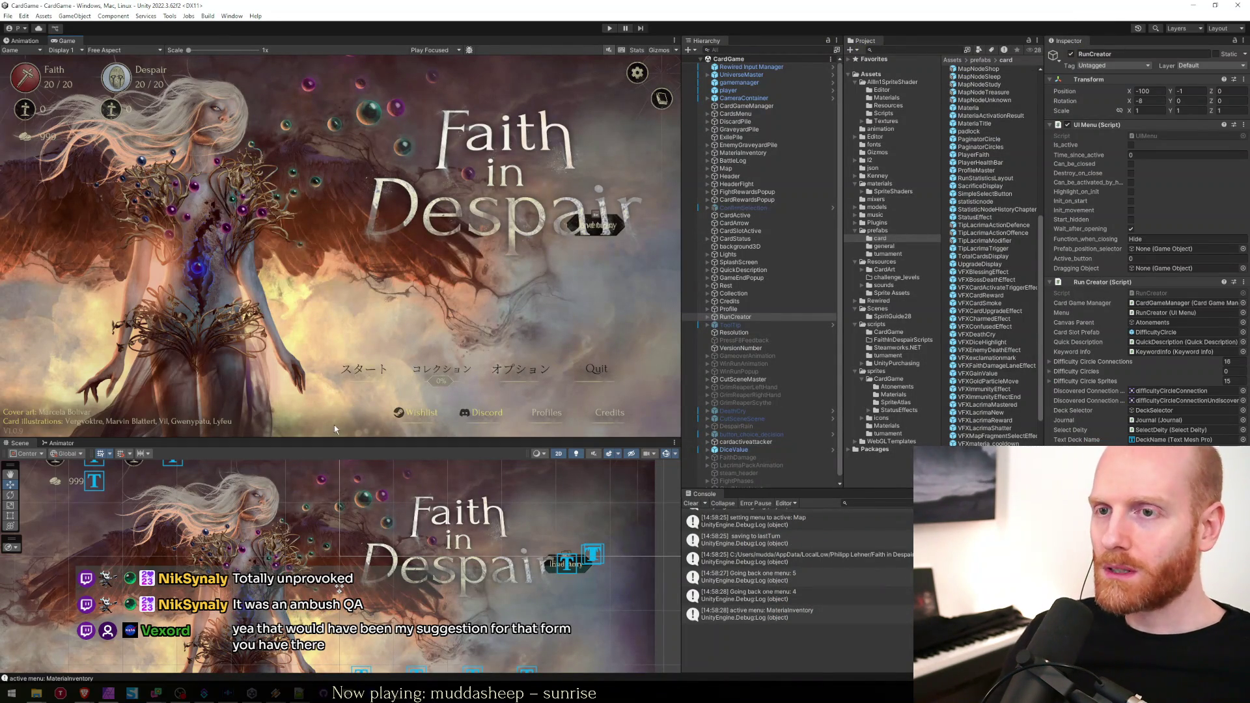
mouse_move(442, 692)
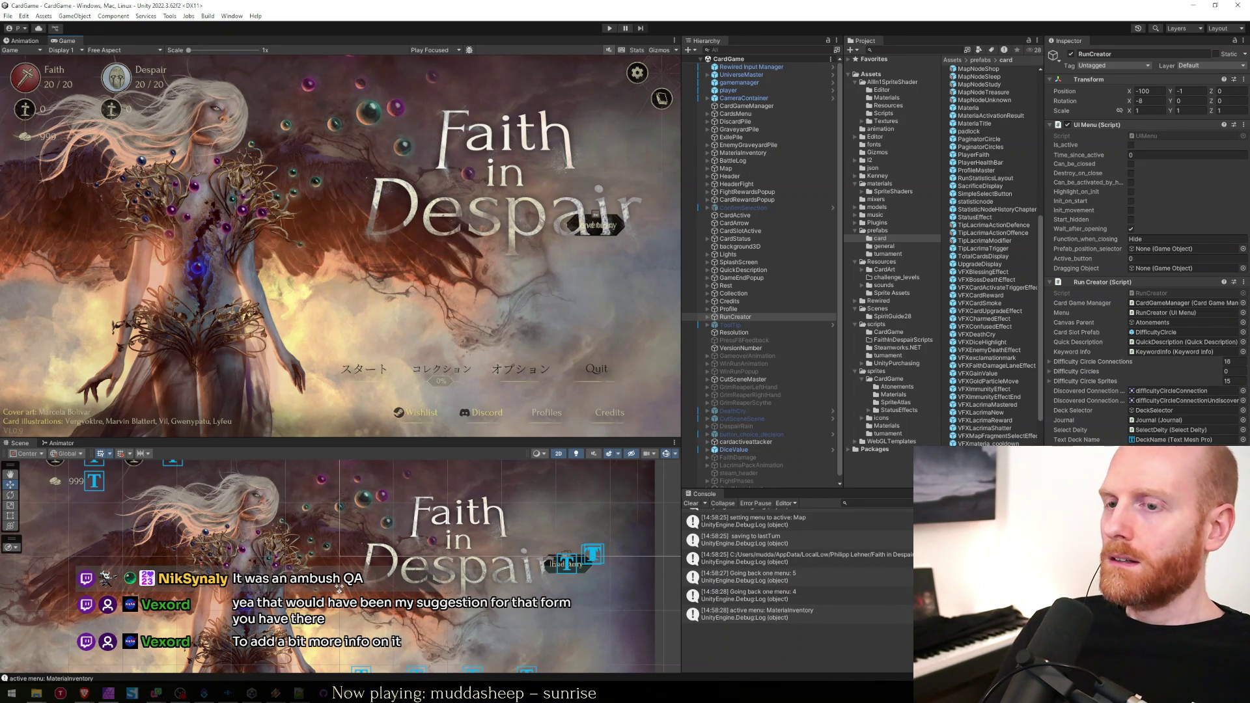
Back in Visual Studio, switch from Card.cs to player_movement.cs and begin a search.
key("alt+Tab")
key("ctrl+Tab")
key("ctrl+Tab")
key("ctrl+Tab")
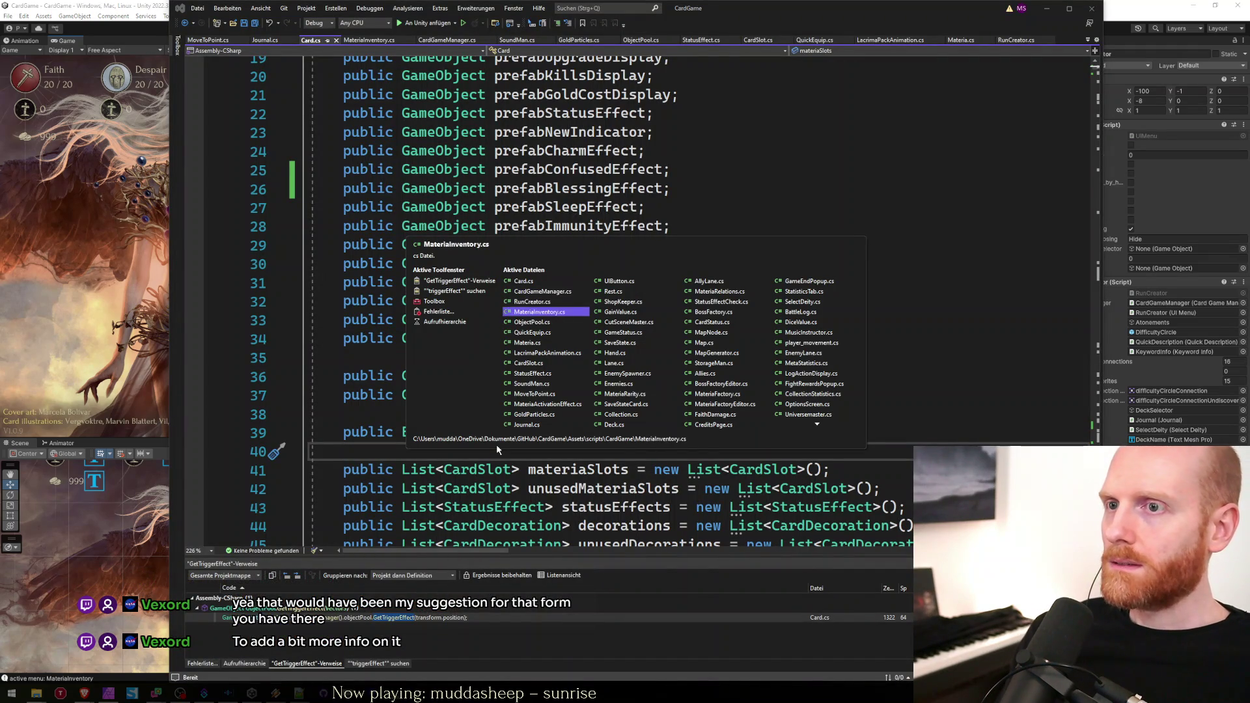
key("ctrl+Tab")
key("ctrl+Tab")
key("ctrl+Tab")
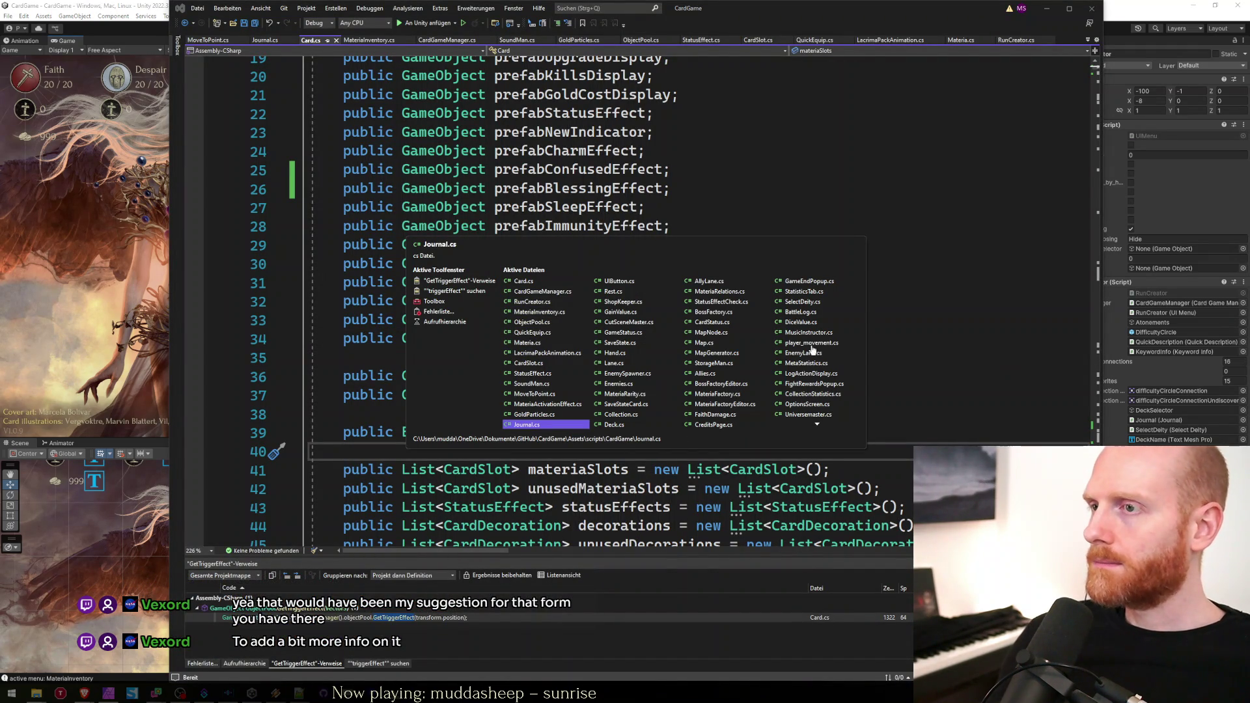
key("Escape")
key("ctrl+Tab")
key("ctrl+f")
Search for 'onr1up' to locate the OnR1Update method and select its name.
type("onr")
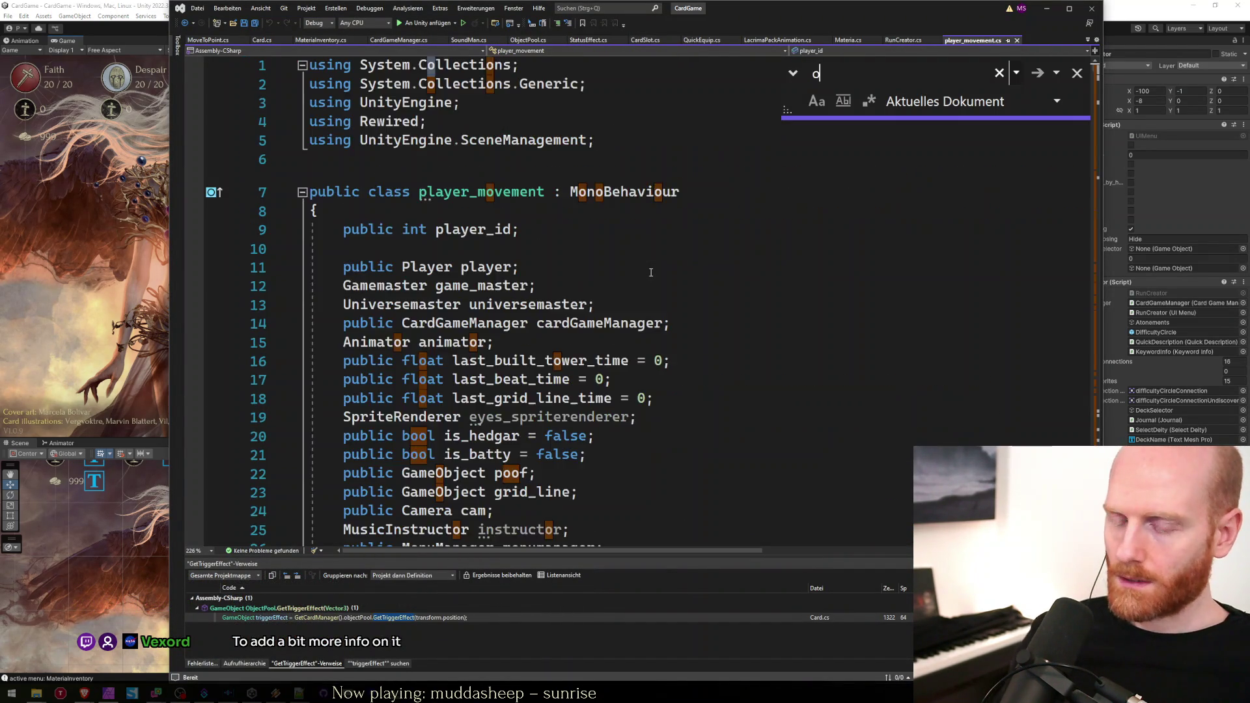
type("1up")
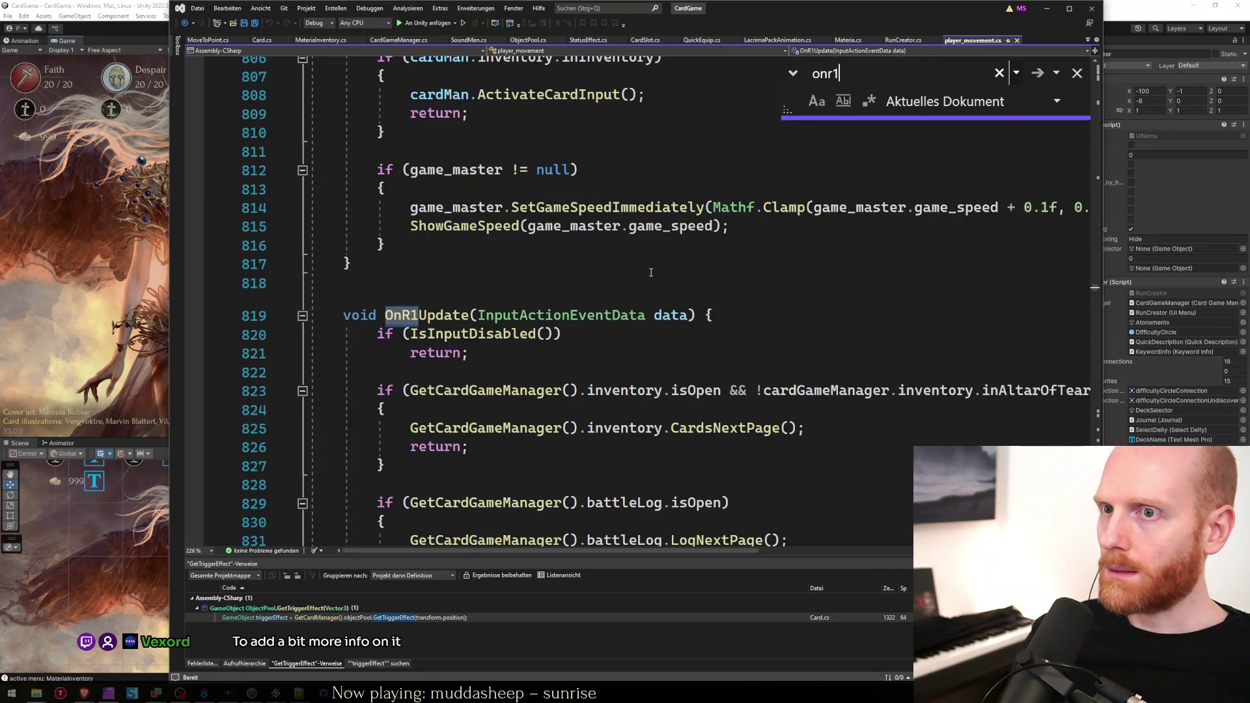
key("Escape")
key("Down")
key("Down")
key("Down")
key("Up")
key("Up")
key("Up")
key("ctrl+shift+Right")
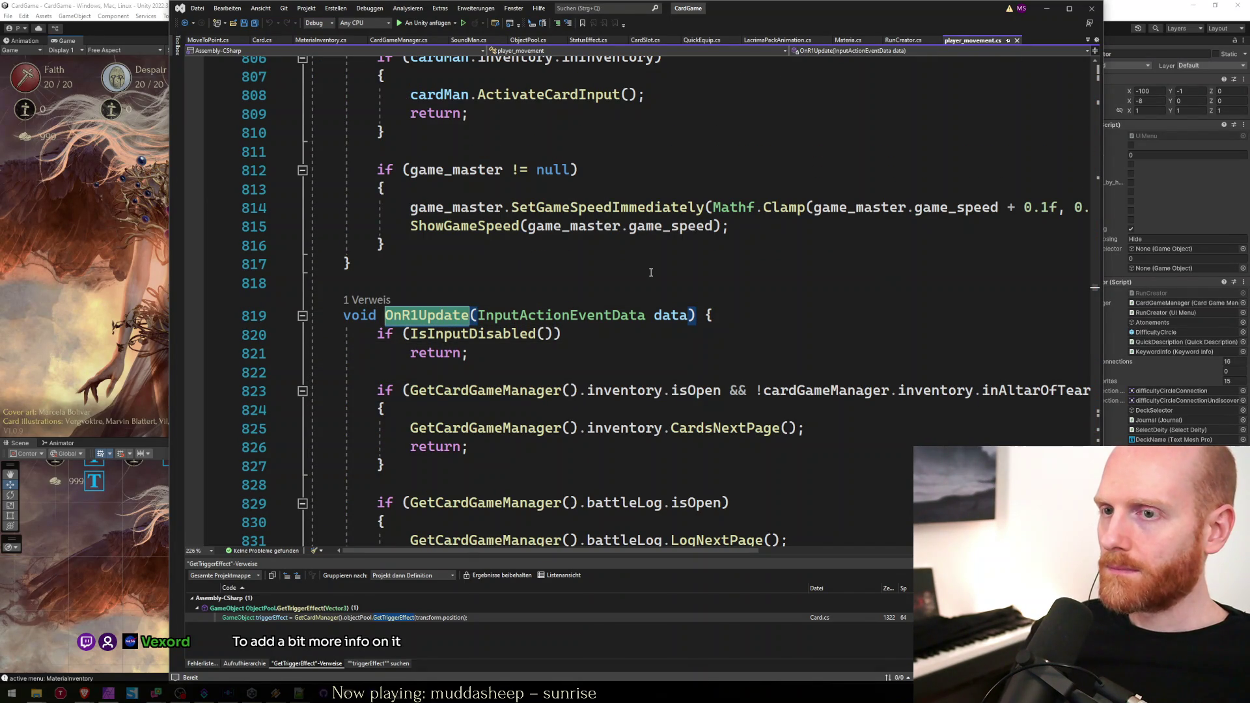
Find the OnSquareUpdate call, jump to its definition and select its IsGamePaused check.
key("ctrl+f")
type("onsquareupda")
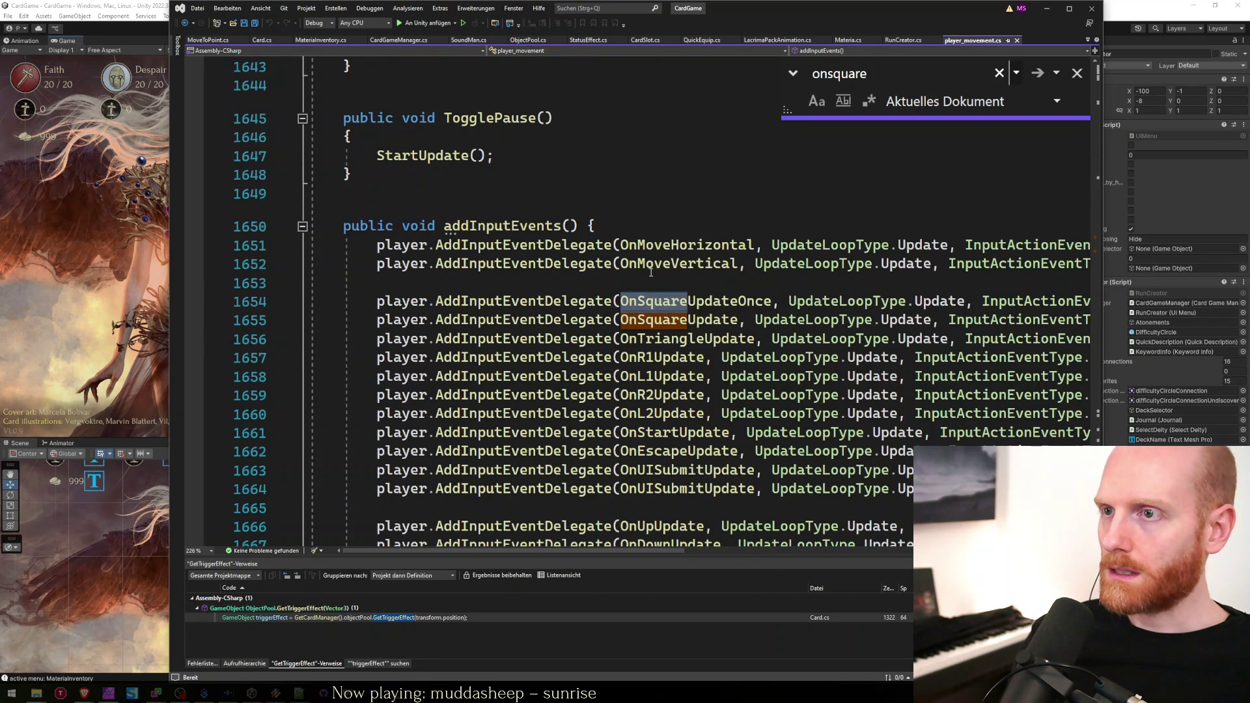
key("Escape")
key("Down")
key("F12")
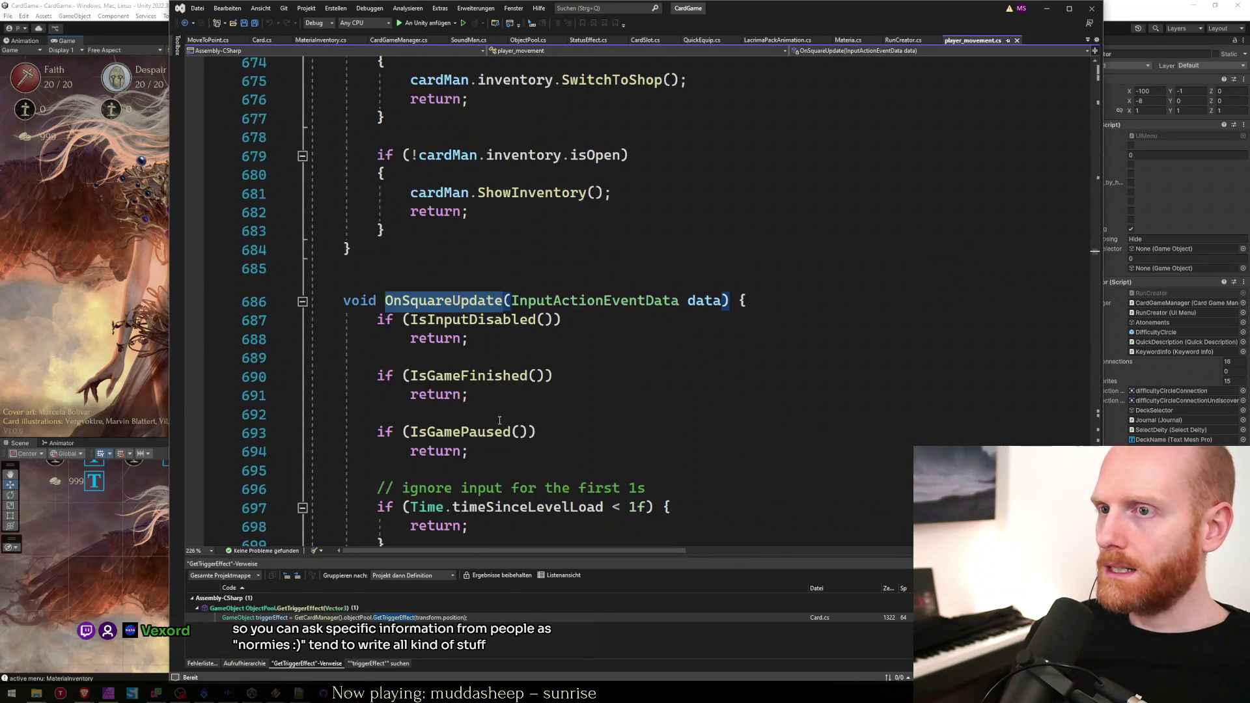
left_click(553, 397)
left_click(544, 450)
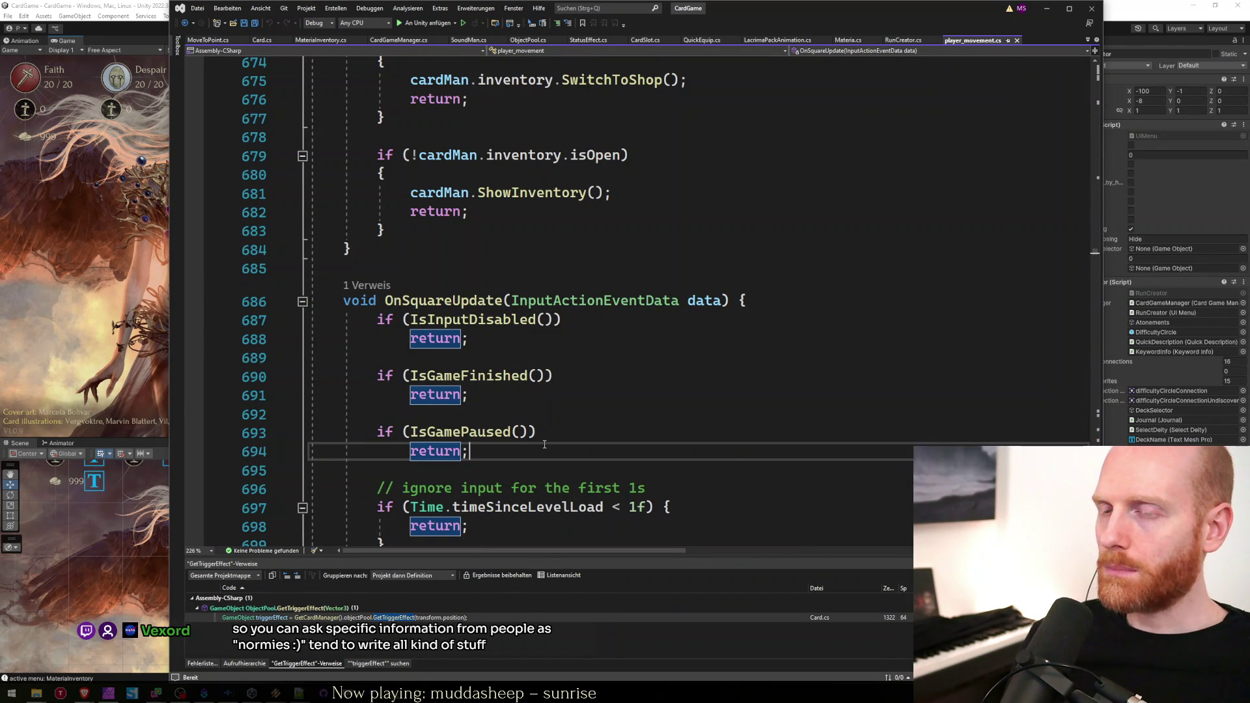
key("Down")
key("shift+Up")
key("shift+Up")
key("shift+Up")
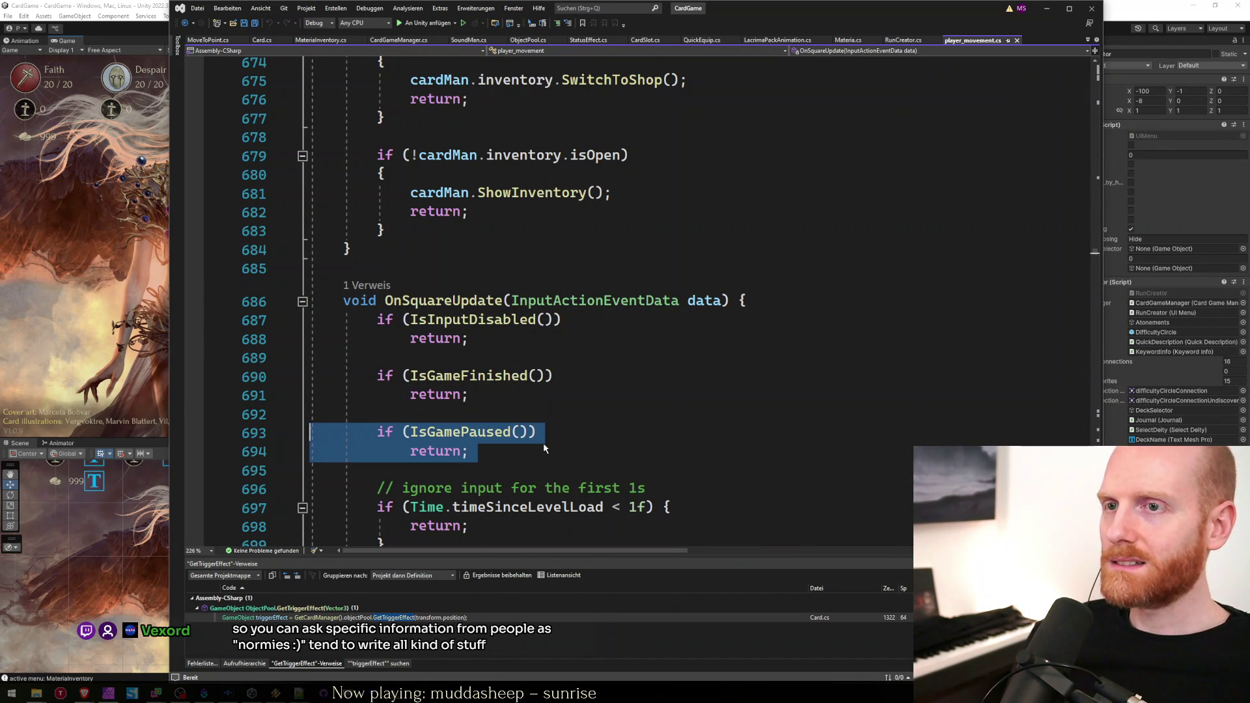
key("Left")
Search 'onr1' to return to the OnR1Update handler.
key("Down")
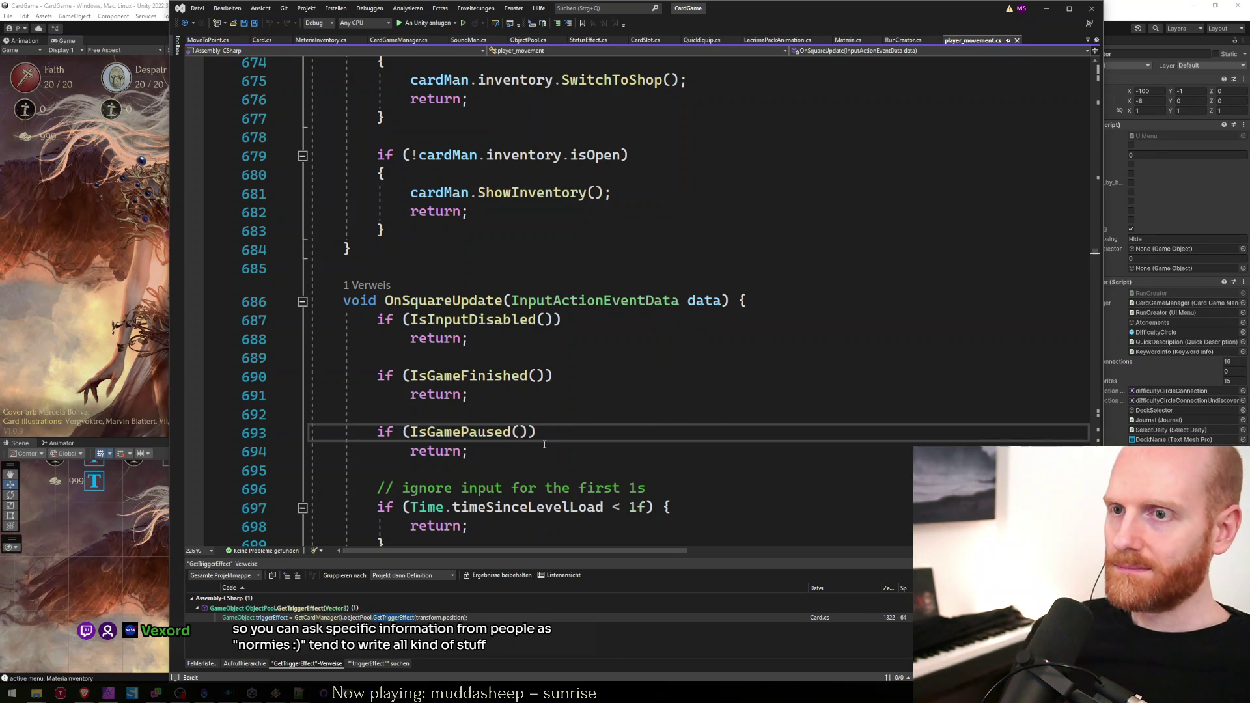
key("ctrl+f")
type("o")
scroll(544, 445, "down", 3)
type("nr1u")
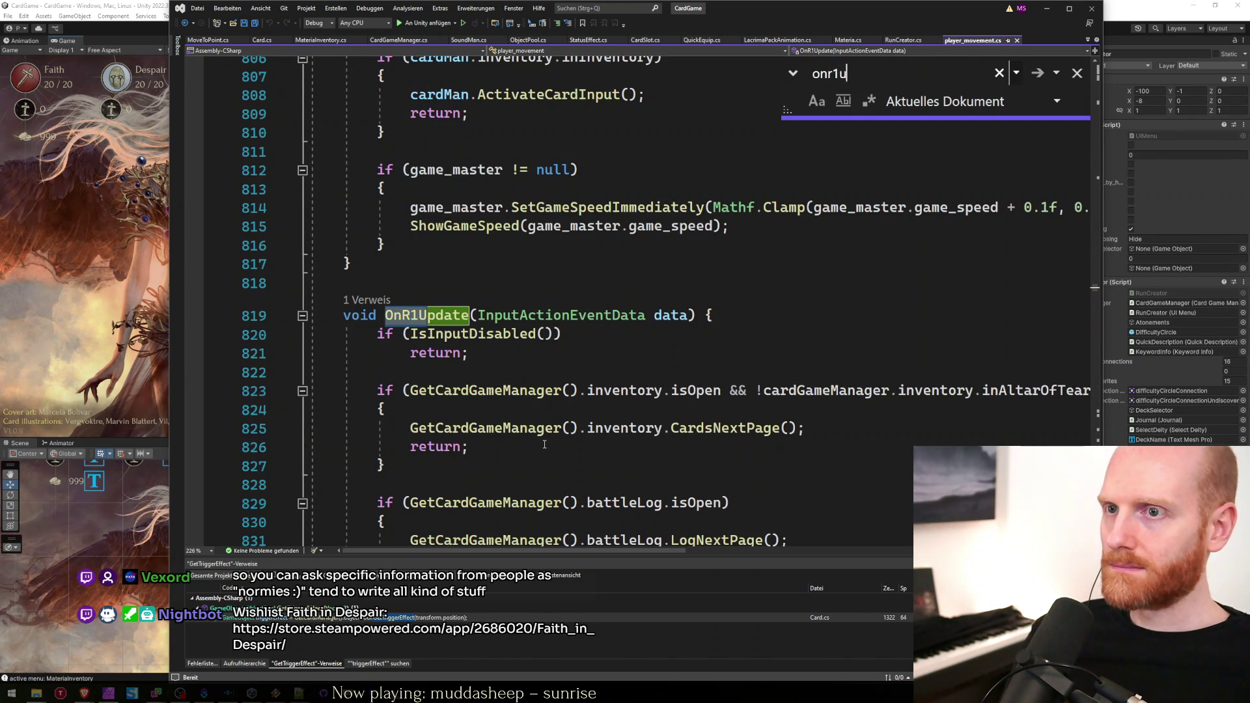
key("Escape")
key("Down")
key("Down")
key("Down")
Step through OnR1Update's inventory, battle log, menu and run creator checks, ending on empty line 822.
scroll(544, 445, "down", 3)
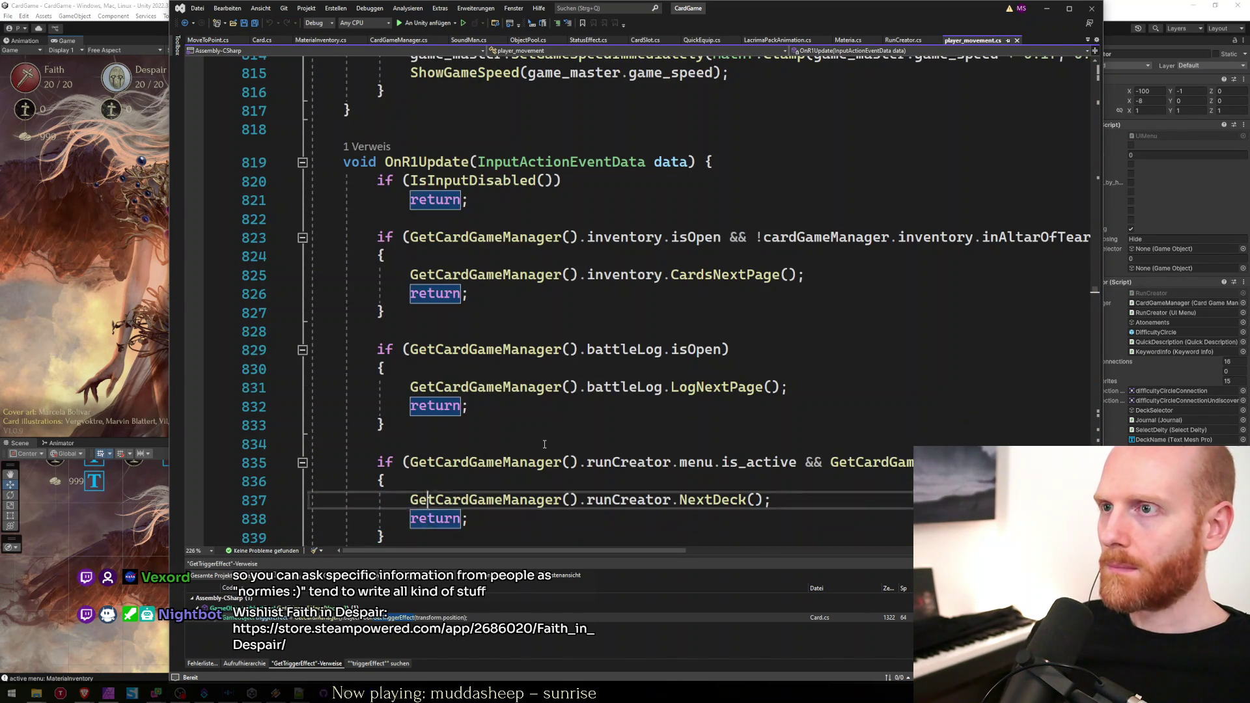
key("Up")
key("End")
key("Down")
key("Down")
key("Down")
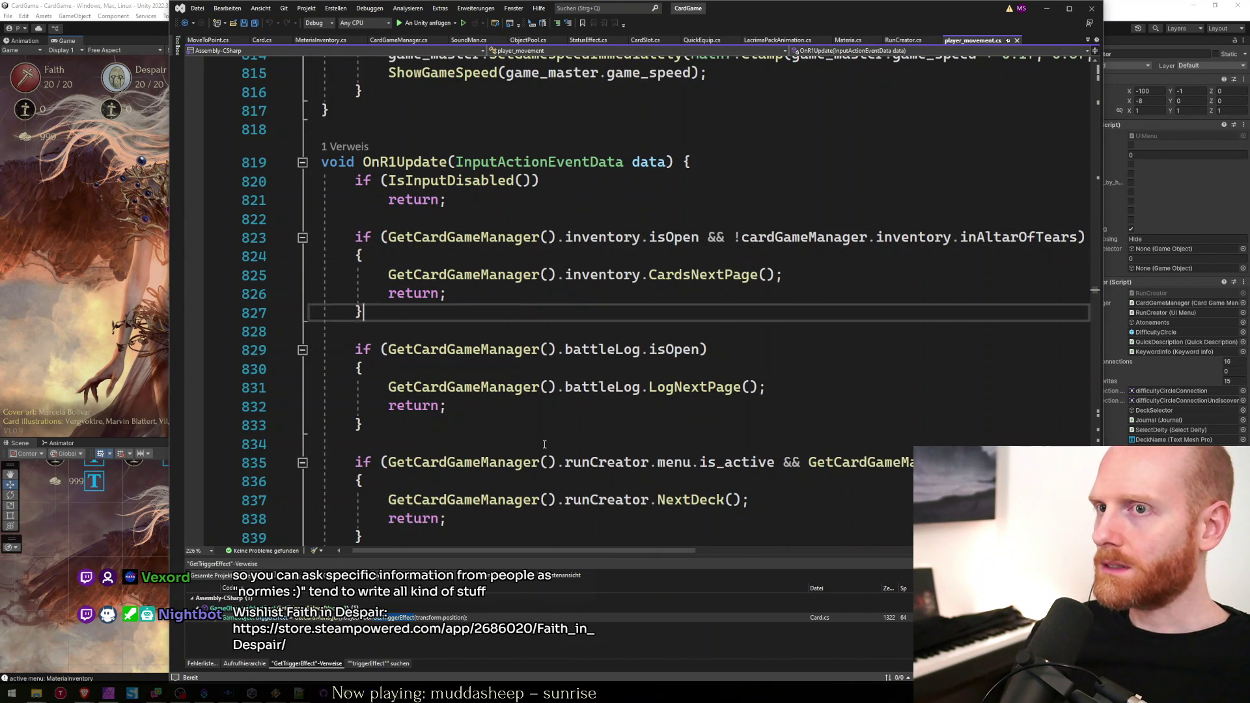
key("Down")
key("Down")
key("Down")
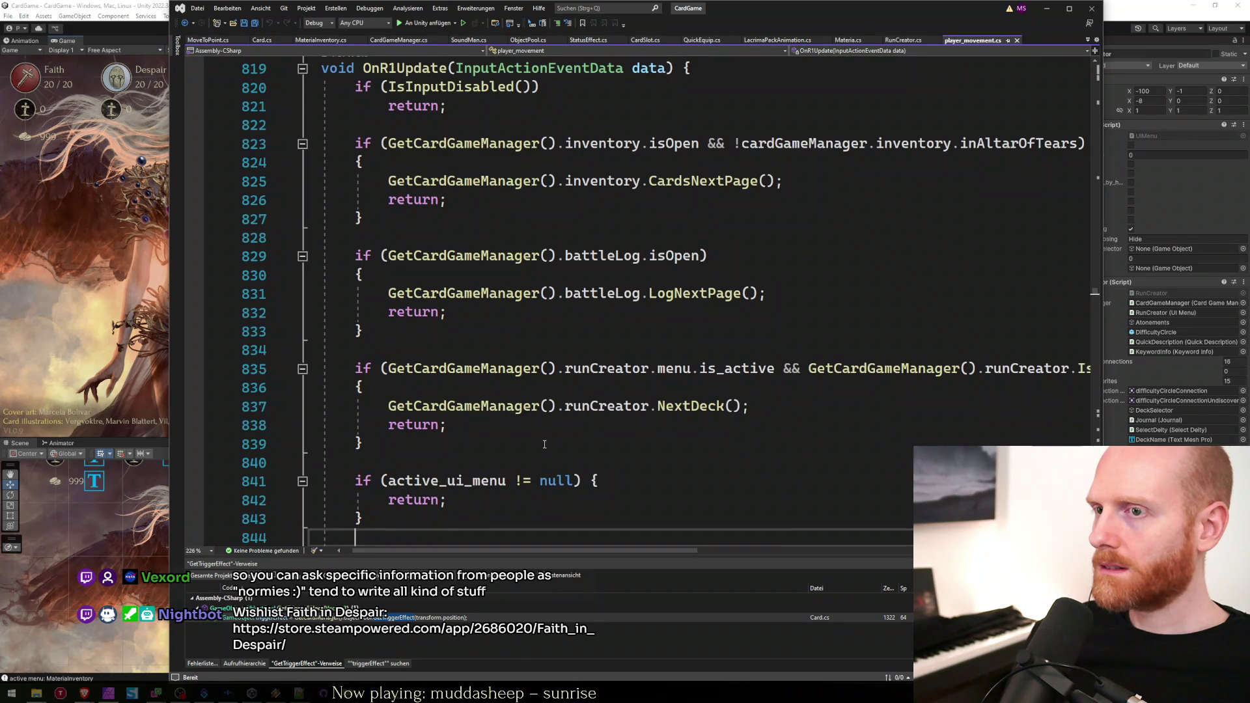
key("Up")
key("Up")
key("Up")
key("Down")
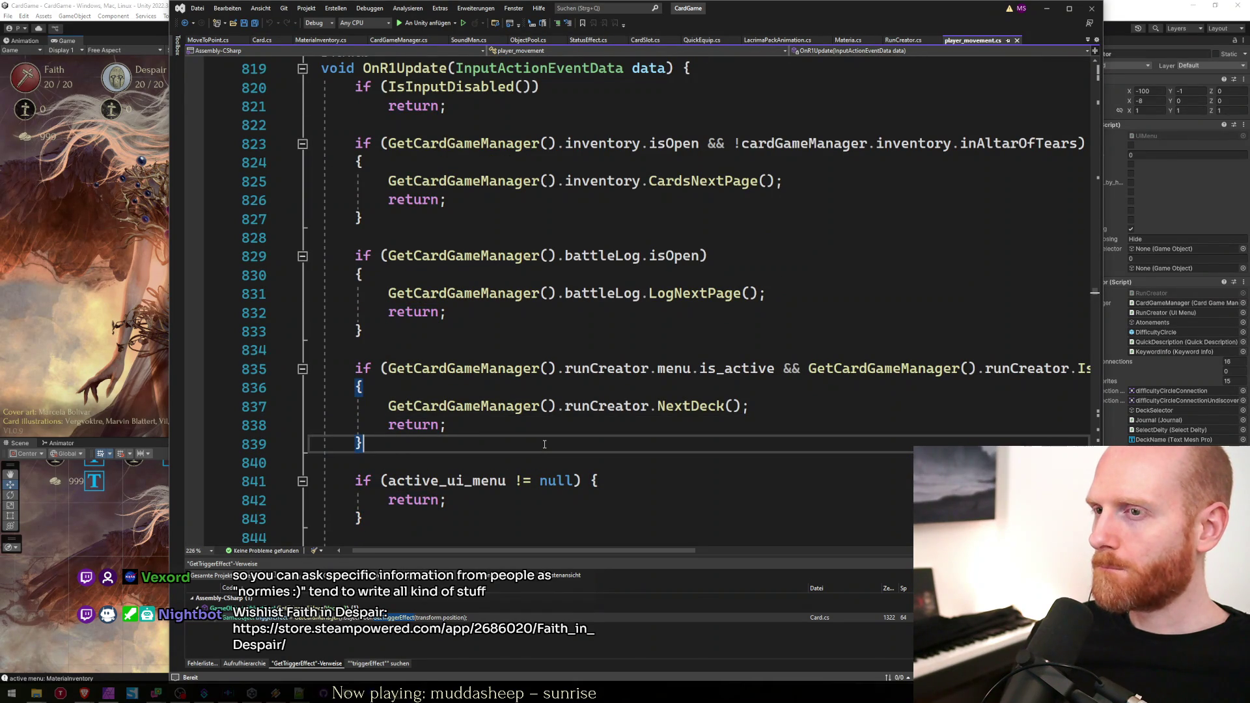
key("Down")
key("Down")
key("Down")
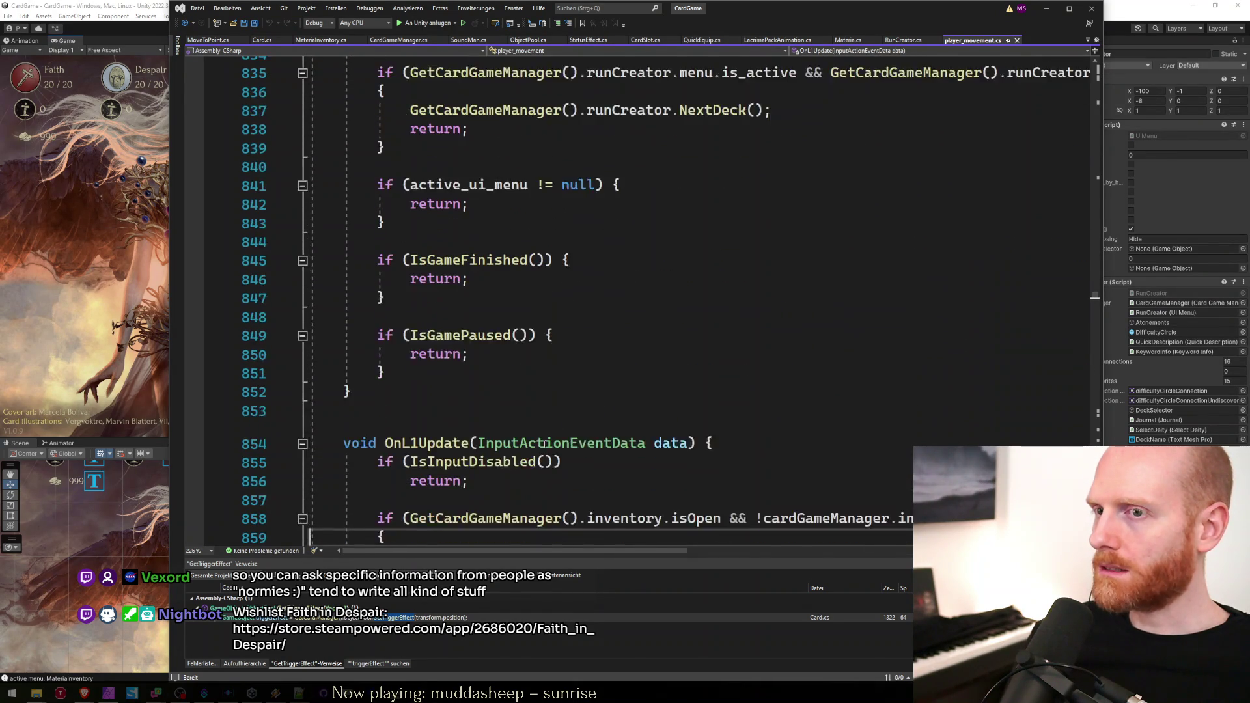
key("Down")
key("Up")
key("Up")
key("Up")
key("Up")
key("Up")
key("Up")
key("Down")
key("Down")
key("Down")
key("Up")
key("Up")
key("Up")
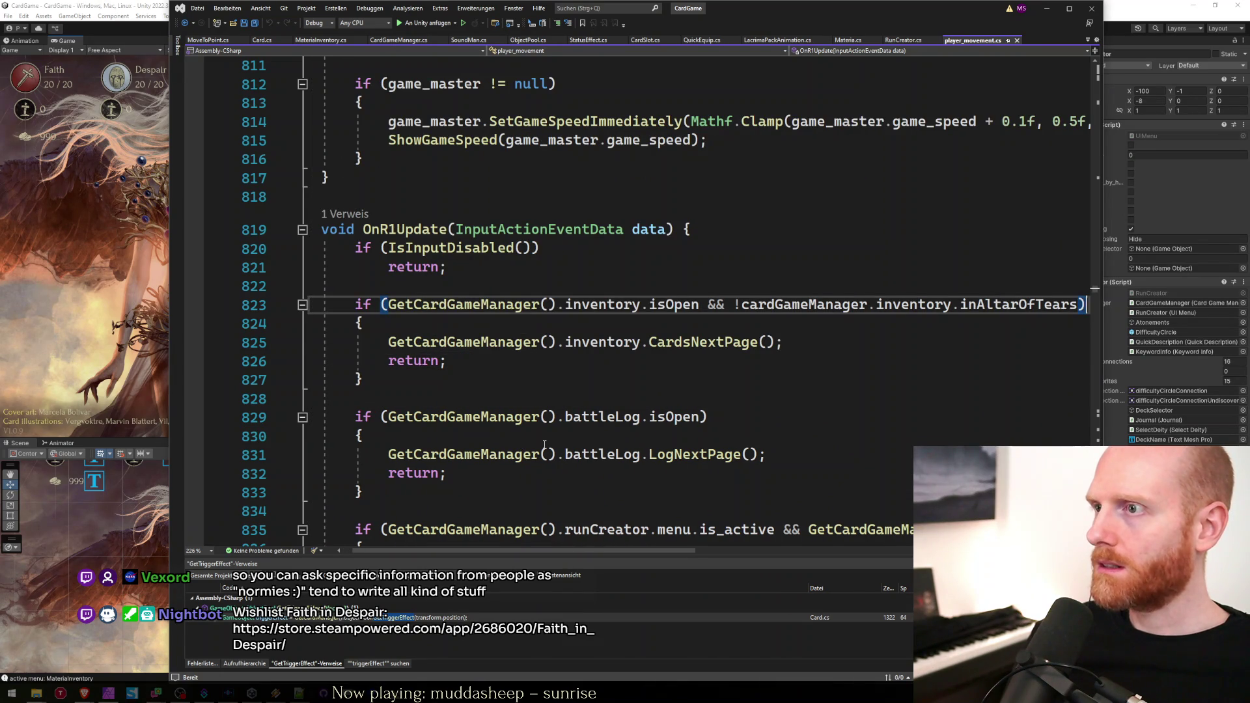
key("Home")
key("Up")
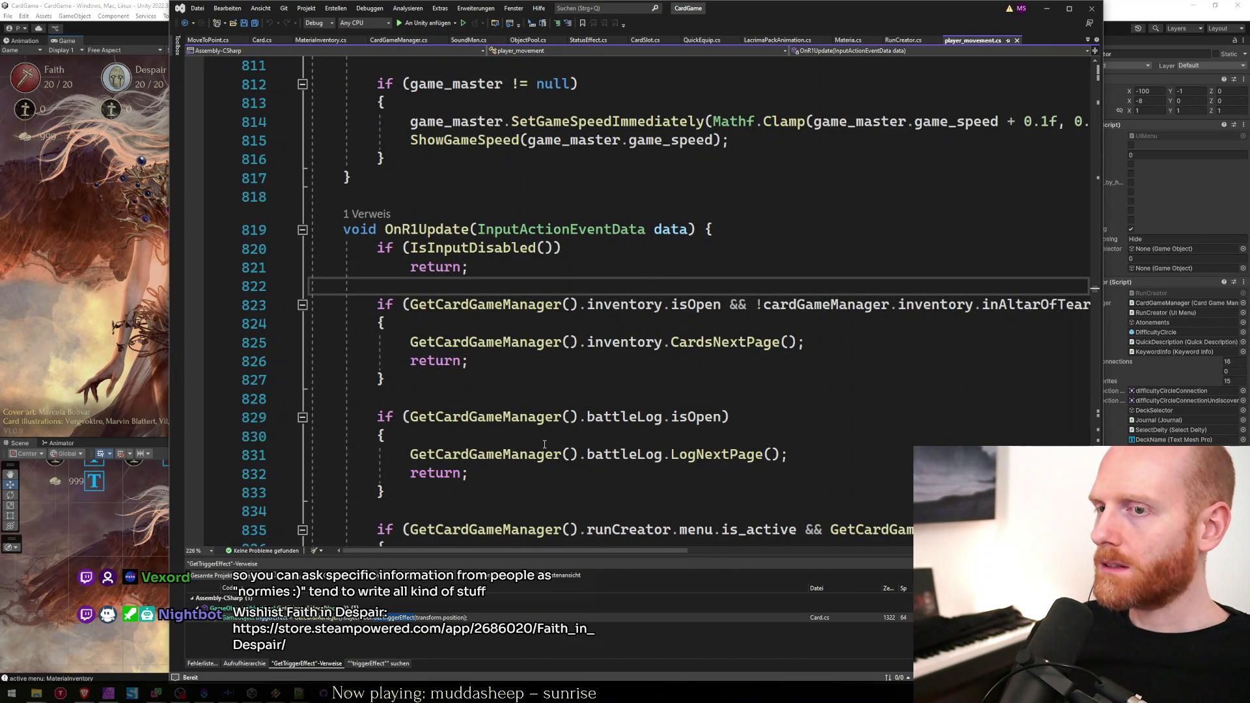
Insert extra blank lines after line 822, above OnR1Update's inventory check.
key("Return")
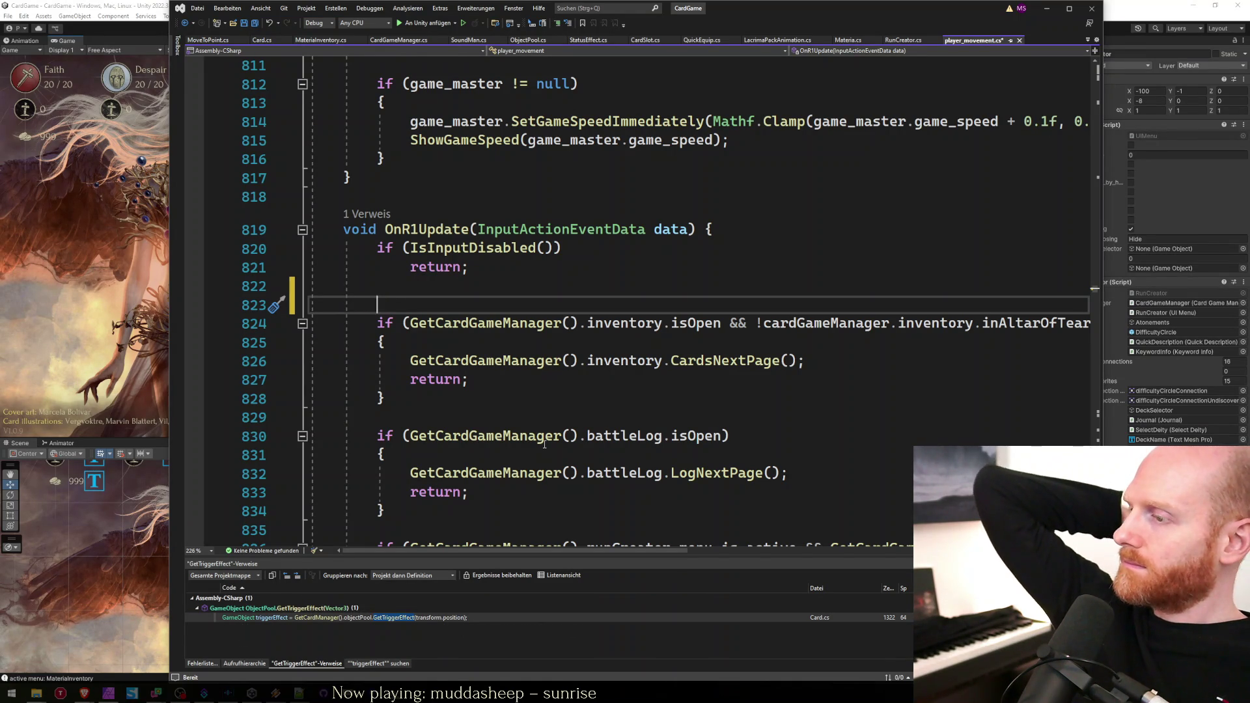
key("Up")
key("Return")
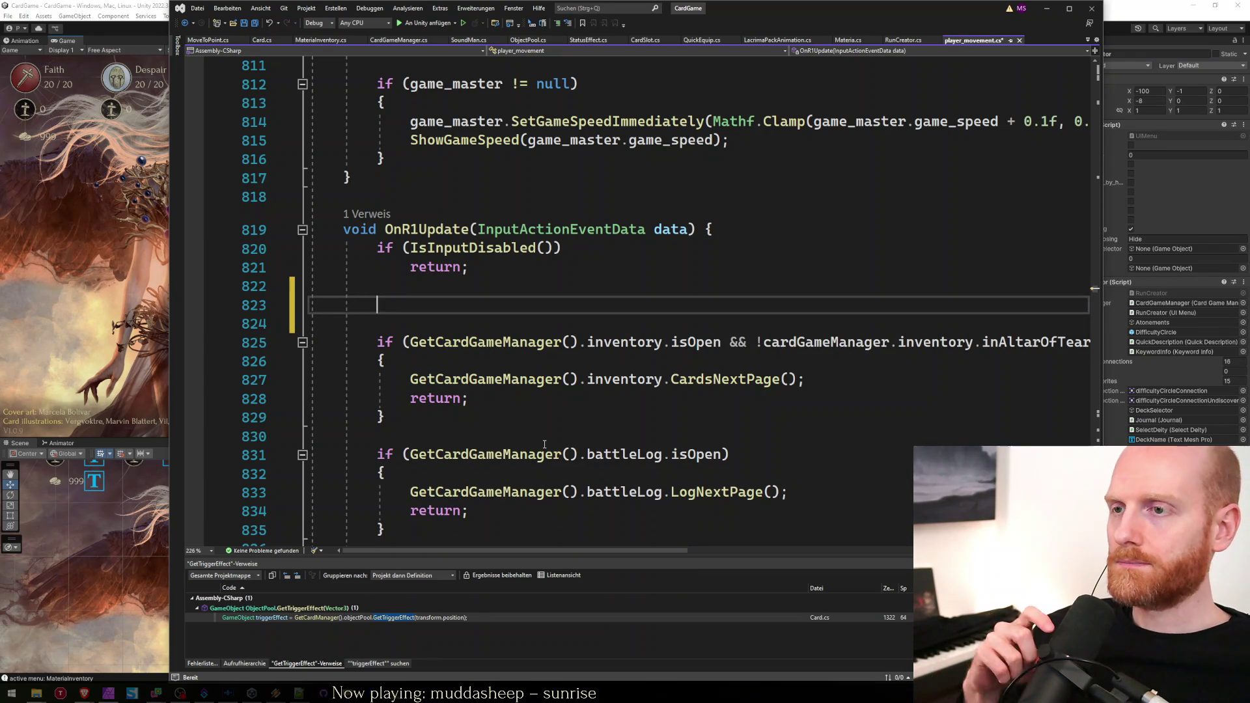
scroll(702, 355, "down", 3)
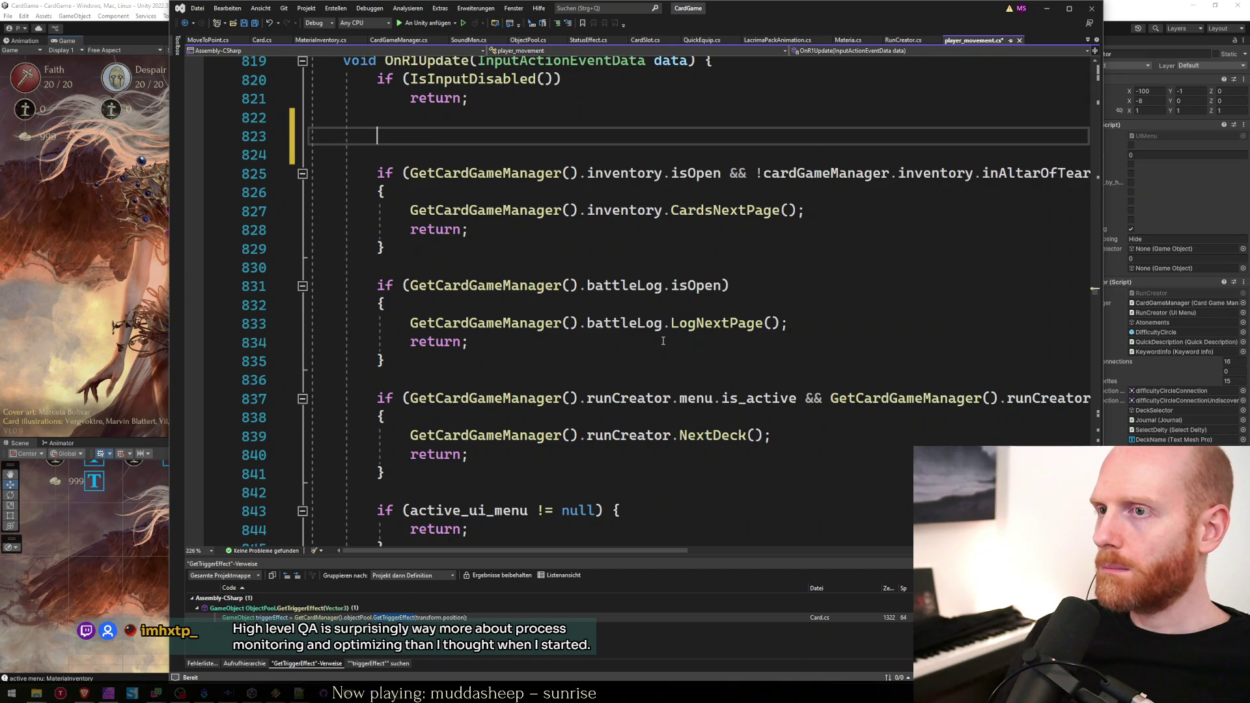
left_click(624, 231)
scroll(624, 231, "up", 2)
Delete the extra blank lines so the inventory check directly follows the IsInputDisabled return.
left_click(520, 262)
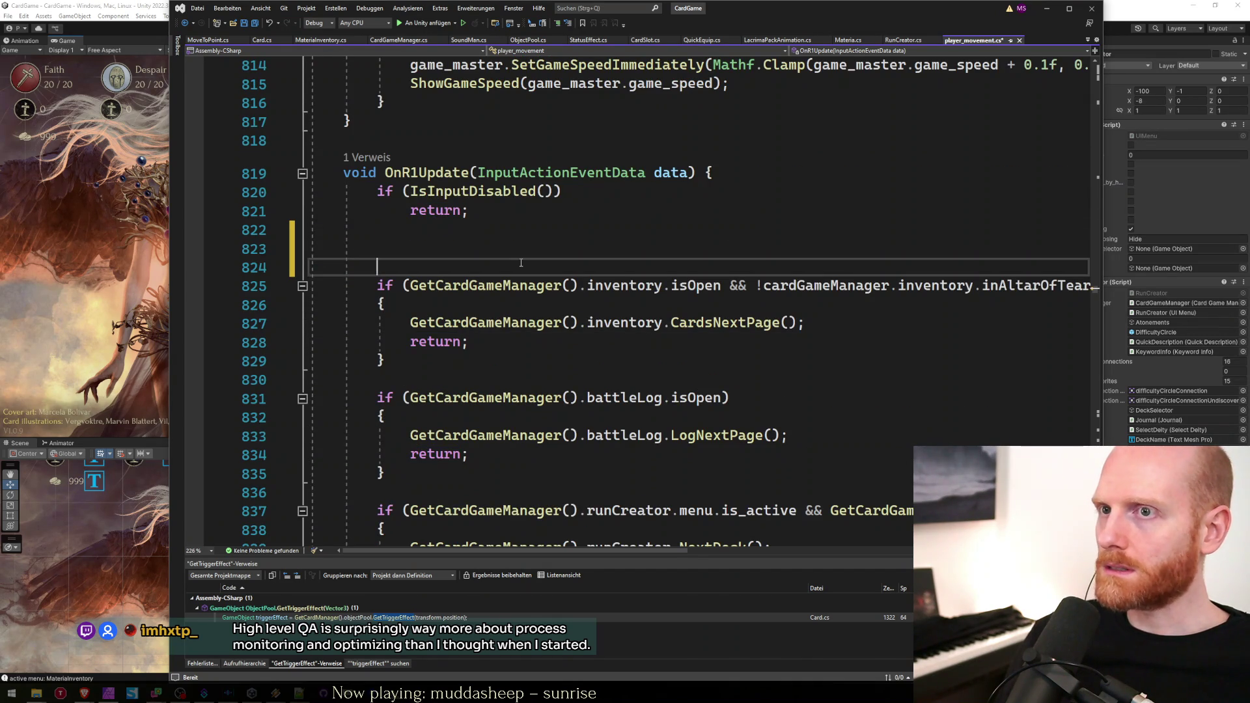
key("Delete")
key("Delete")
key("Home")
key("ctrl+Right")
key("ctrl+Right")
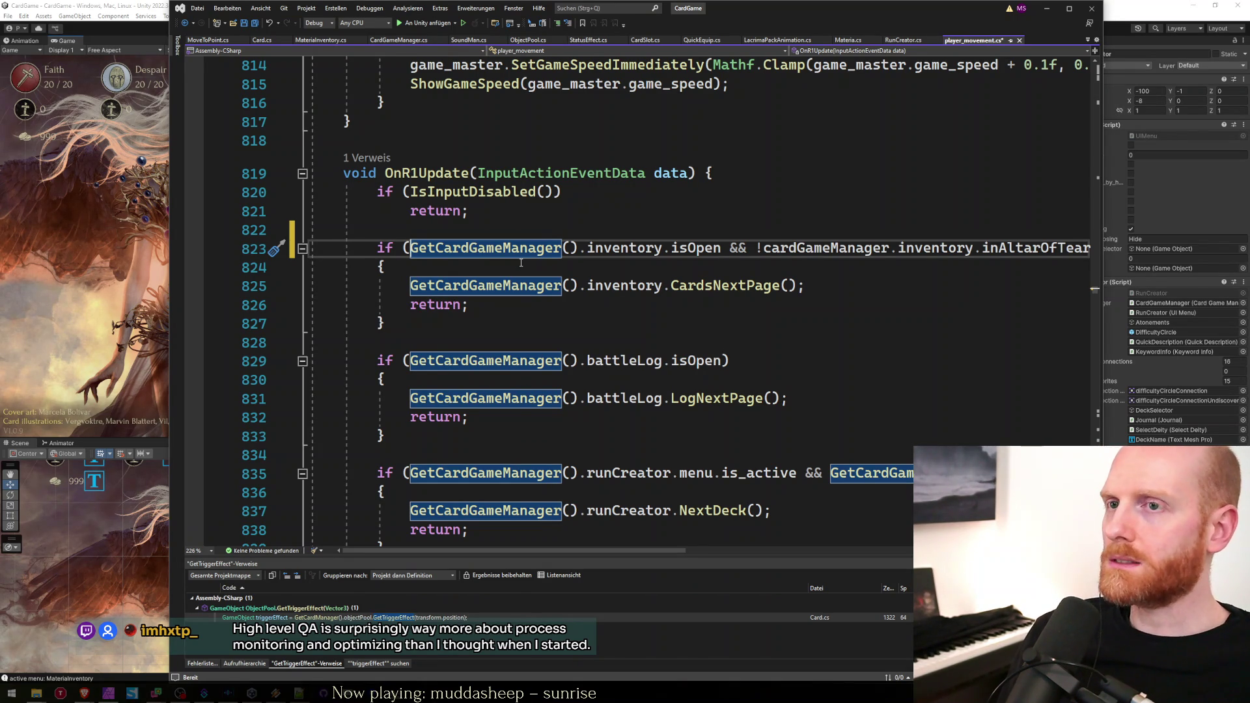
key("ctrl+Return")
key("ctrl+Return")
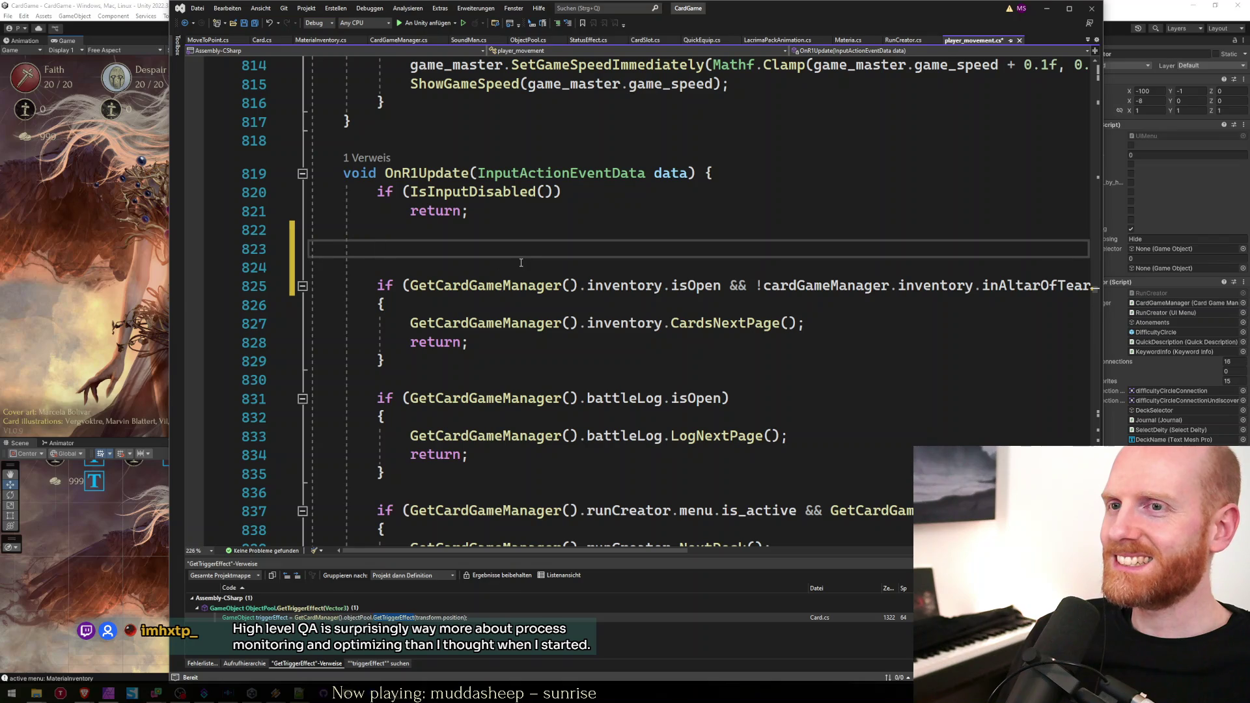
key("shift+Home")
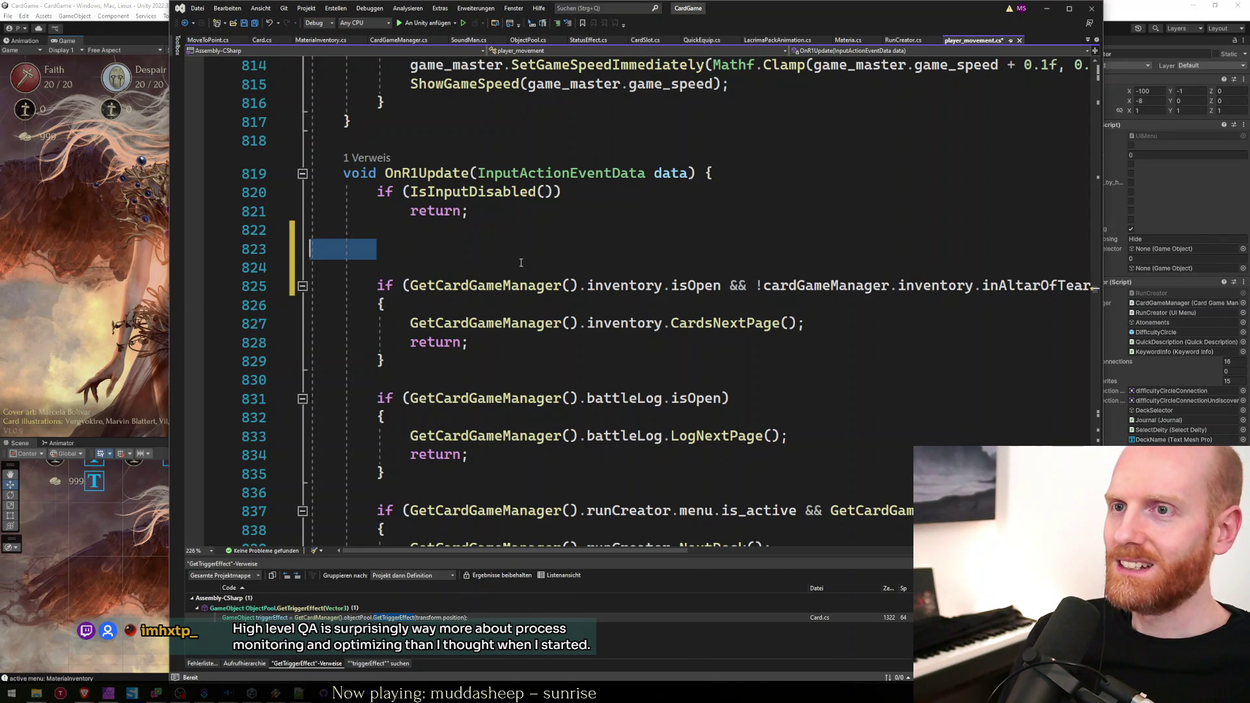
key("Delete")
key("Delete")
key("Delete")
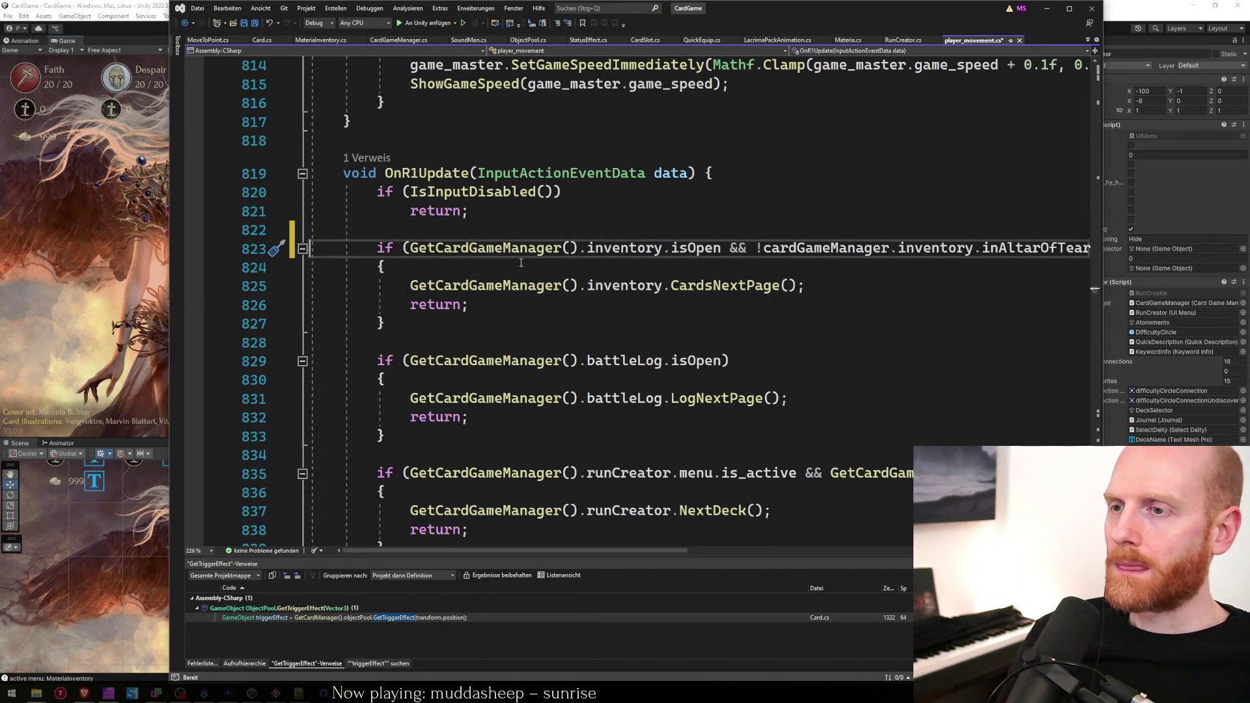
Inspect the LogNextPage and NextDeck calls below, then return to the inventory condition's start.
scroll(636, 385, "down", 1)
left_click(677, 344)
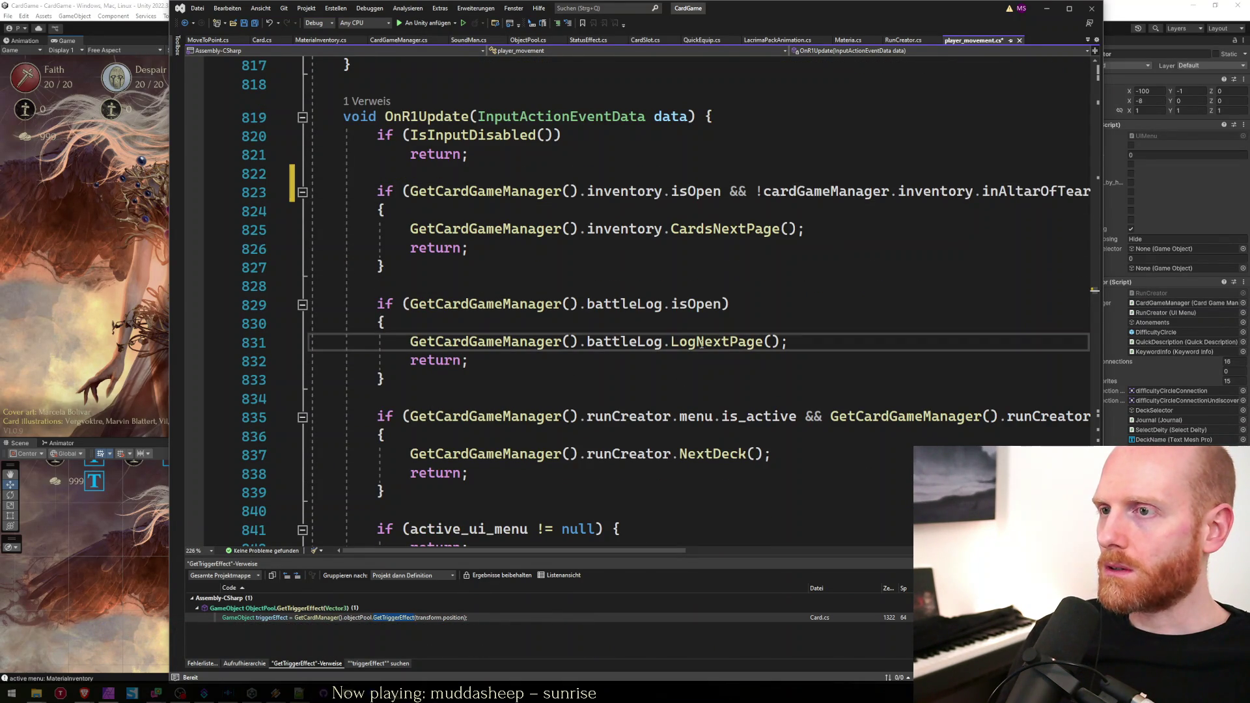
scroll(677, 345, "down", 2)
left_click(679, 344)
scroll(680, 345, "down", 2)
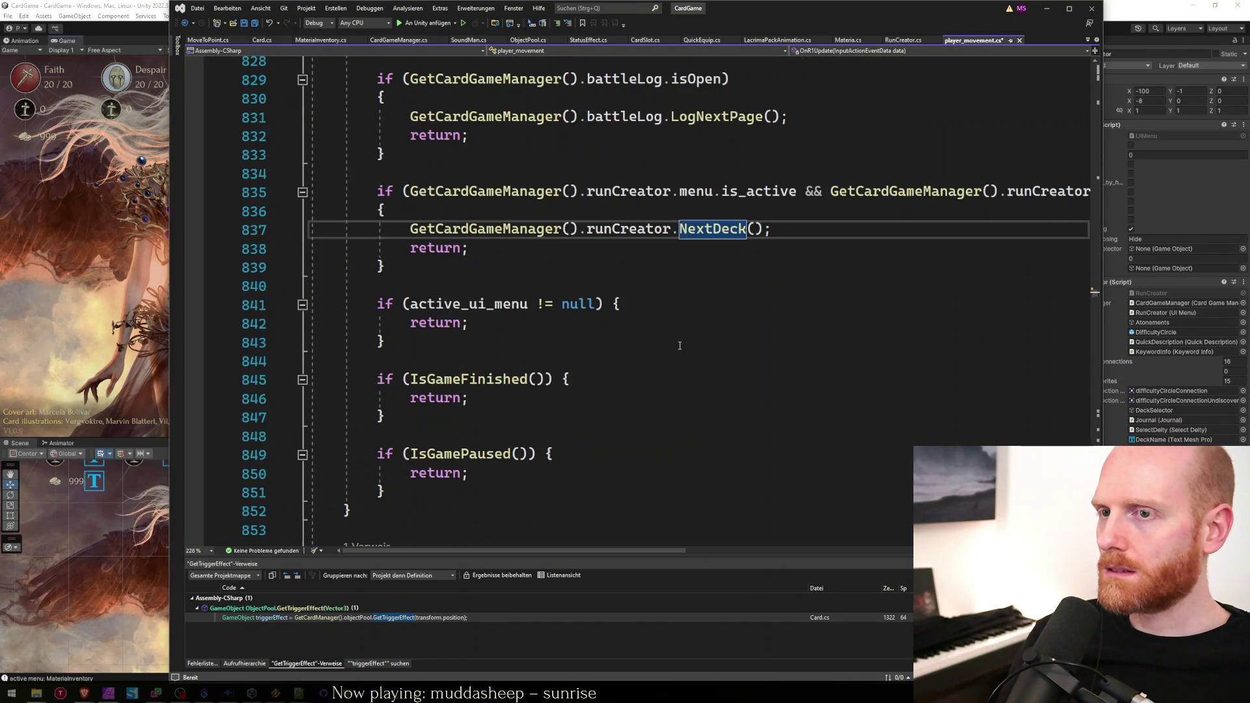
scroll(558, 348, "up", 4)
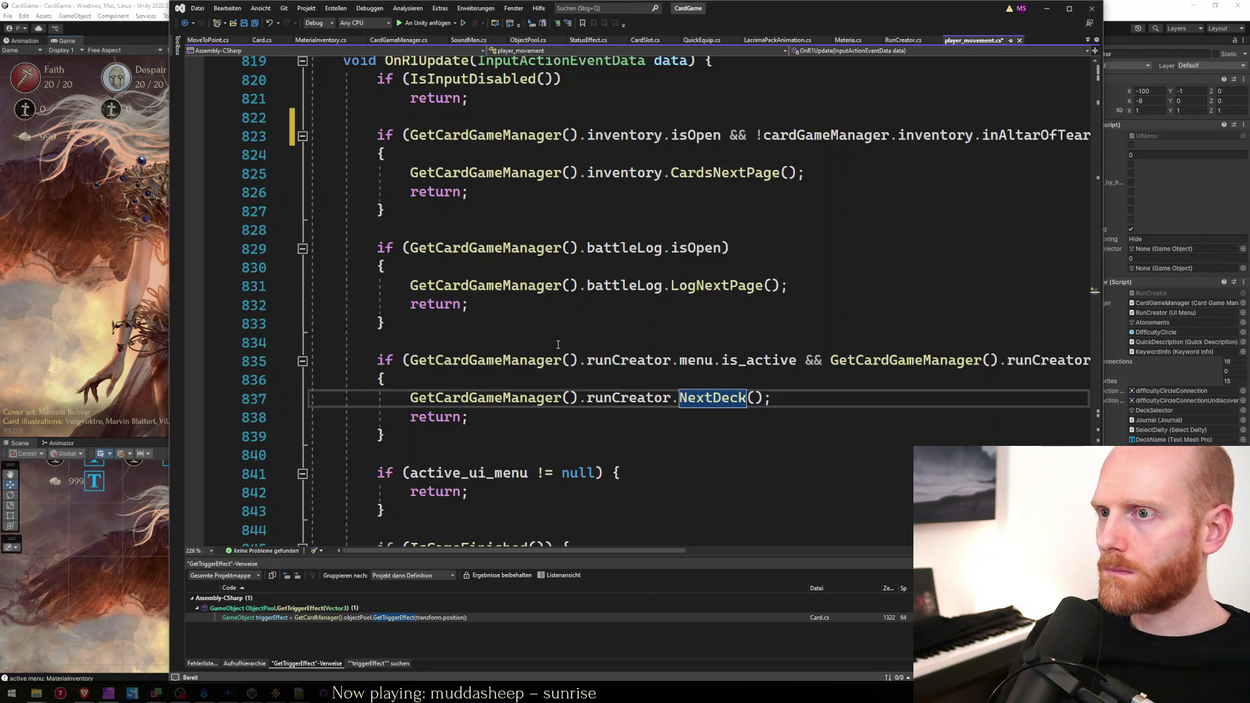
left_click(411, 190)
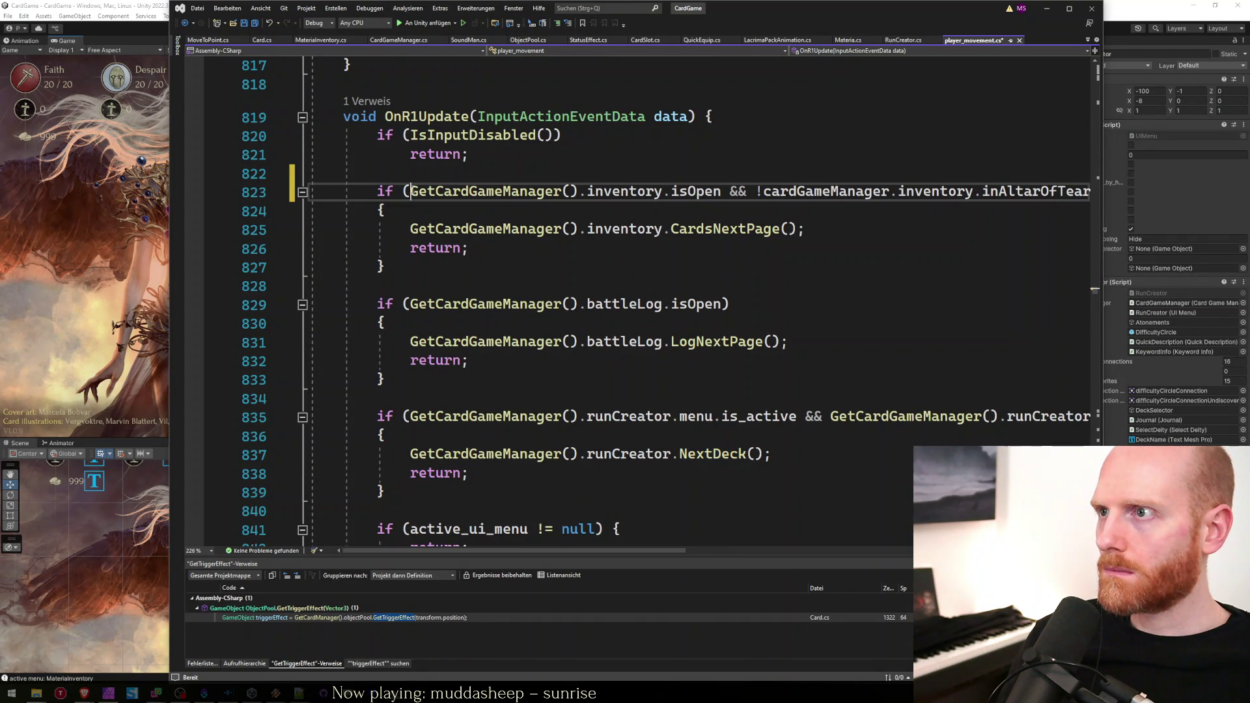
Extract the IsGamePaused() call from a pasted paused-game check and delete the leftover lines.
key("ctrl+v")
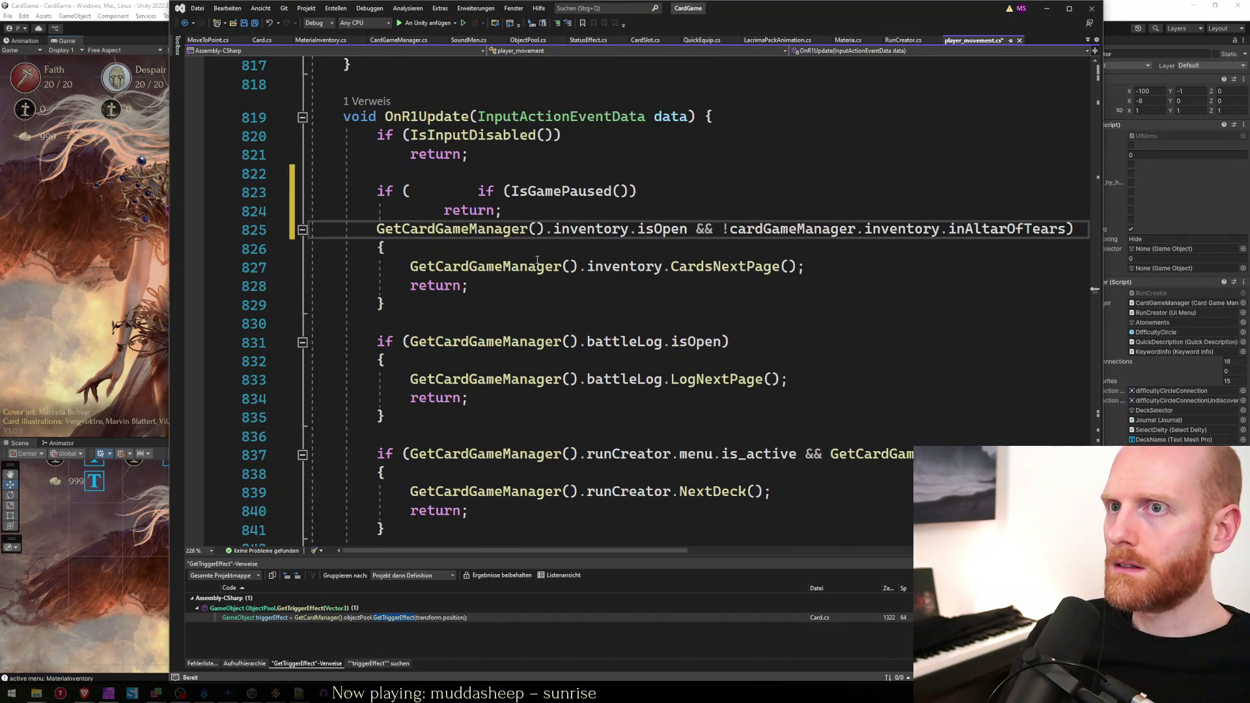
key("ctrl+z")
key("ctrl+z")
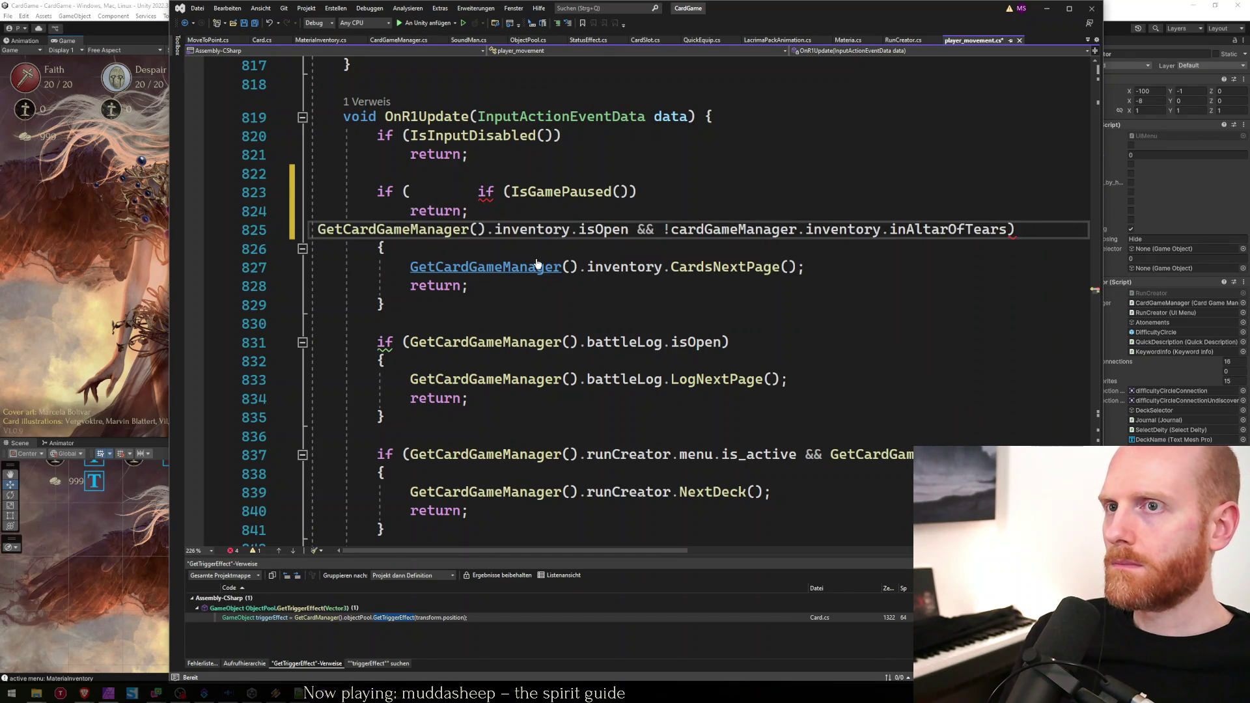
key("Return")
type("if (IsGamePaused())     return;")
key("Up")
key("Up")
key("ctrl+Right")
key("ctrl+shift+Right")
key("ctrl+shift+Right")
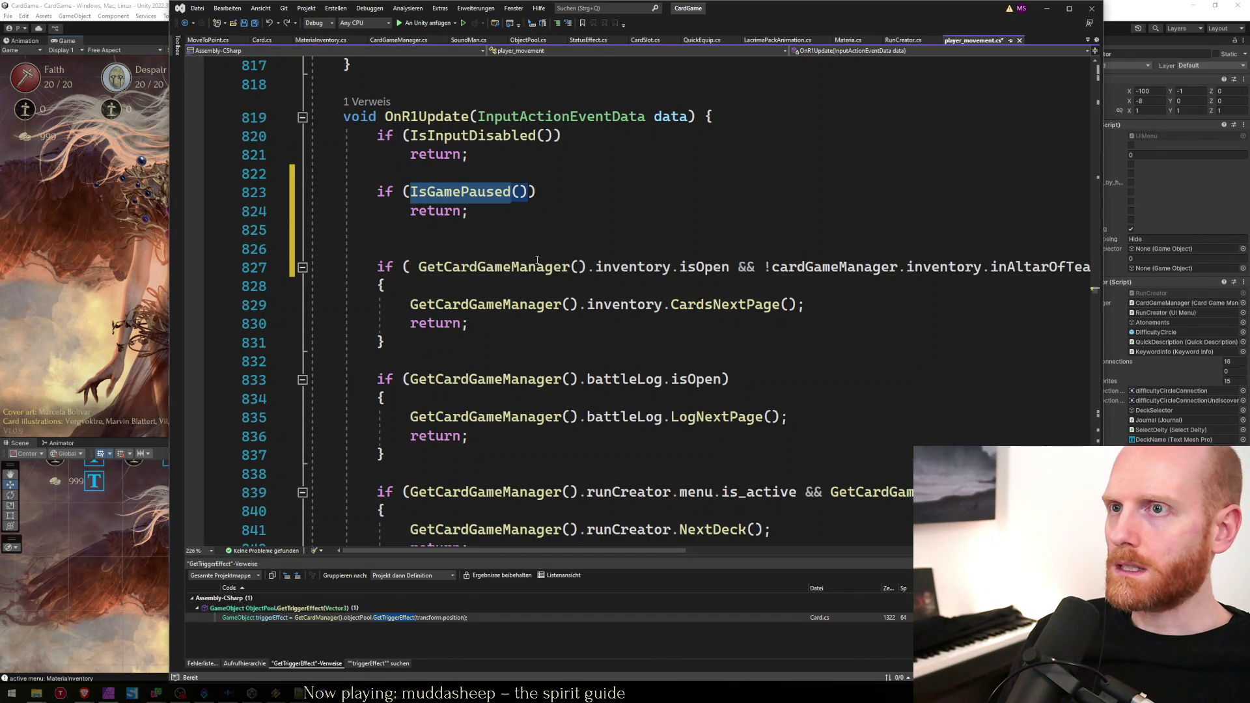
key("Delete")
key("shift+Down")
key("shift+End")
key("ctrl+c")
key("Delete")
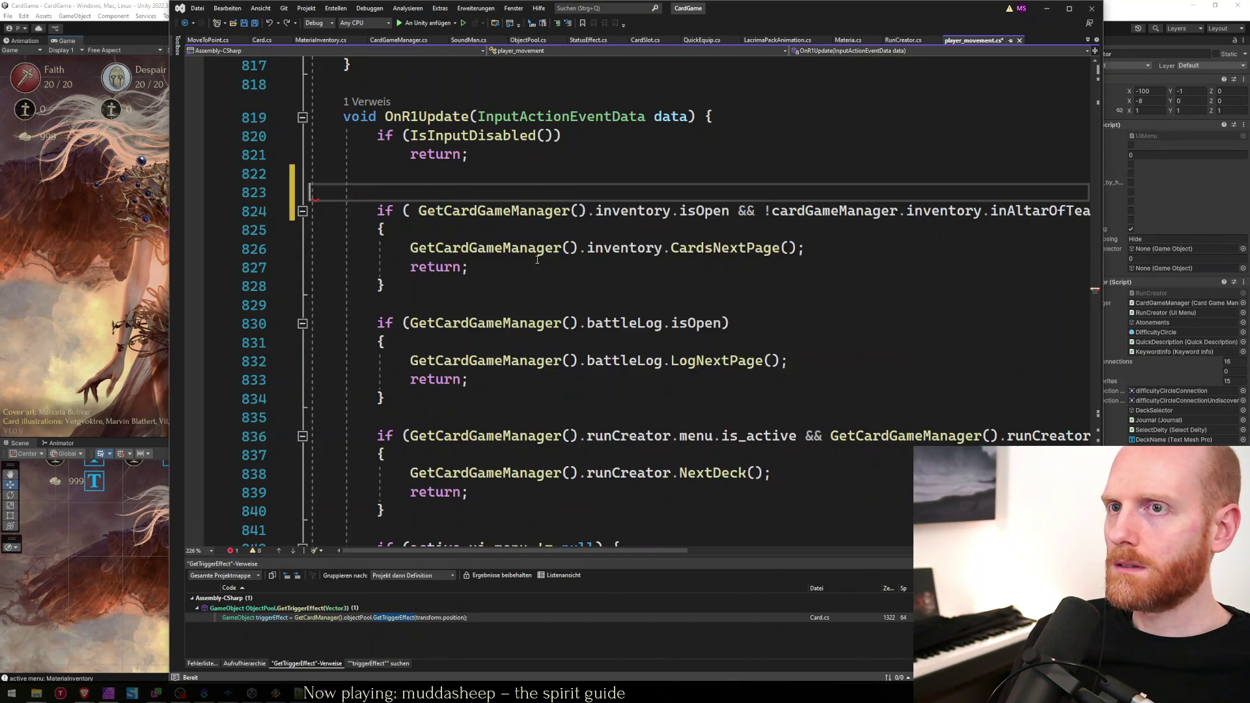
key("Delete")
key("Delete")
key("Delete")
Prefix OnR1Update's inventory condition with !IsGamePaused() &&.
key("Down")
key("Right")
key("Right")
key("Right")
key("ctrl+v")
type("&&")
key("Home")
key("ctrl+Right")
key("ctrl+Right")
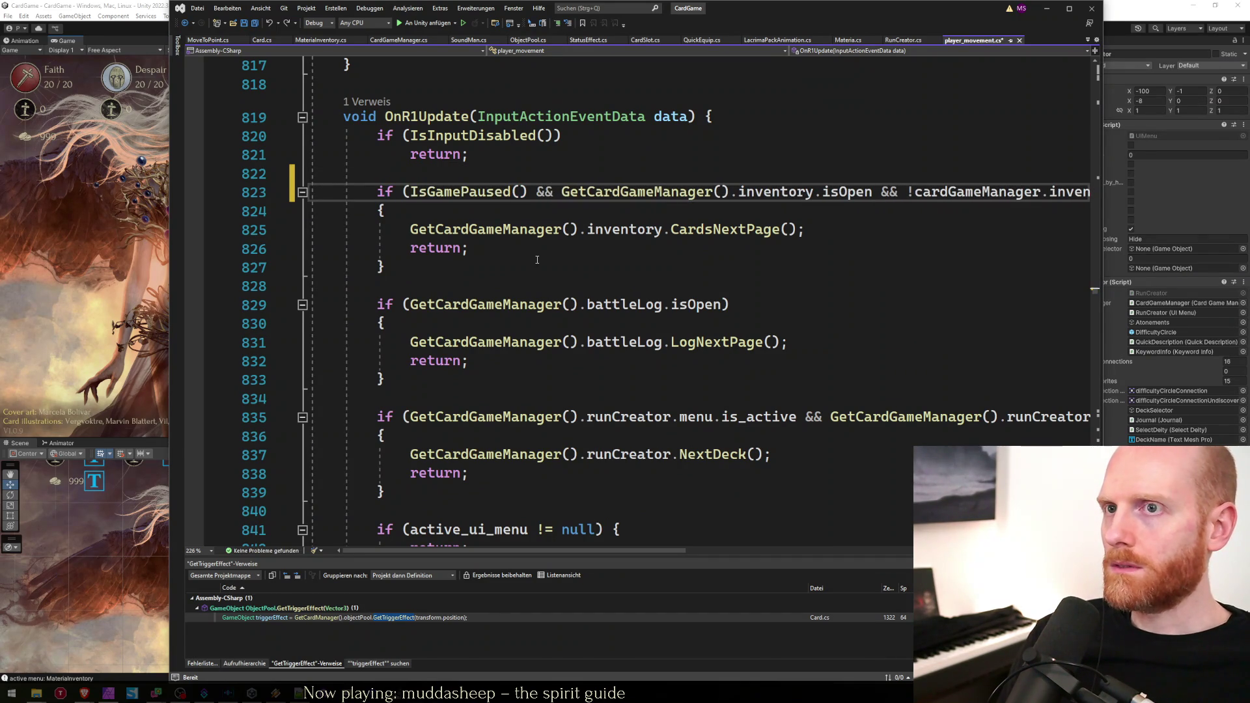
type("!")
key("ctrl+shift+Right")
key("ctrl+shift+Right")
key("shift+Right")
key("shift+Right")
key("shift+Right")
key("ctrl+c")
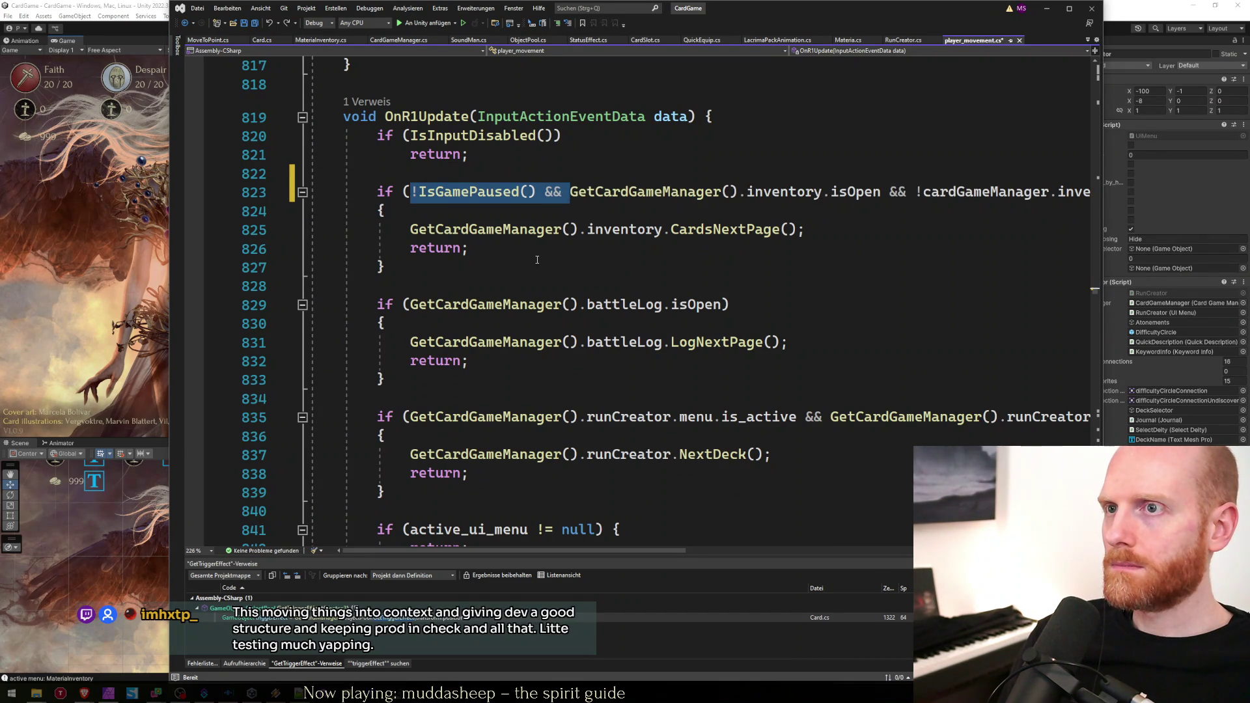
Add the same !IsGamePaused() && clause to the battle-log condition.
key("Down")
key("Down")
key("Down")
key("Up")
key("Home")
key("ctrl+Right")
key("ctrl+v")
Save player_movement.cs with both paging checks guarded.
key("Down")
key("Down")
key("Down")
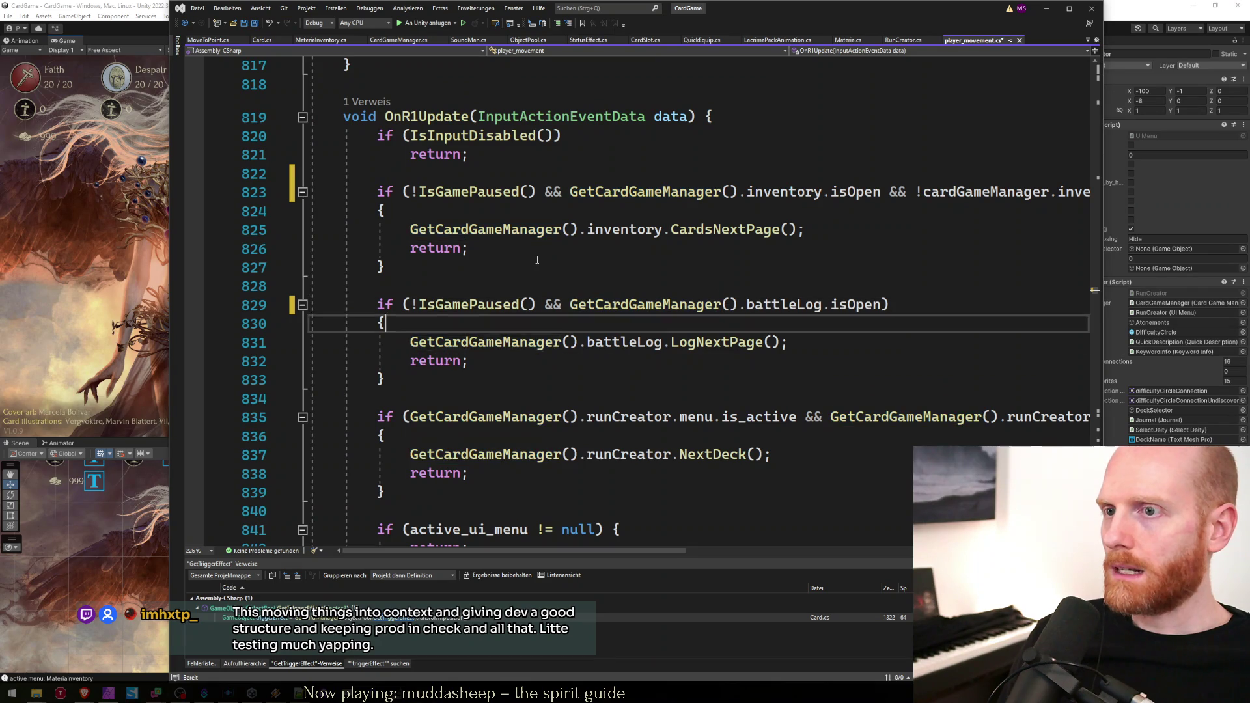
key("Down")
key("Down")
key("Down")
key("ctrl+s")
scroll(537, 259, "up", 9)
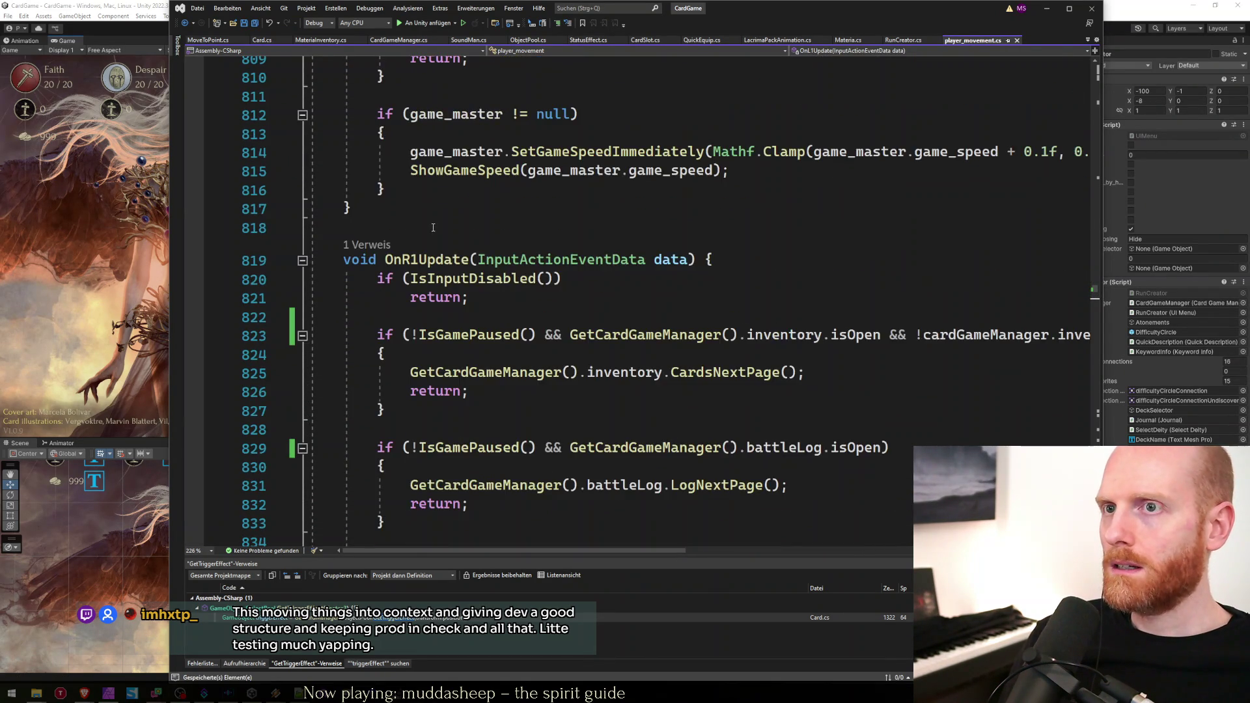
scroll(435, 236, "down", 5)
key("ctrl+f")
Find OnL1Update and prefix its inventory condition with !IsGamePaused() &&.
type("onl1")
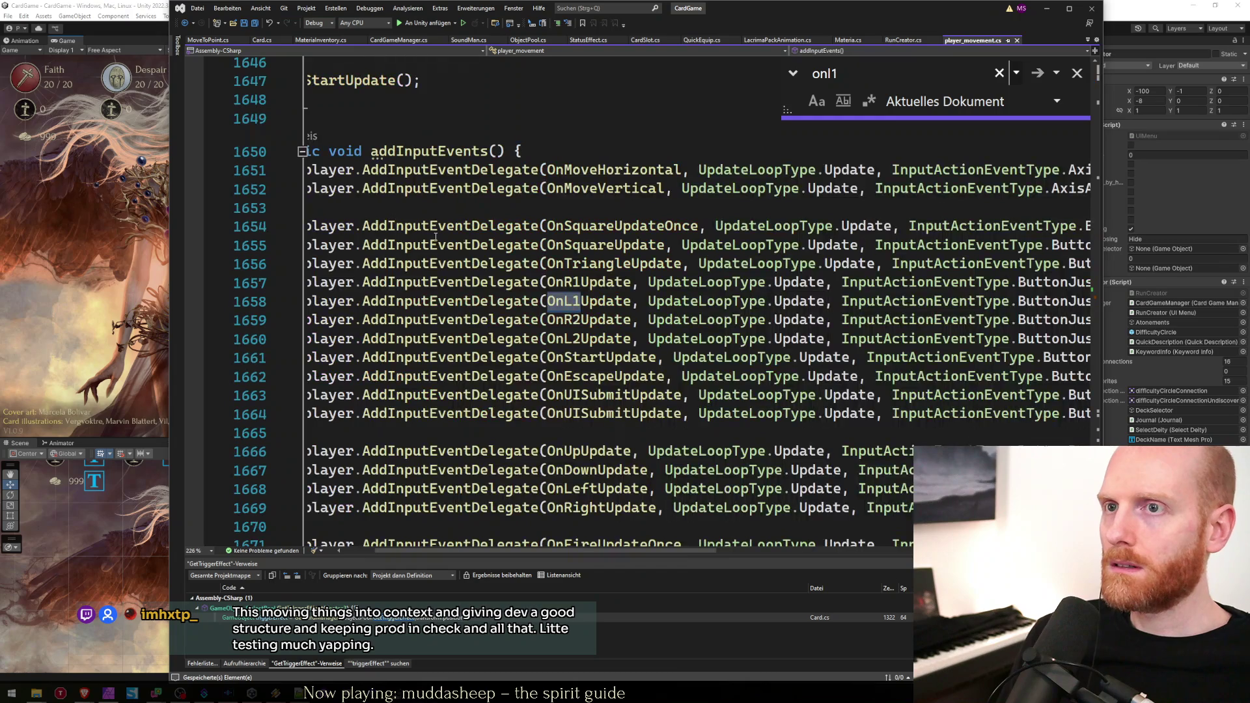
key("Escape")
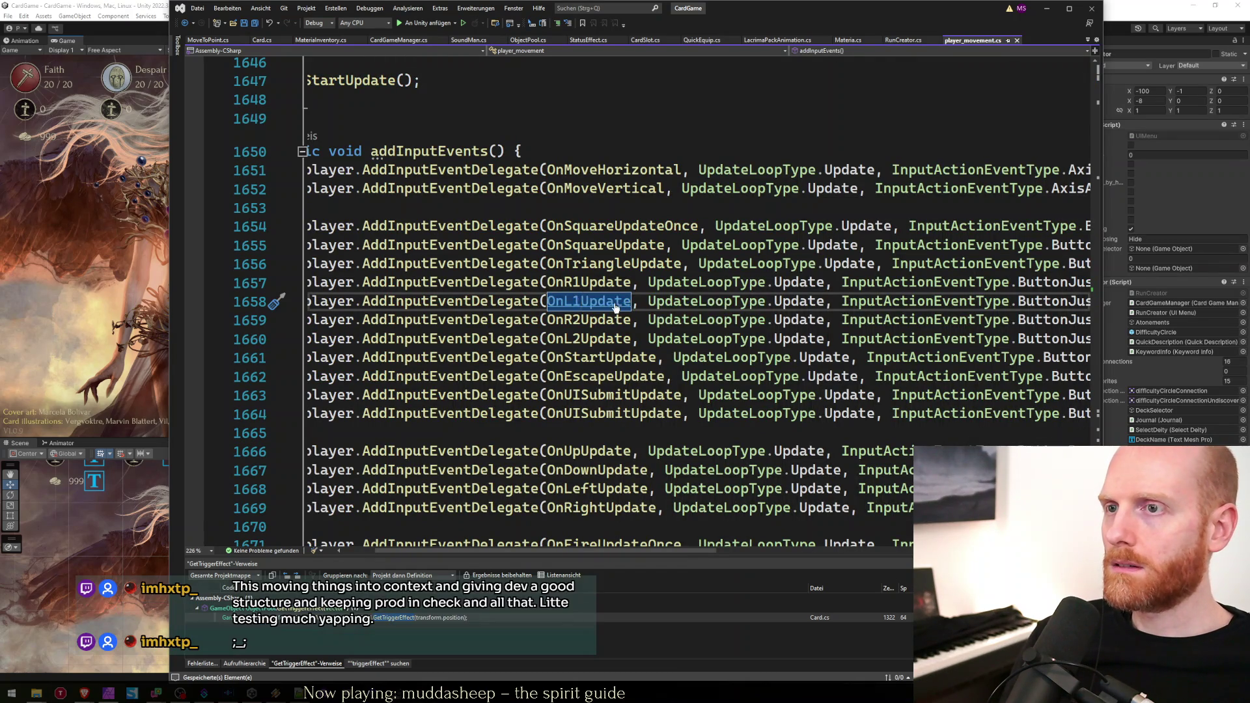
key("F12")
left_click(483, 334)
key("Down")
key("Down")
key("Home")
key("Right")
key("Right")
key("Right")
type("!IsGamePaused() &&")
Add !IsGamePaused() && to OnL1Update's battle-log condition and save the script.
key("Down")
key("Down")
key("Down")
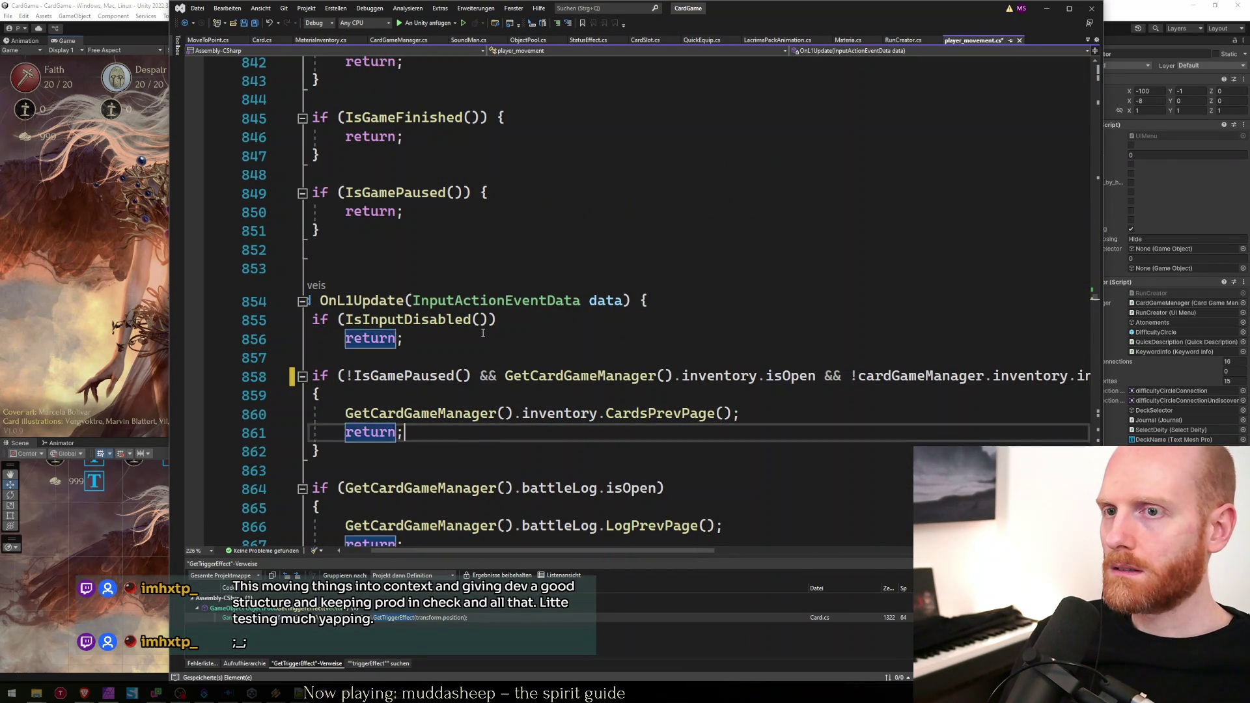
key("Home")
key("Right")
key("Right")
key("Right")
key("Right")
type("!IsGamePaused() &&")
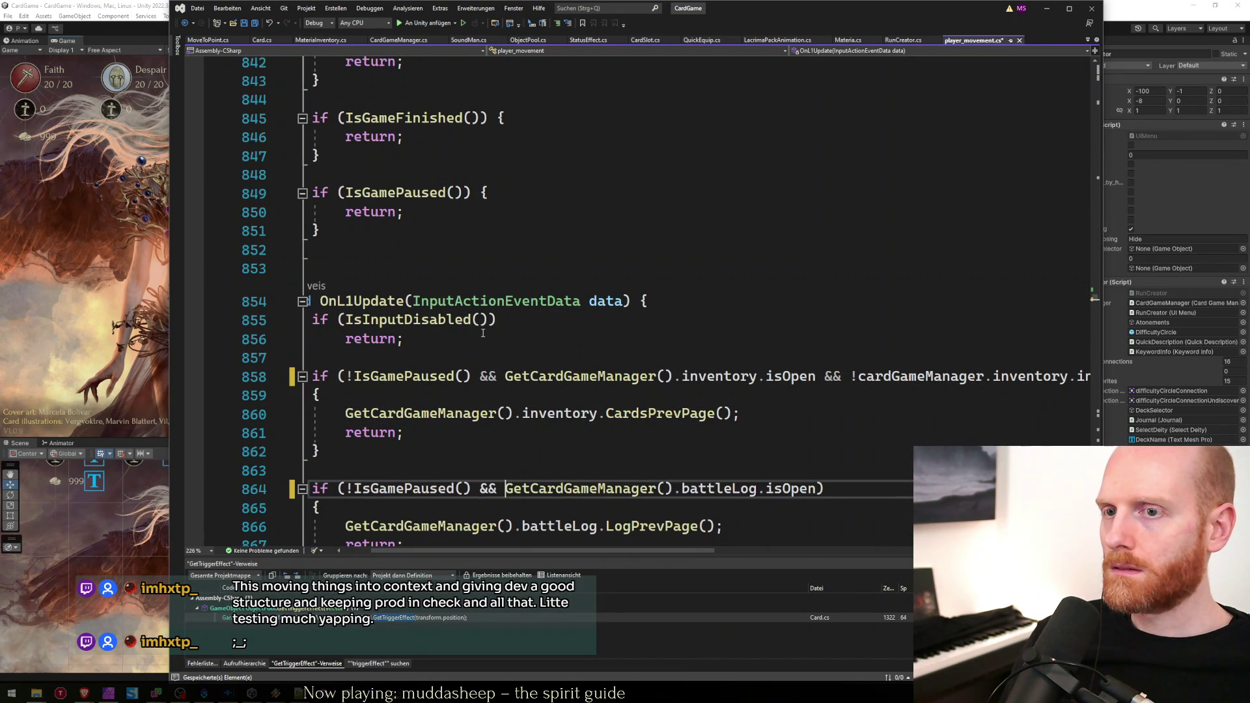
scroll(585, 352, "down", 6)
left_click(593, 354)
key("ctrl+s")
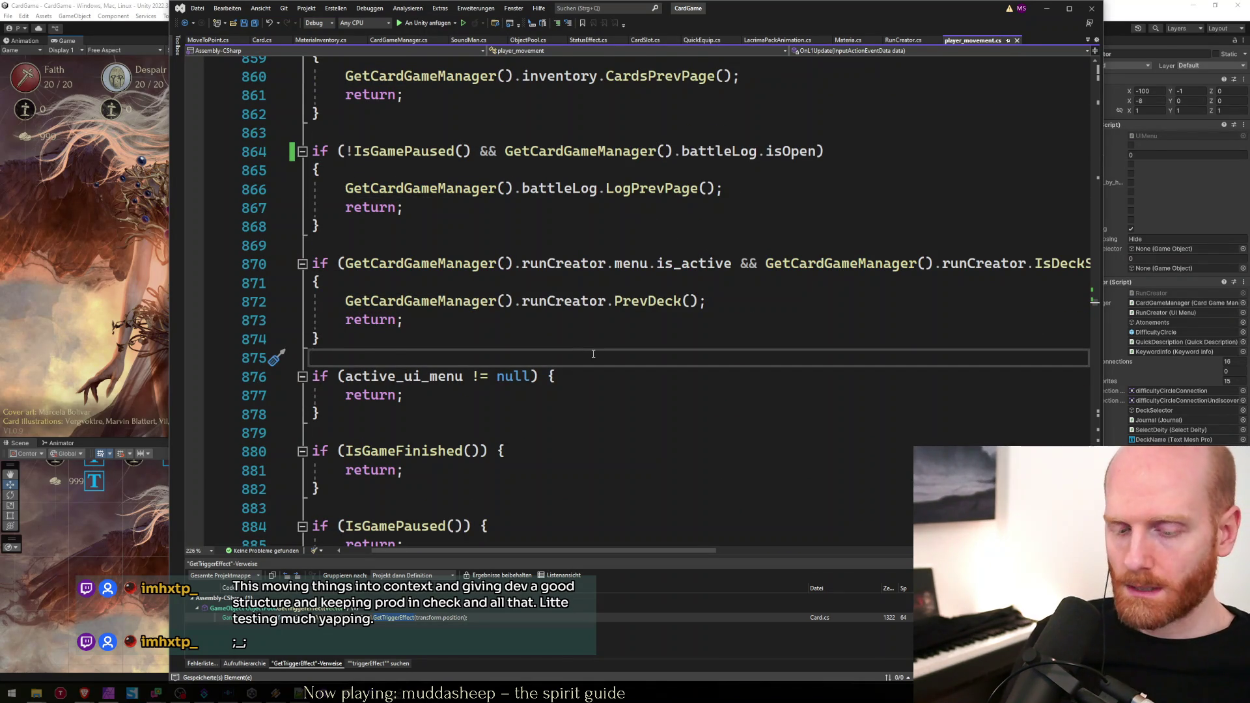
Look over OnR2Update's signature and game_master usage, then switch to Unity.
key("ctrl+f")
type("onr2")
key("Escape")
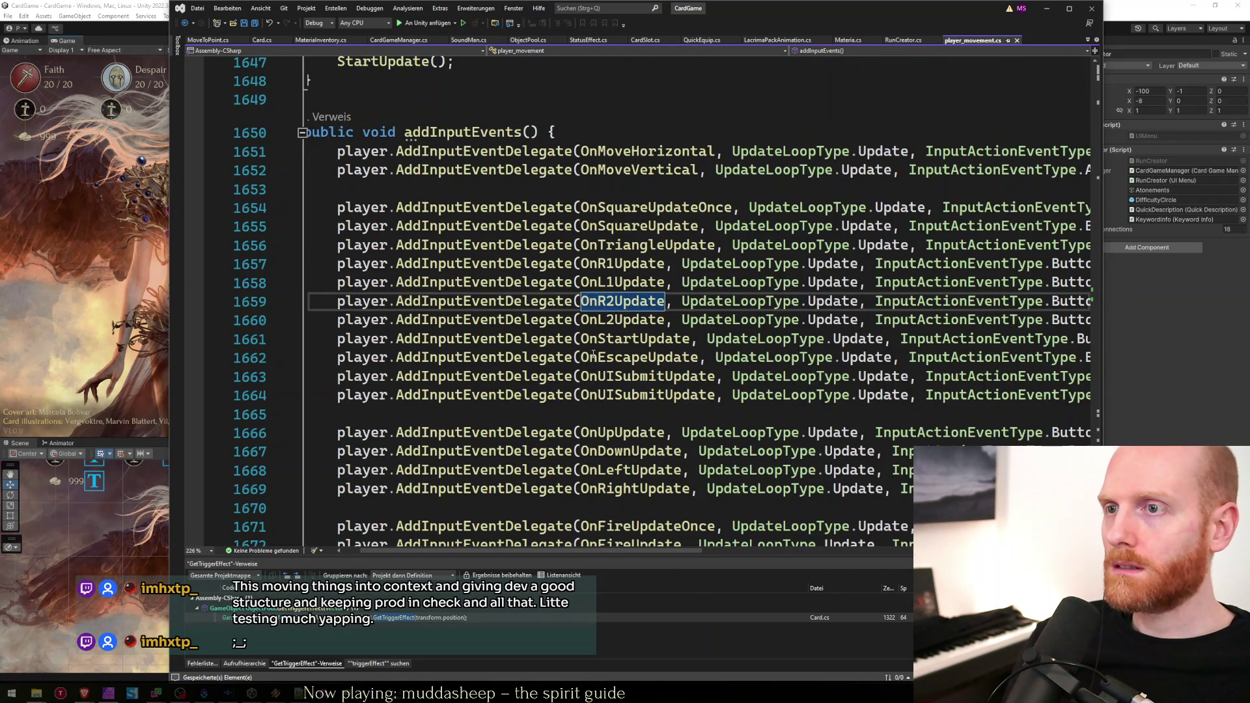
left_click(598, 301, "ctrl")
left_click(440, 306)
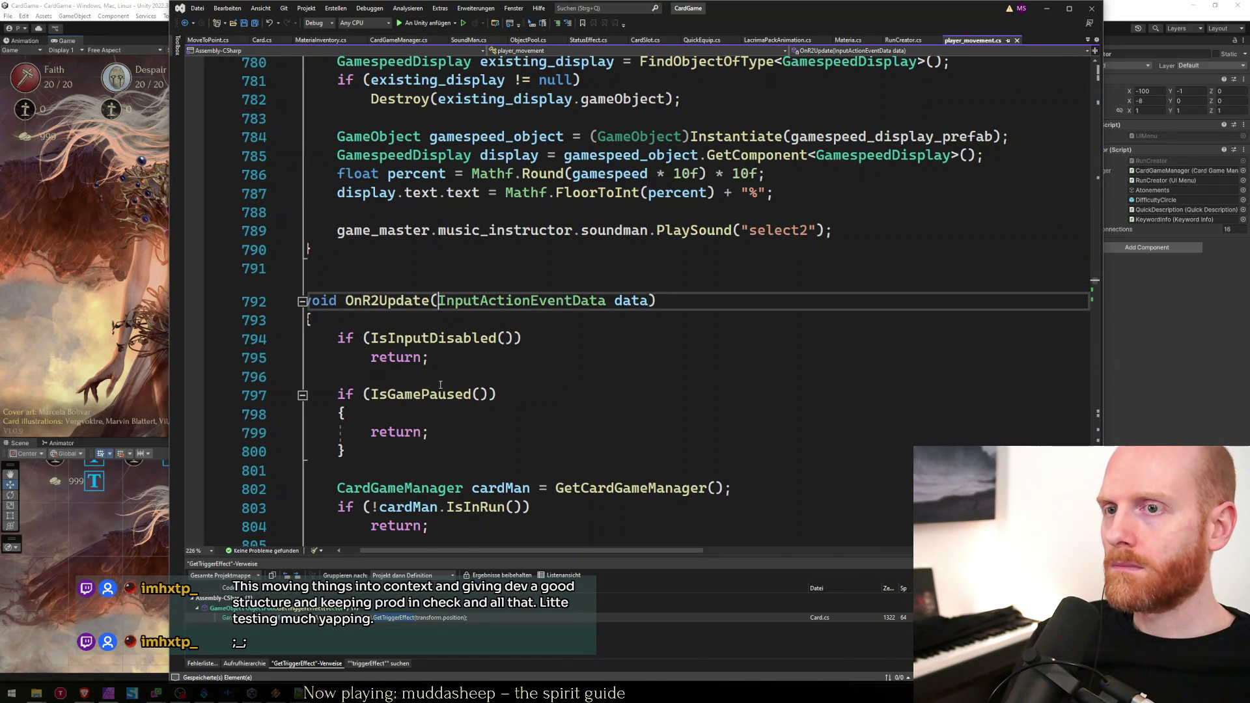
scroll(433, 404, "down", 3)
scroll(430, 472, "down", 2)
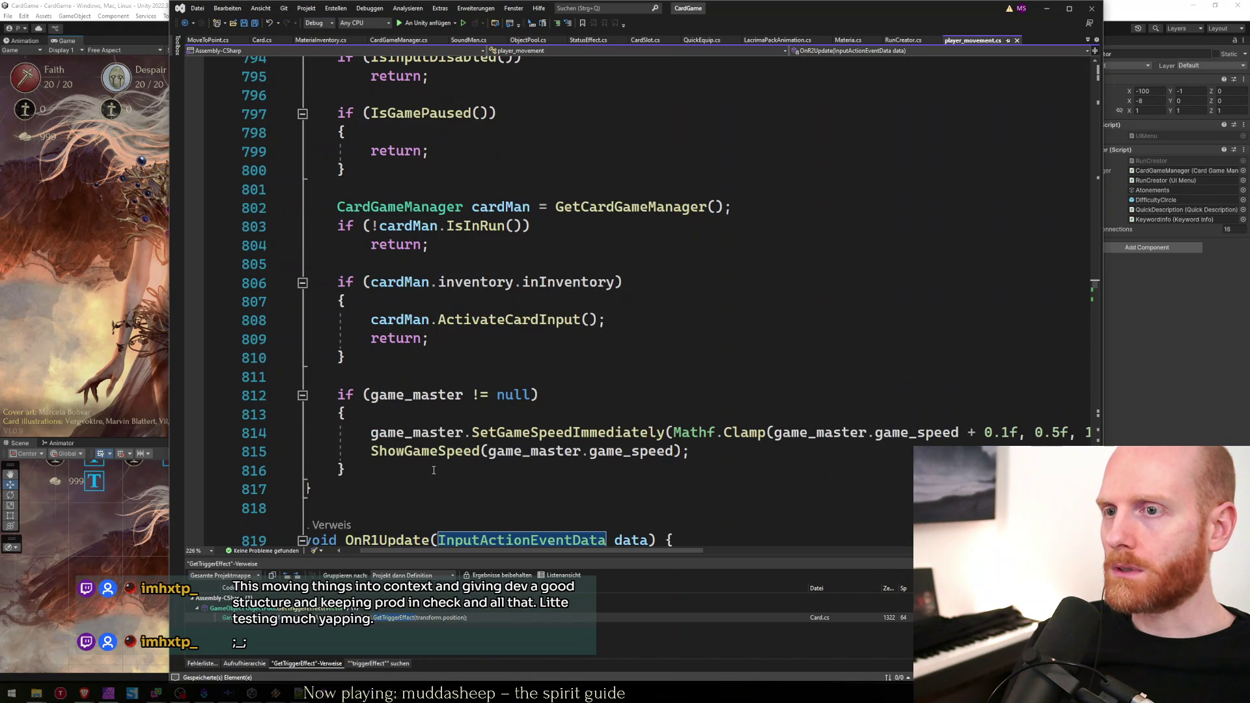
left_click(416, 394)
left_click(135, 238)
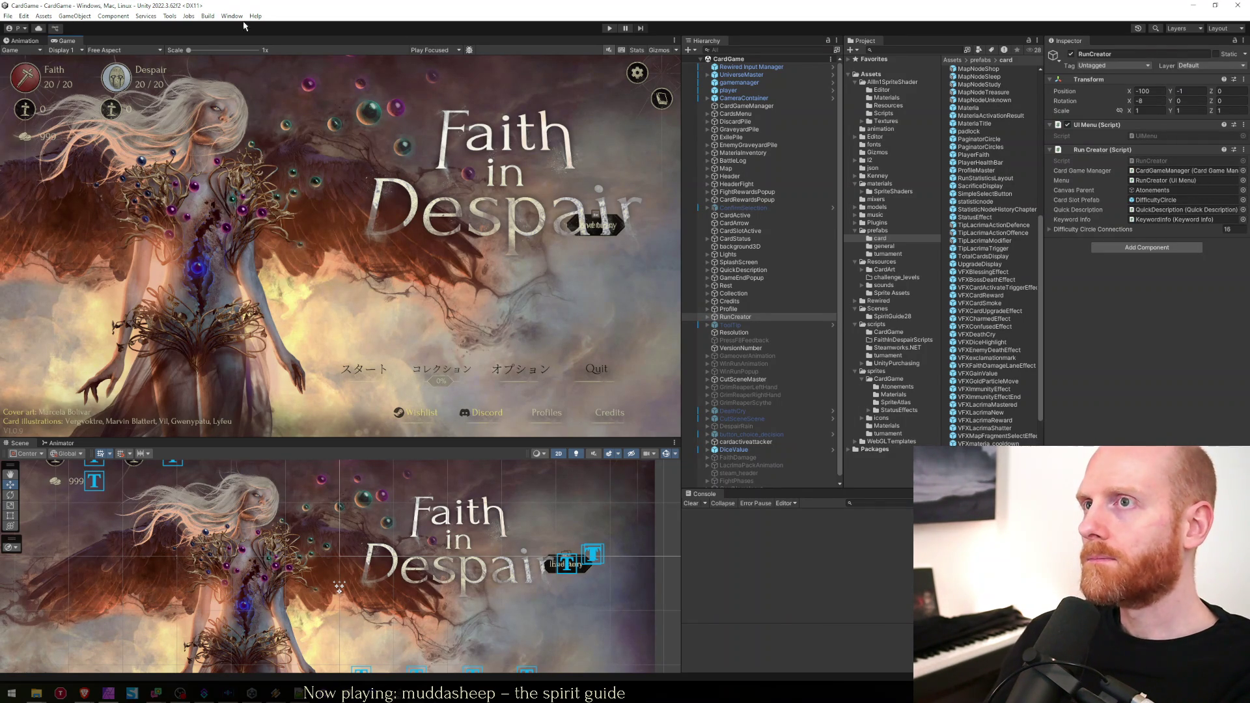
Start play mode and open the in-game Feedback form at its Detail field.
left_click(608, 28)
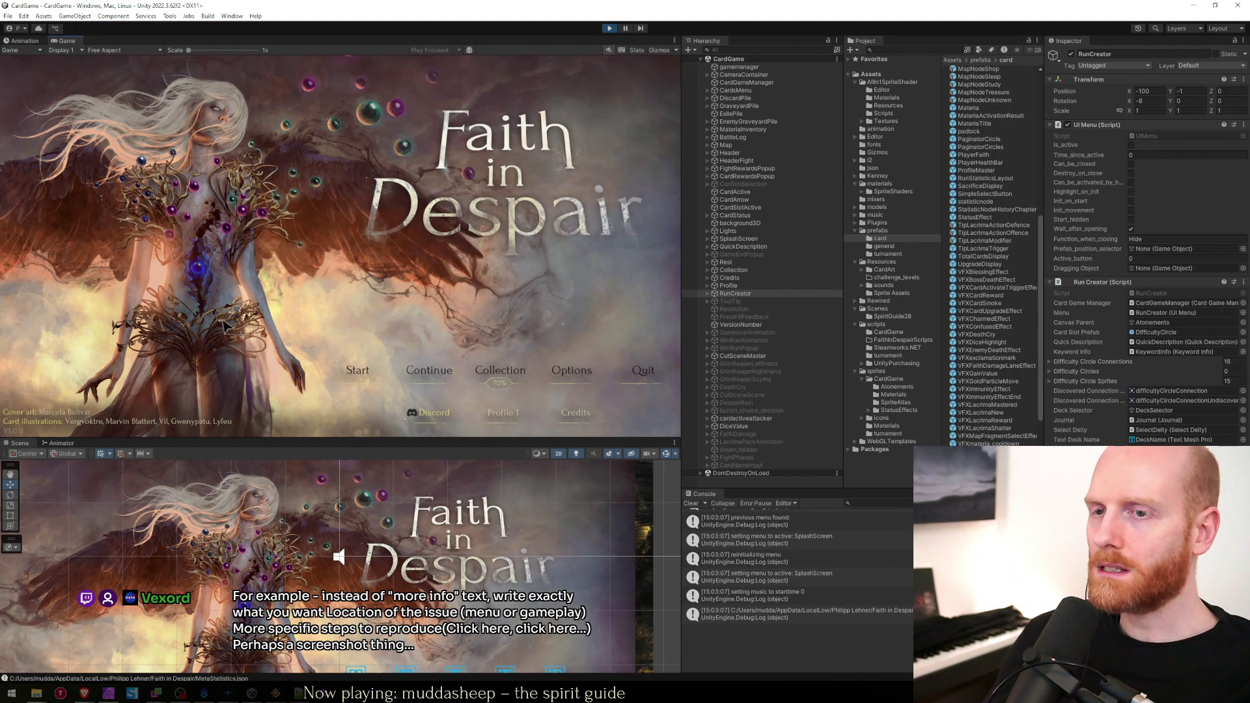
key("F8")
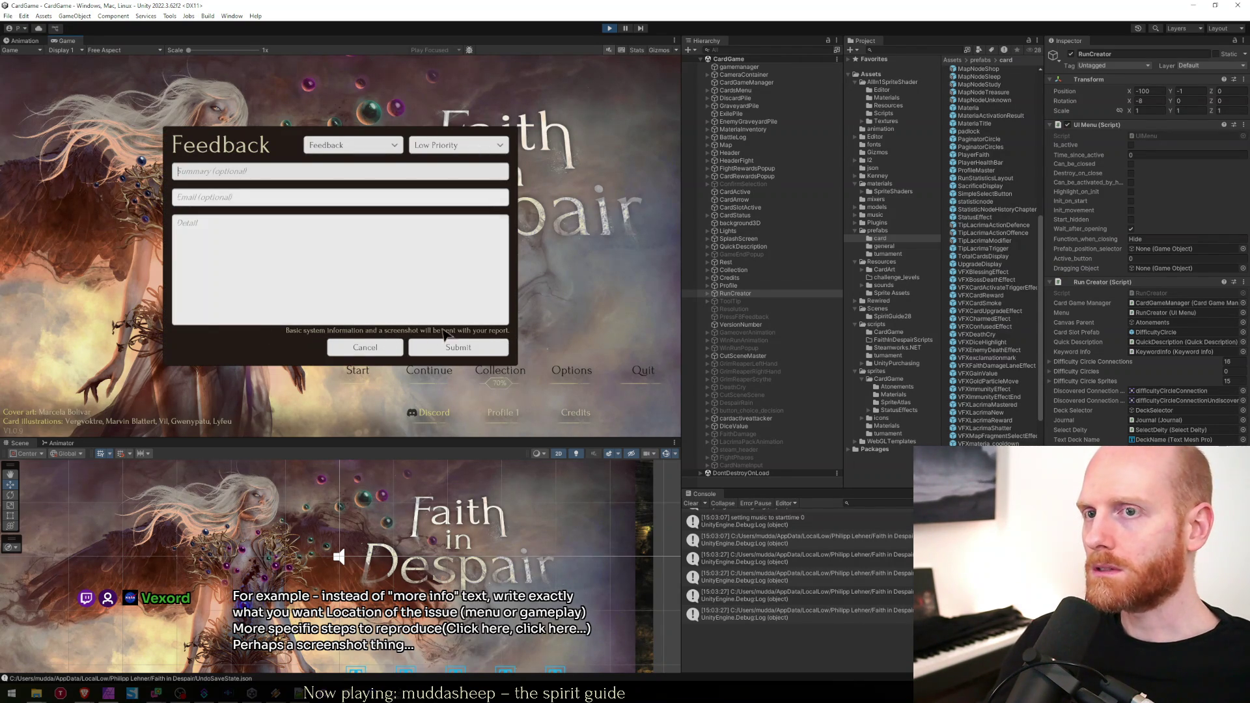
left_click(254, 273)
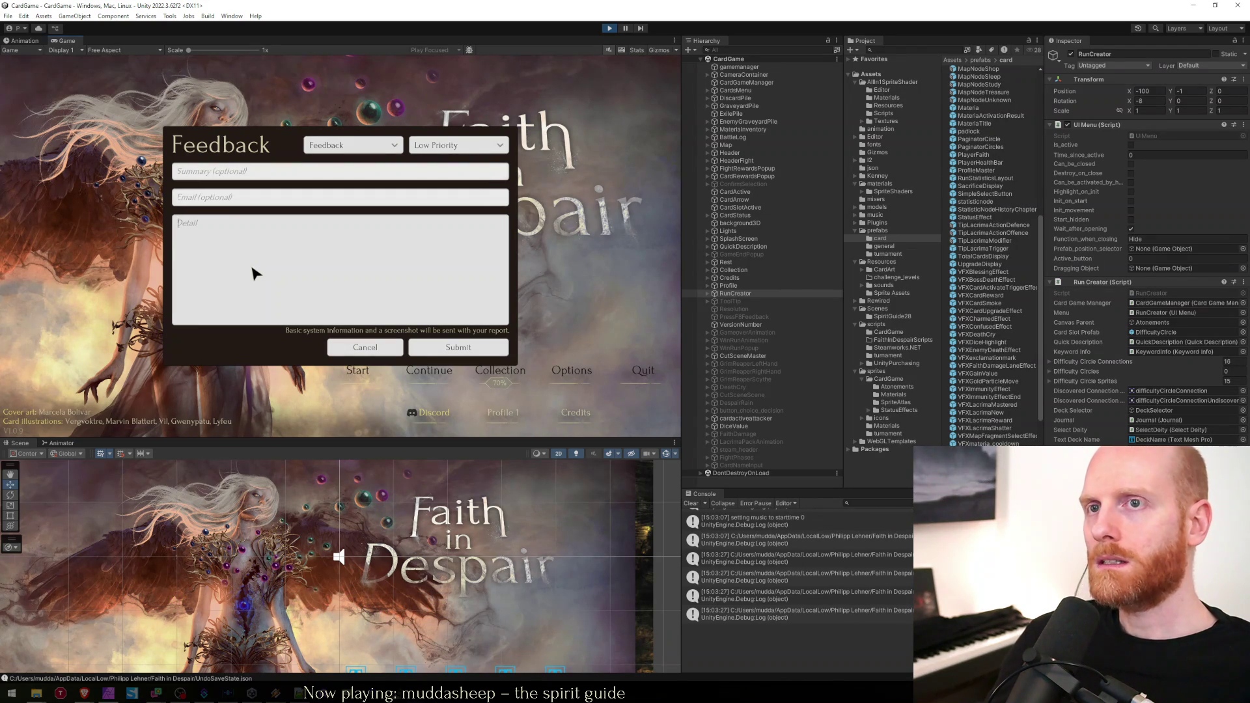
Toggle the report type between Feedback and Bugs, leave it on Feedback, then bring up the spreadsheet.
left_click(394, 151)
left_click(351, 176)
left_click(350, 145)
left_click(345, 164)
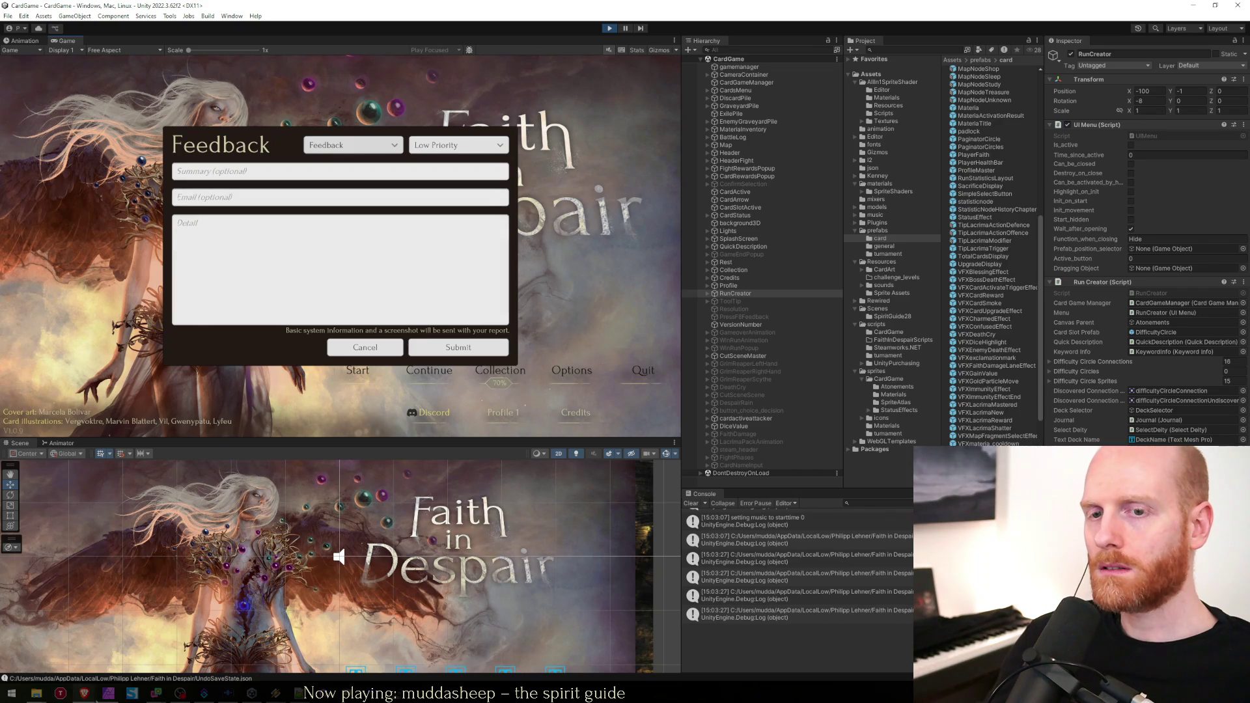
mouse_move(91, 695)
left_click(170, 651)
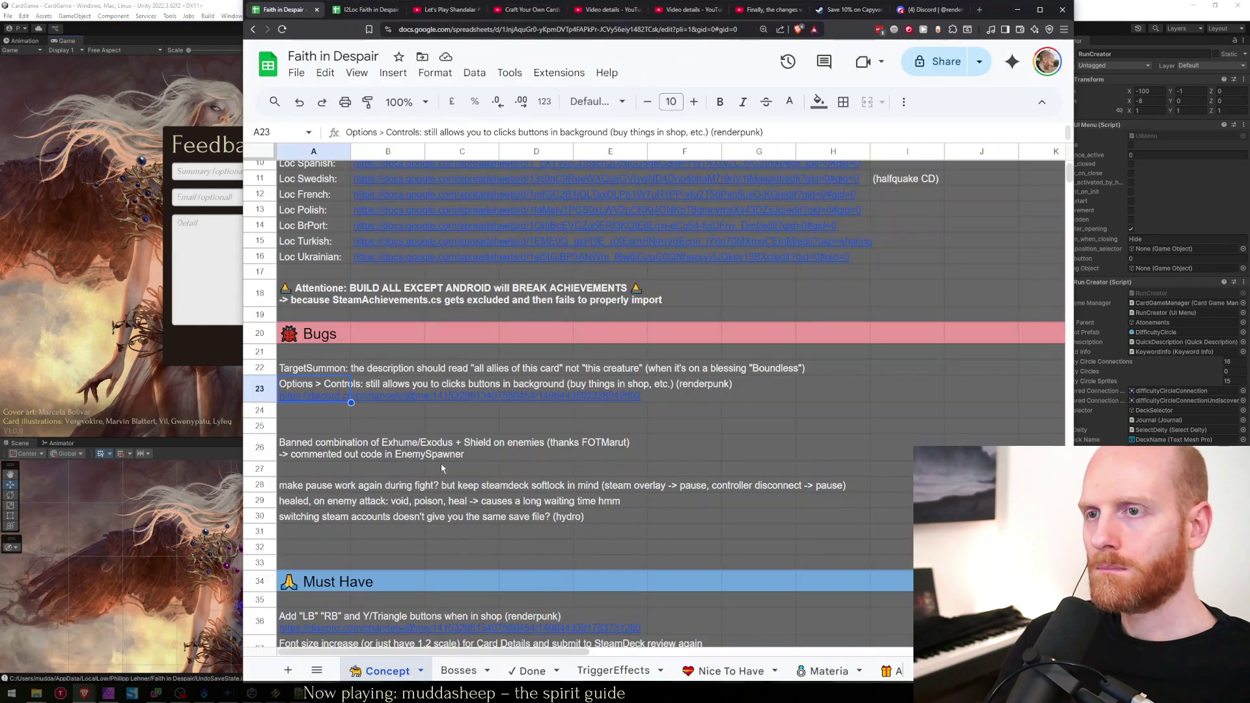
Insert an empty row 36 above the LB/RB task under Must Have and select A36.
left_click(319, 411)
scroll(306, 443, "down", 3)
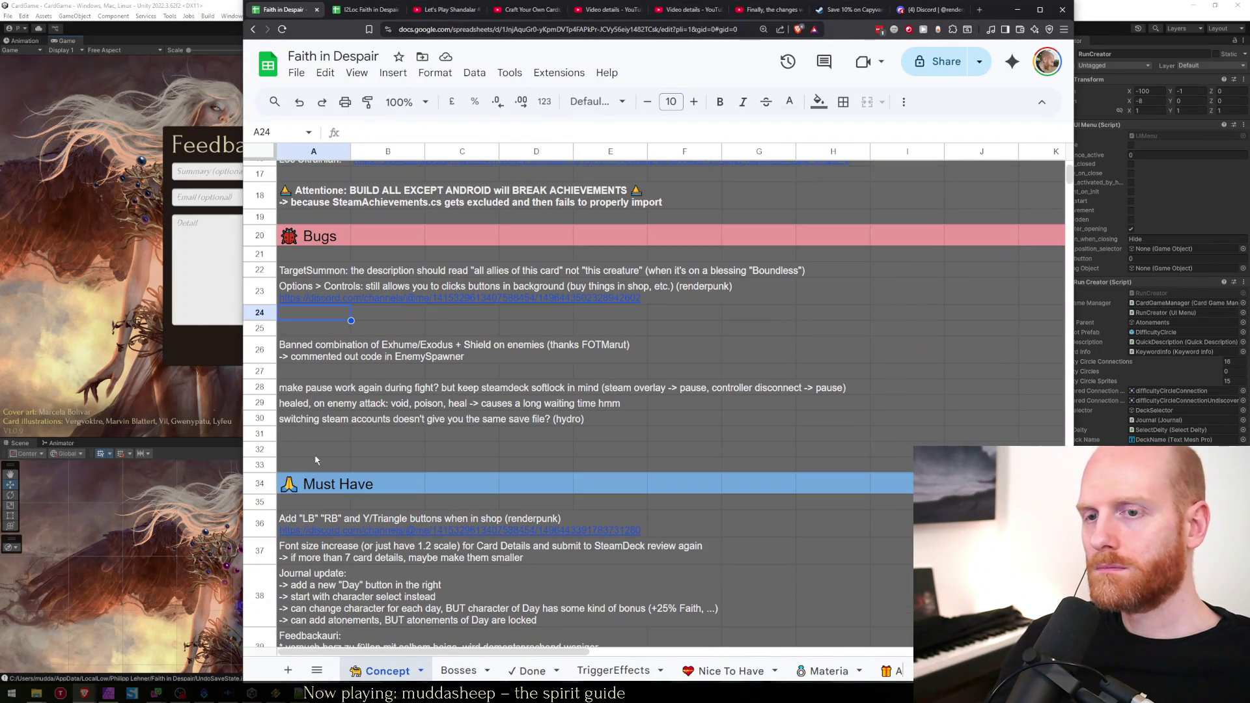
right_click(268, 521)
left_click(312, 268)
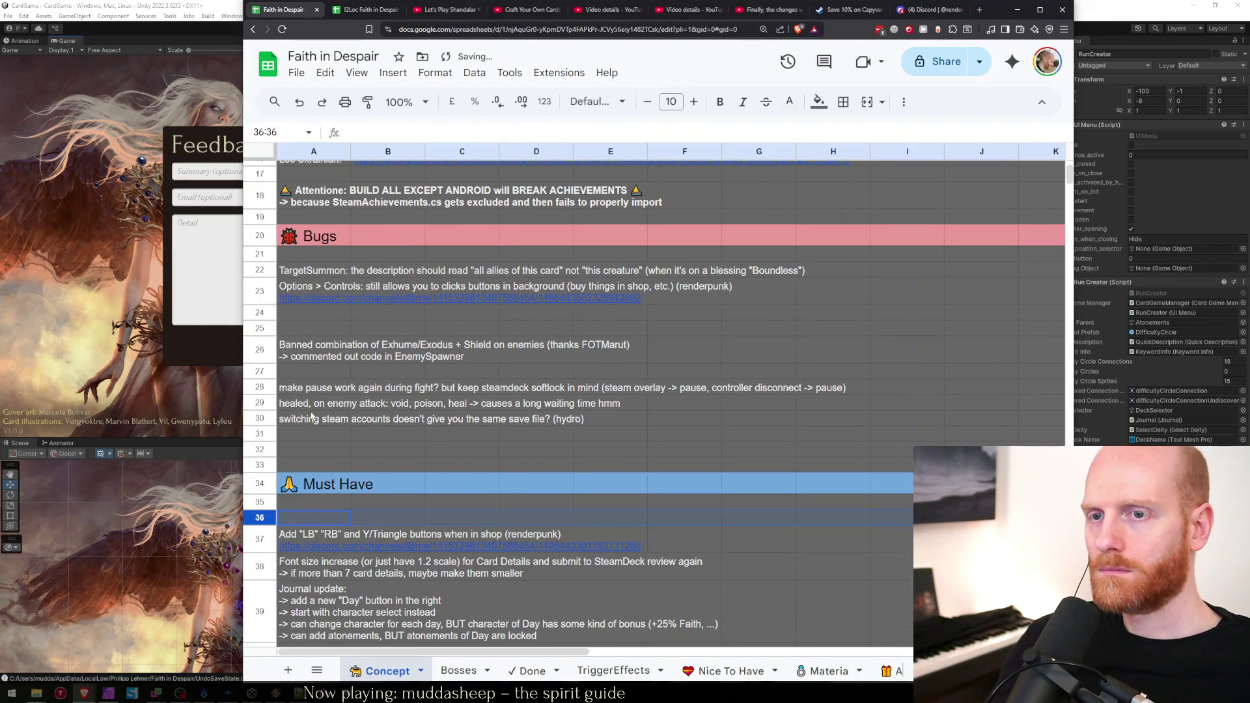
left_click(296, 517)
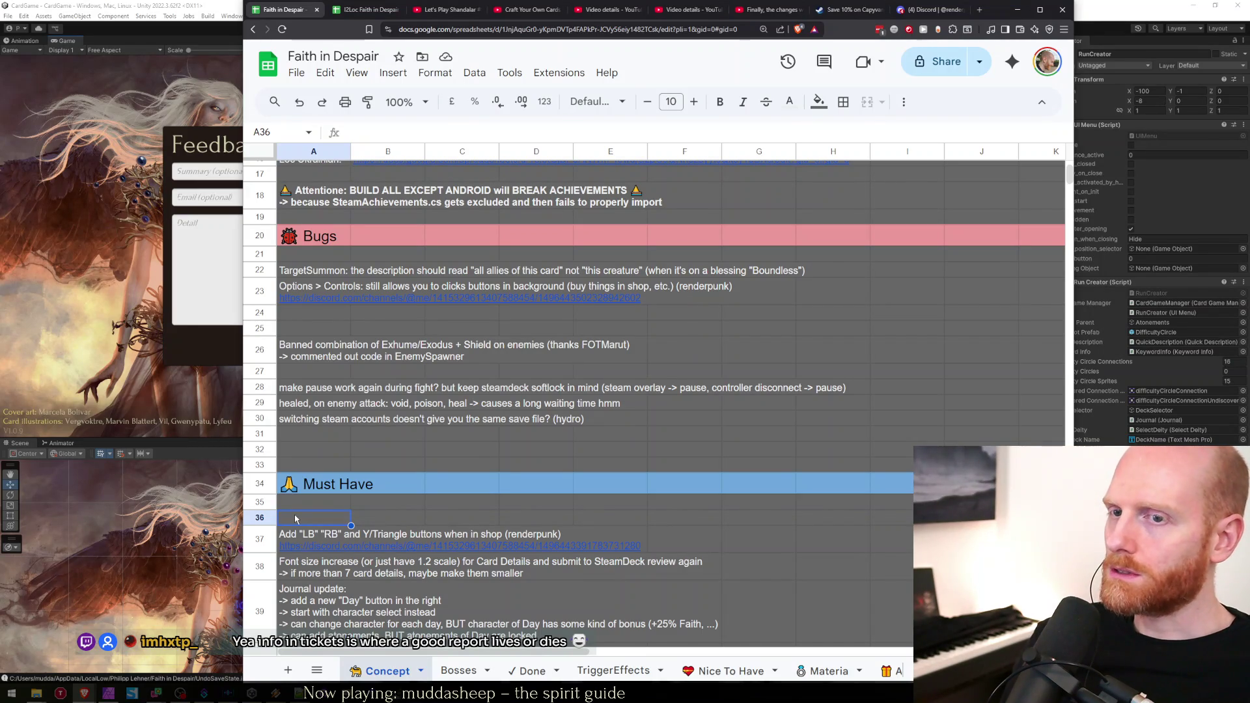
Check the Unity feedback form's Email and Detail fields, then start the FeedbackForm entry in A36.
key("alt+Tab")
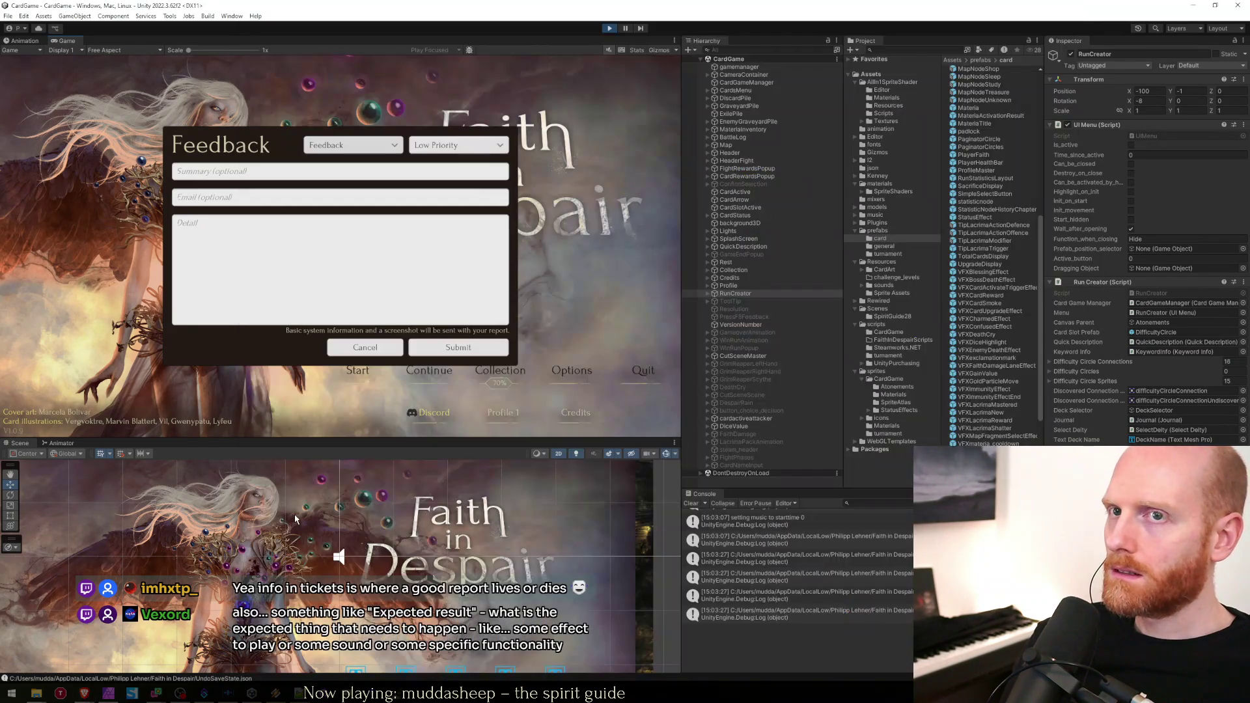
key("alt+Tab")
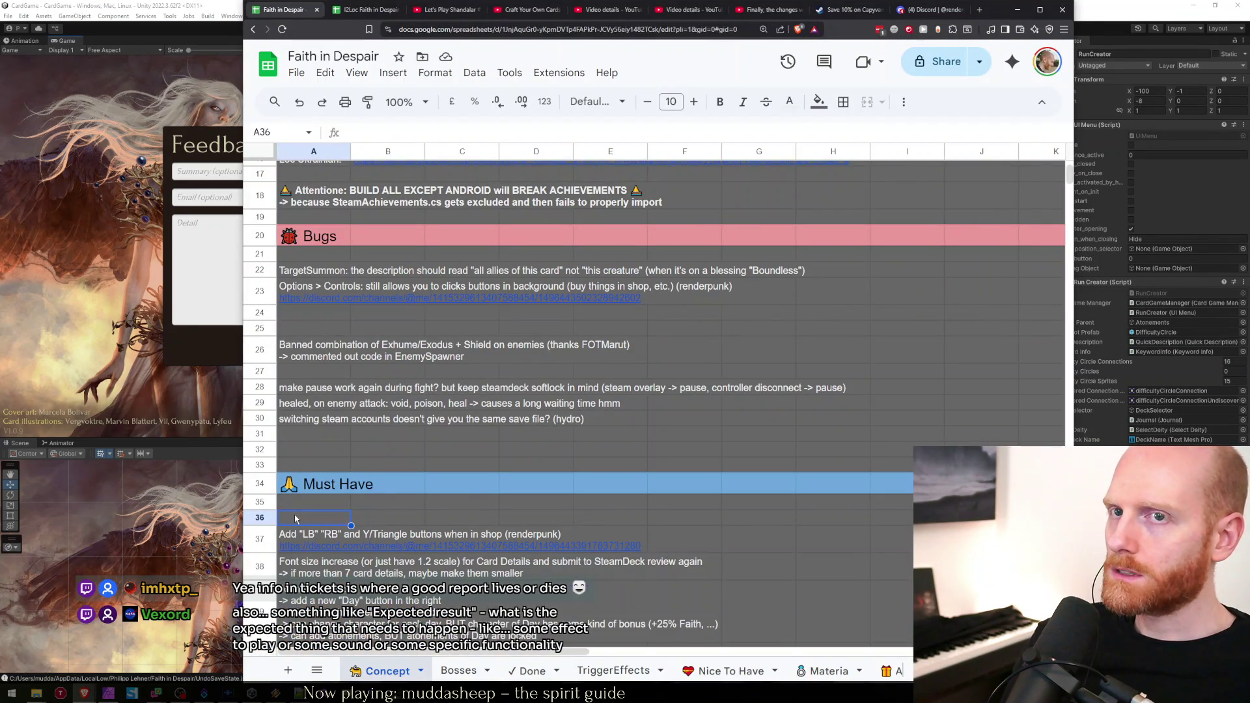
key("alt+Tab")
left_click(194, 236)
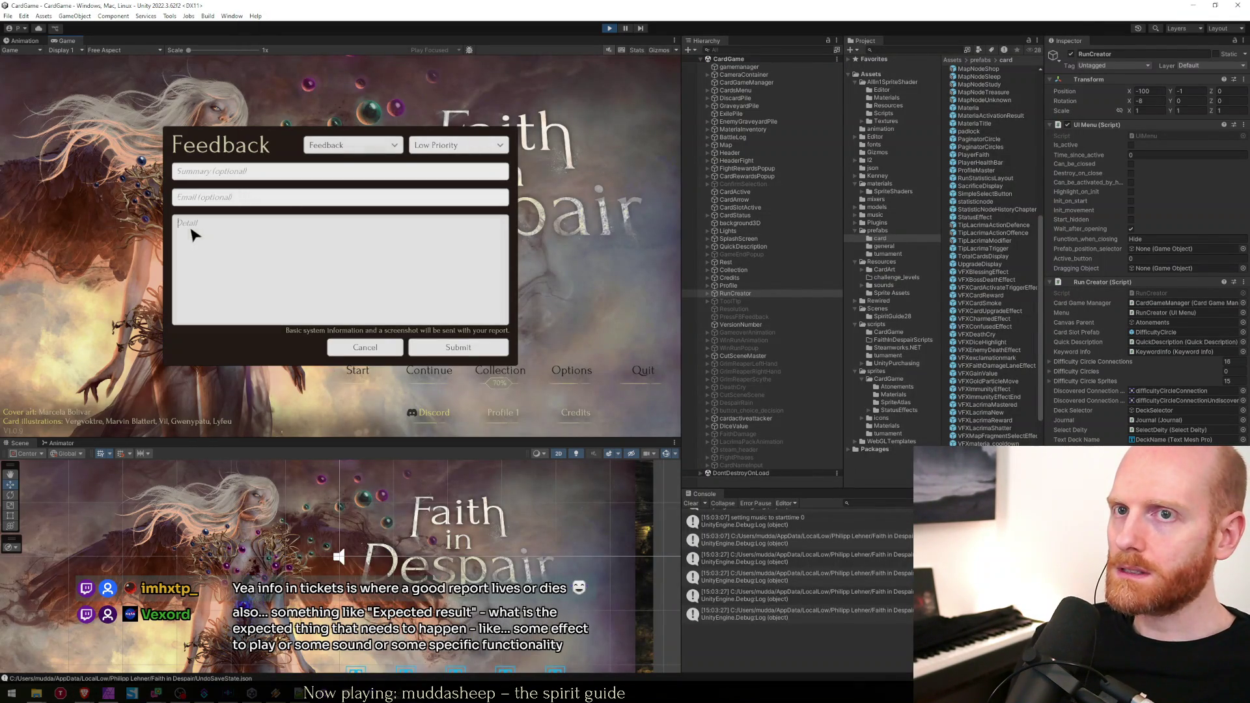
left_click(232, 200)
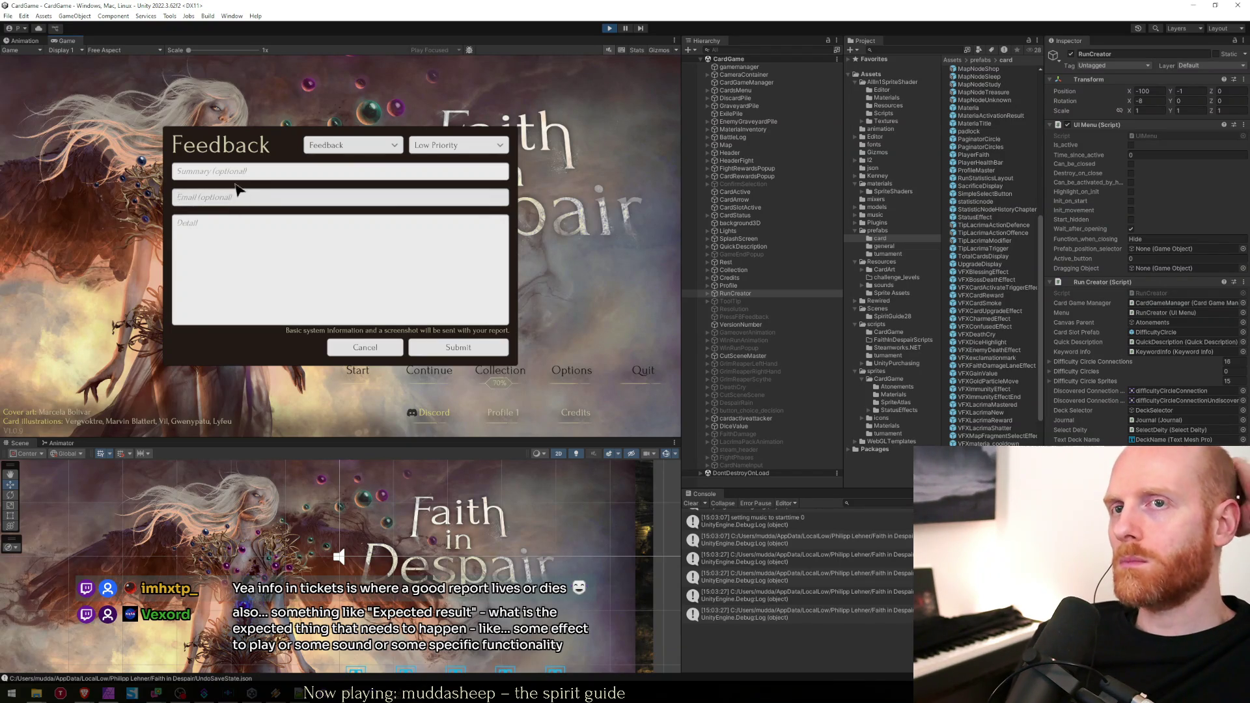
left_click(229, 234)
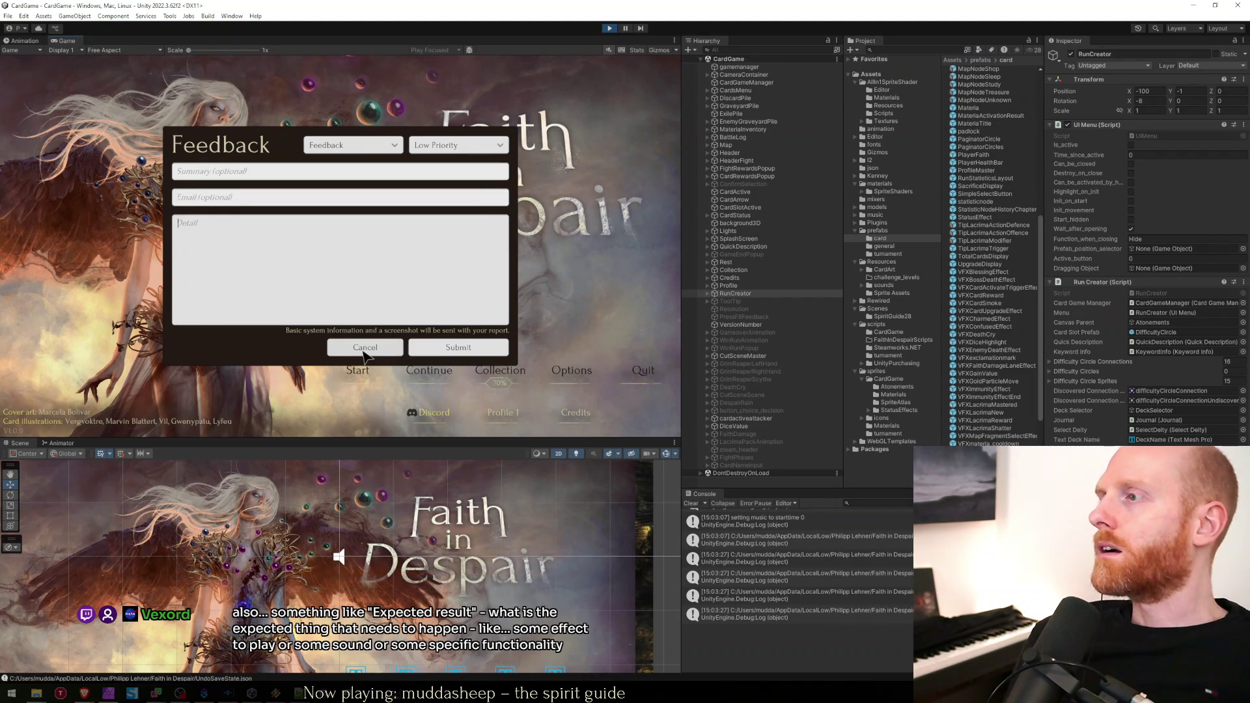
key("alt+Tab")
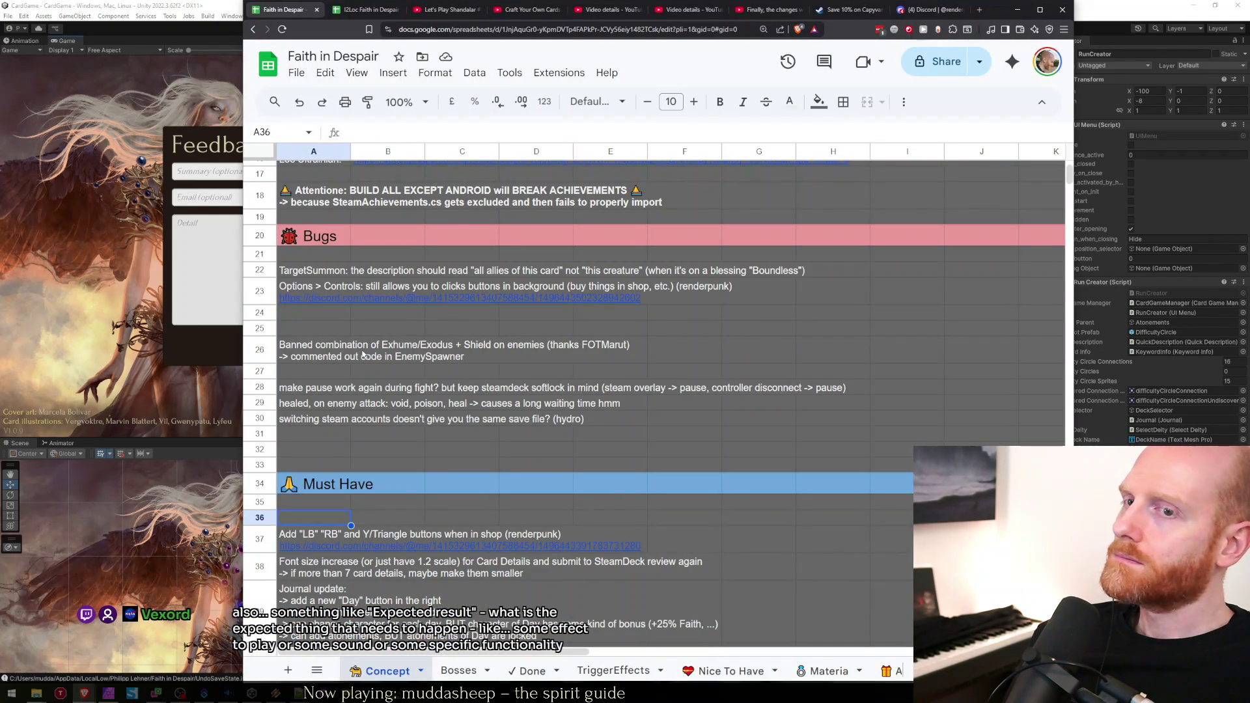
type("Form")
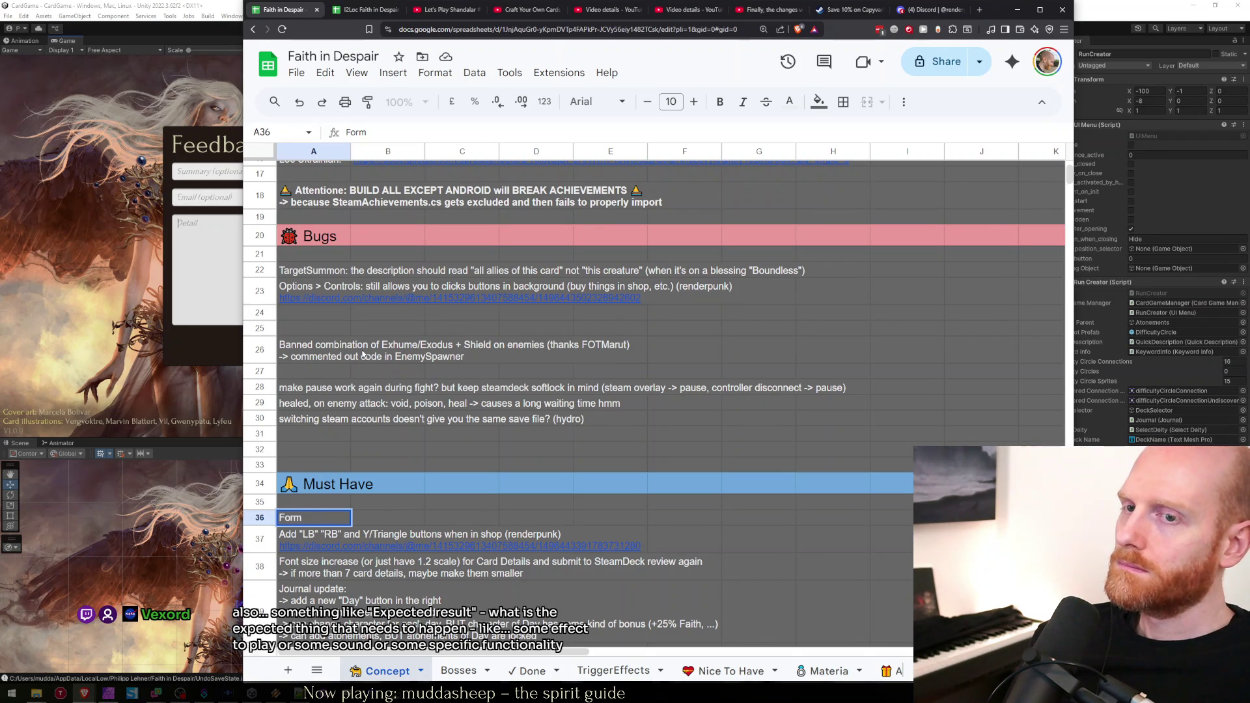
type("Feedback")
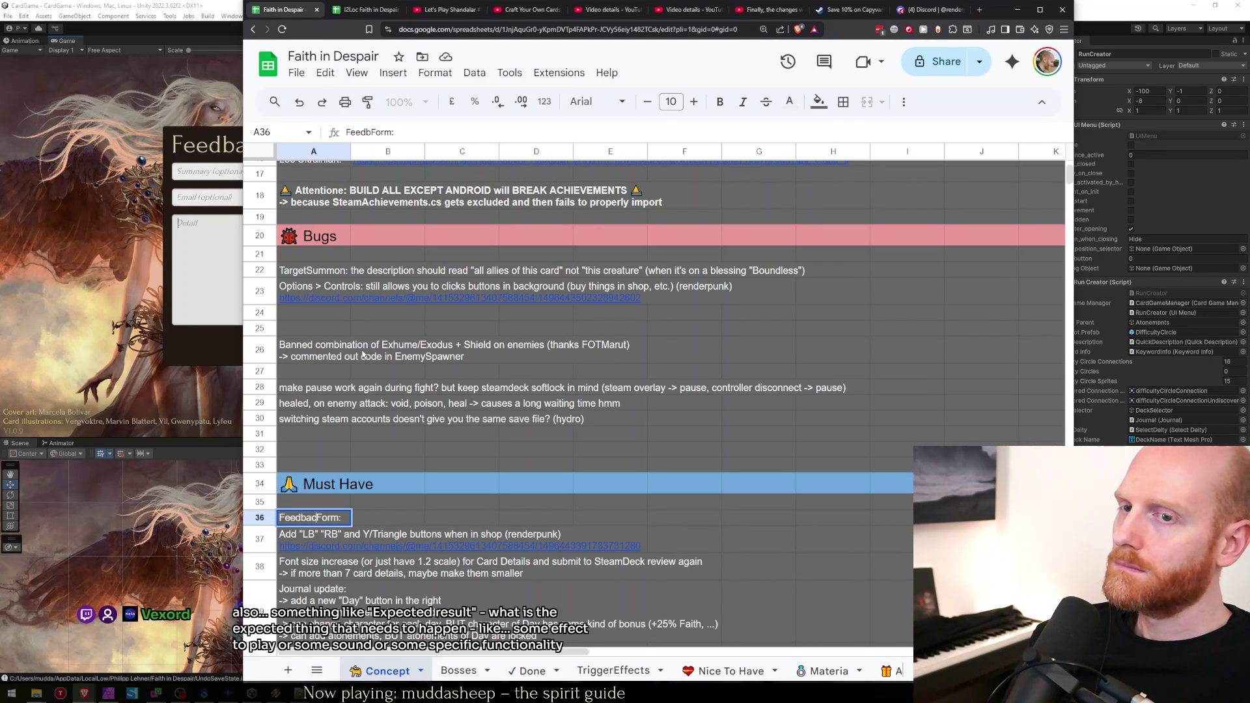
Add bullet lines for bug location, steps to reproduce and expected result to A36's FeedbackForm note.
key("alt+Return")
type("*")
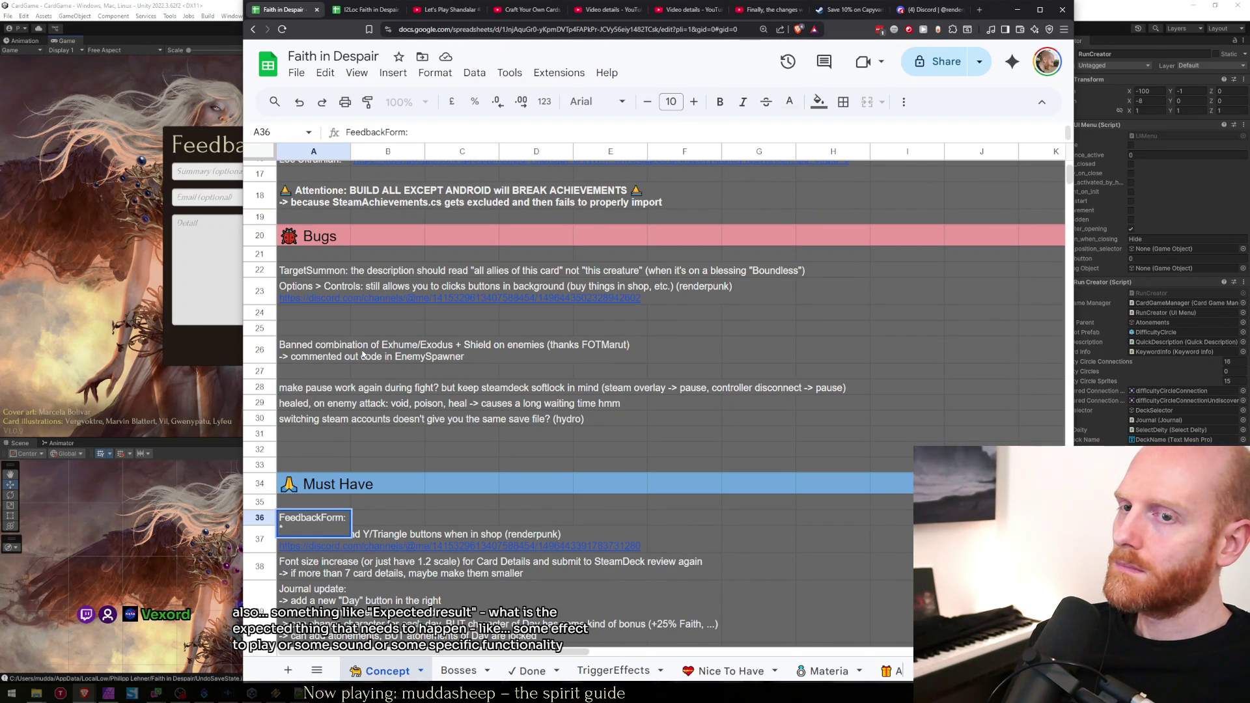
type(" bug")
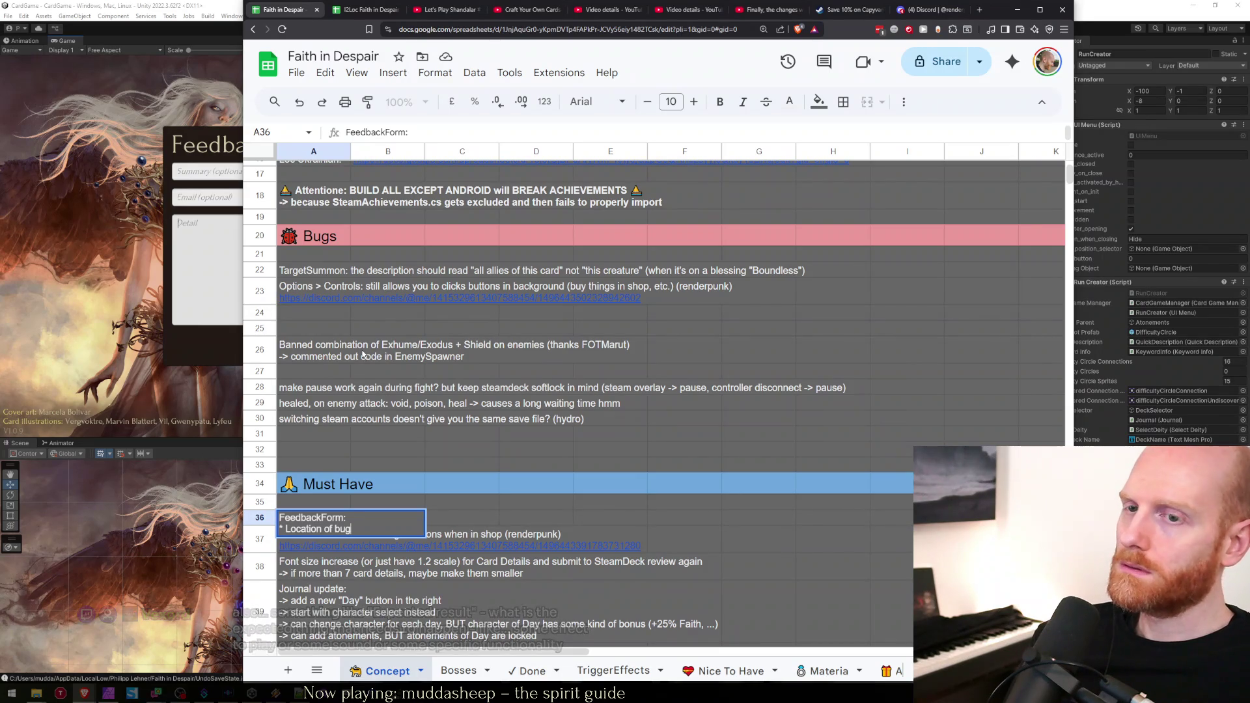
key("alt+Return")
type("* Steps to reproduce")
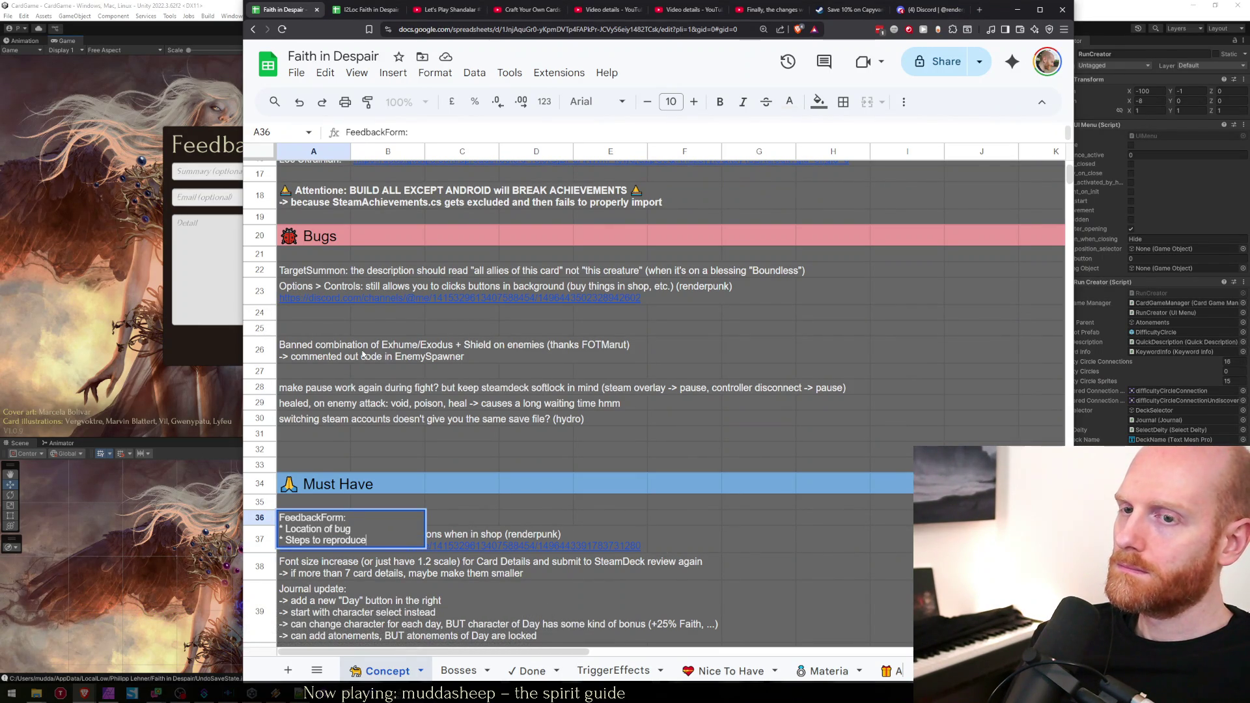
key("alt+Return")
type("*")
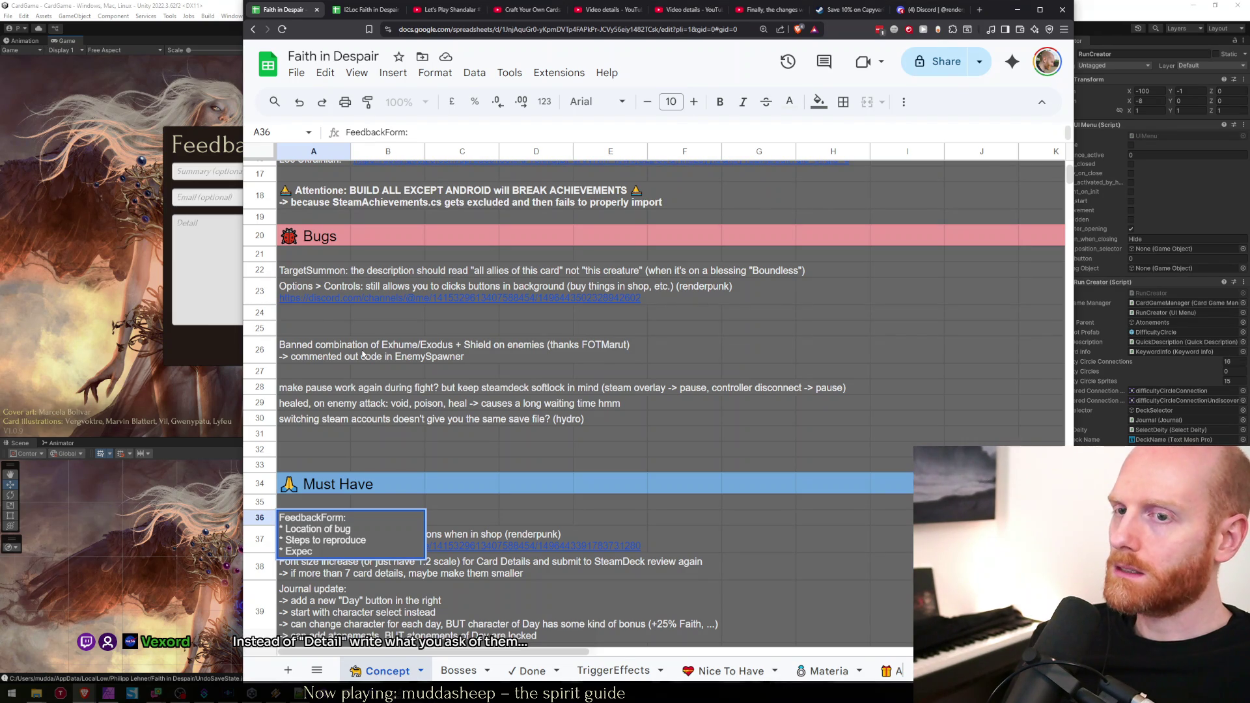
type("lt")
key("ctrl+Return")
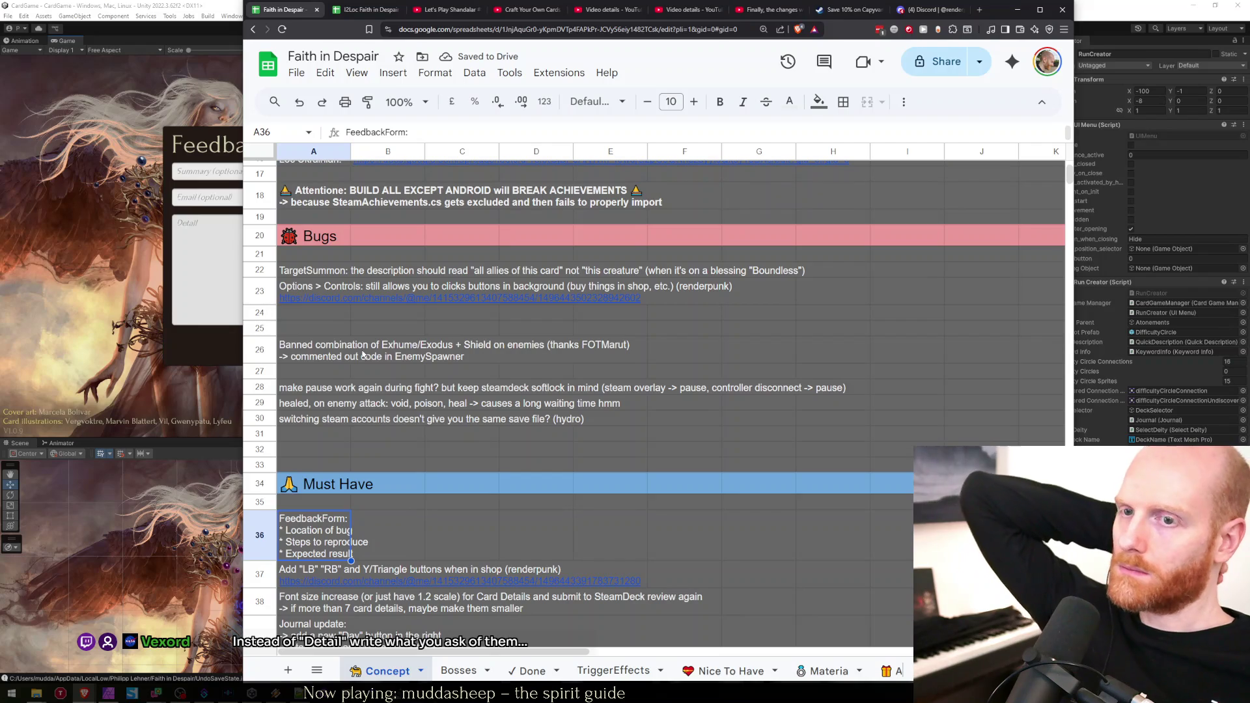
Return to Unity, cancel the Feedback dialog and start a new run from the title menu.
left_click(233, 289)
left_click(364, 347)
left_click(357, 370)
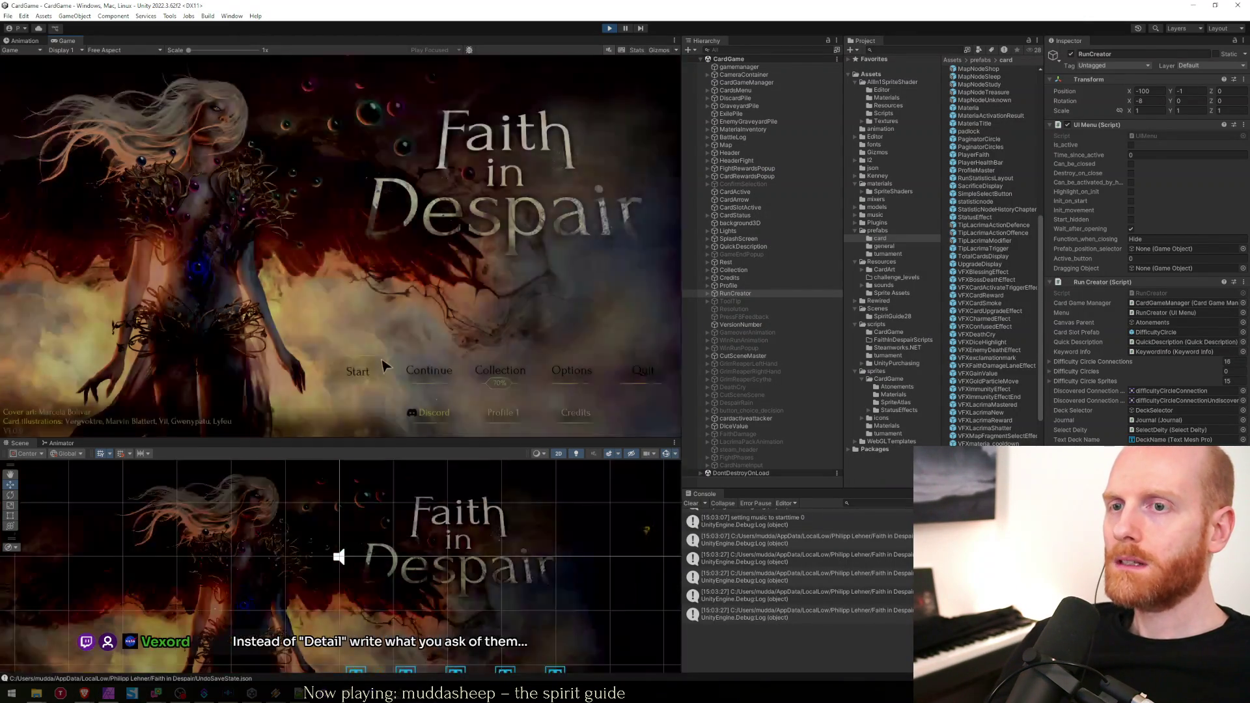
Cancel the run setup, skip the intro cutscene and open Pause > Options > Controls.
left_click(502, 374)
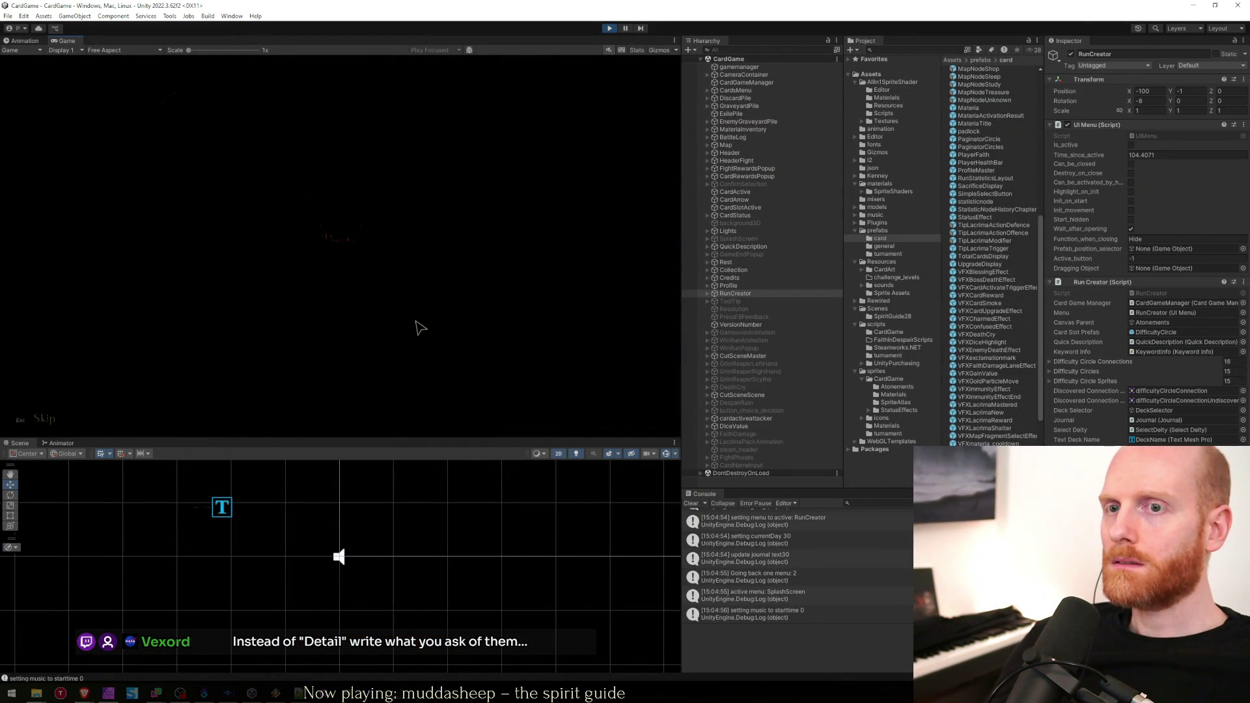
key("Escape")
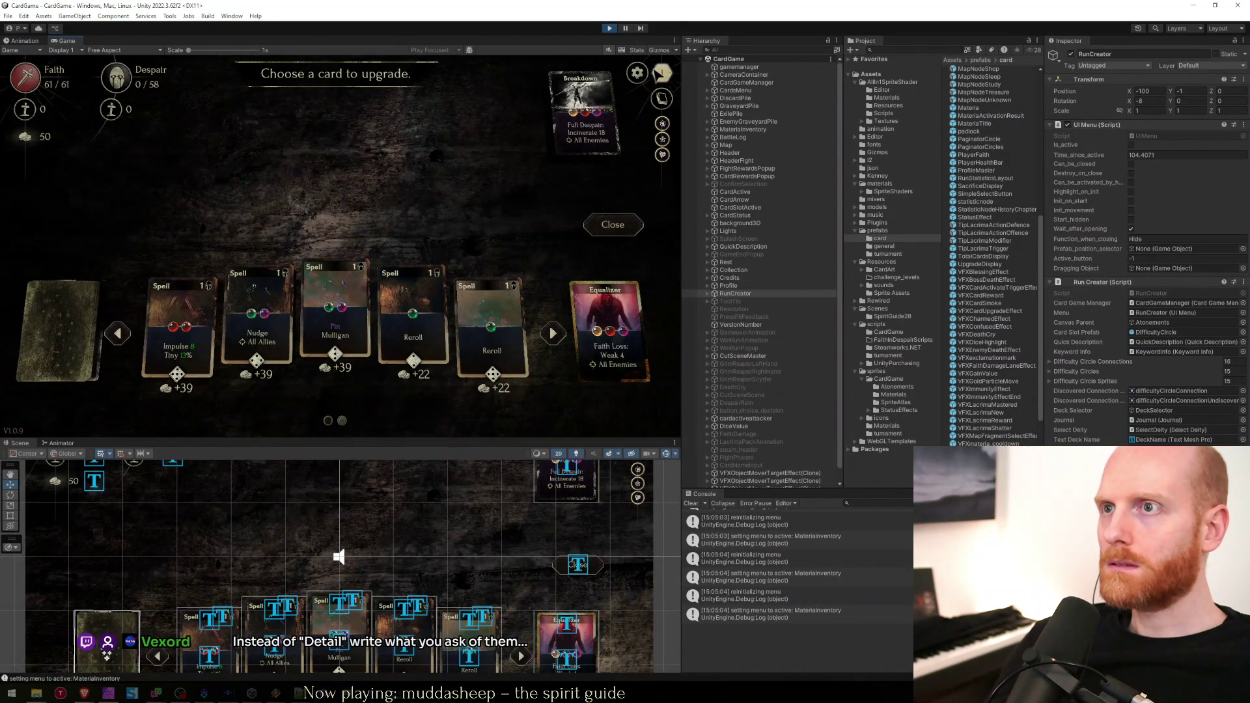
left_click(637, 72)
left_click(335, 175)
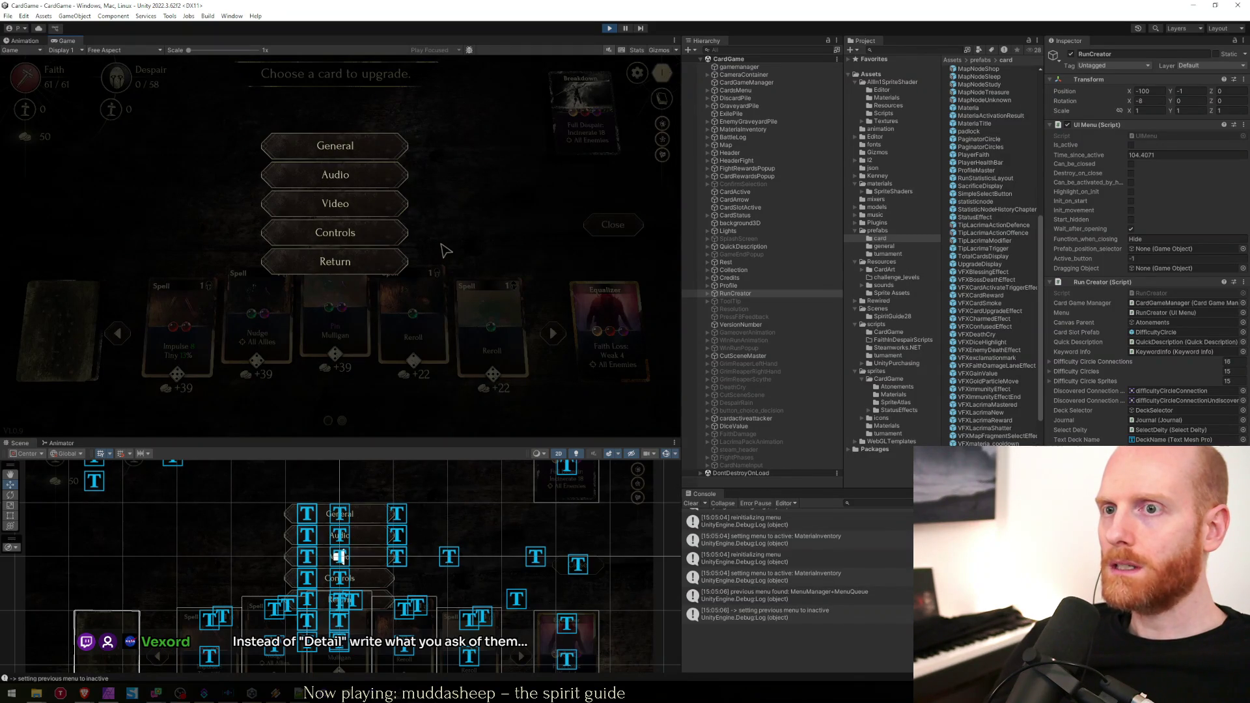
left_click(362, 240)
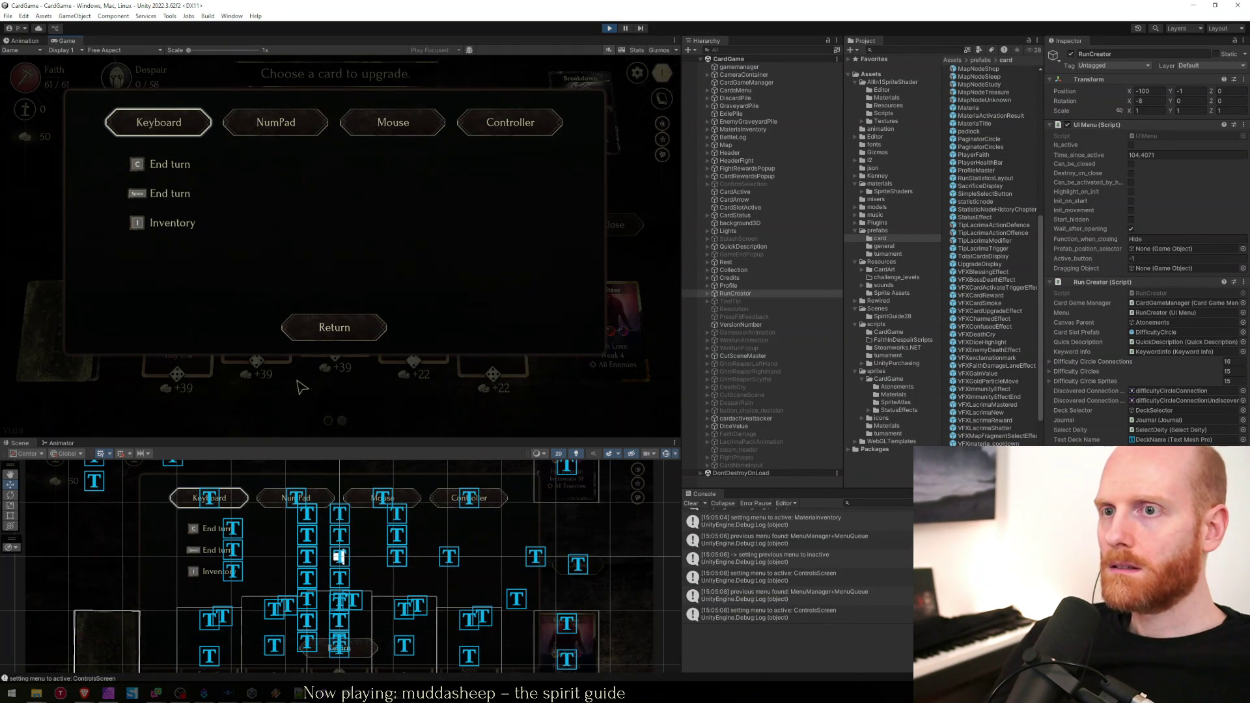
Review the mouse, controller and keyboard binding tabs, stop play mode, and select the Options > Controls bug in Sheets.
left_click(394, 121)
left_click(510, 122)
left_click(392, 122)
left_click(158, 123)
left_click(321, 324)
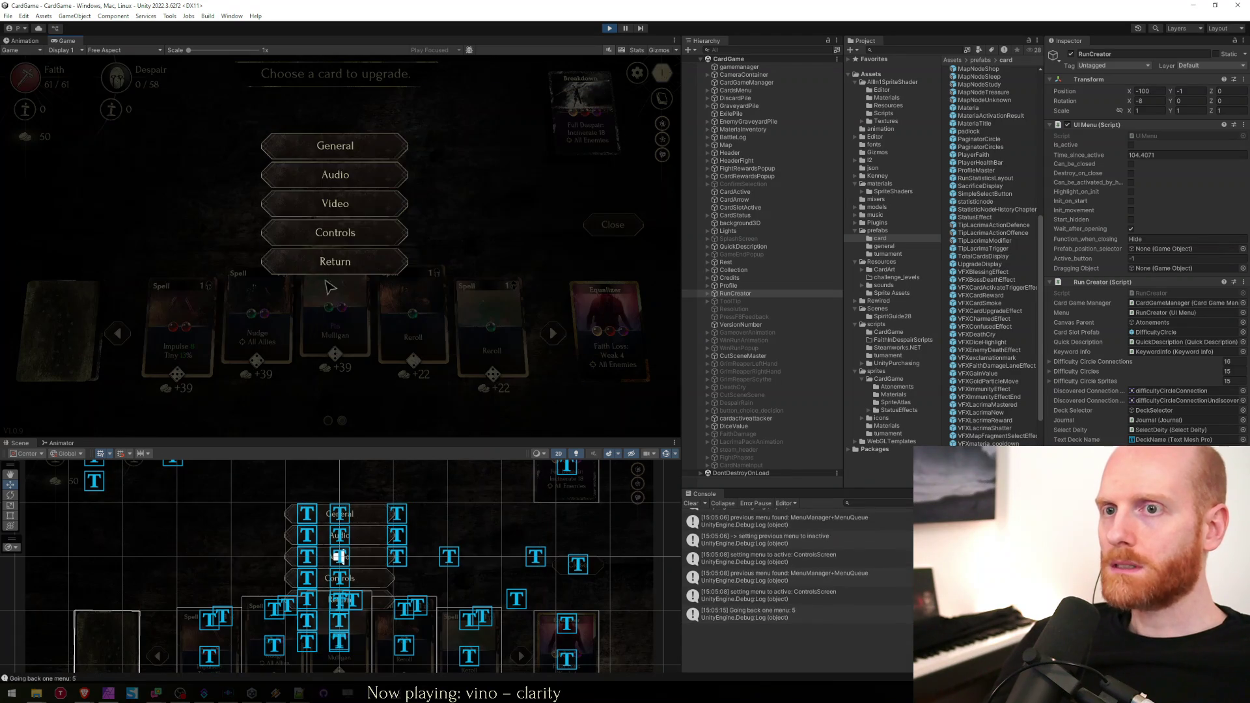
left_click(336, 261)
left_click(393, 138)
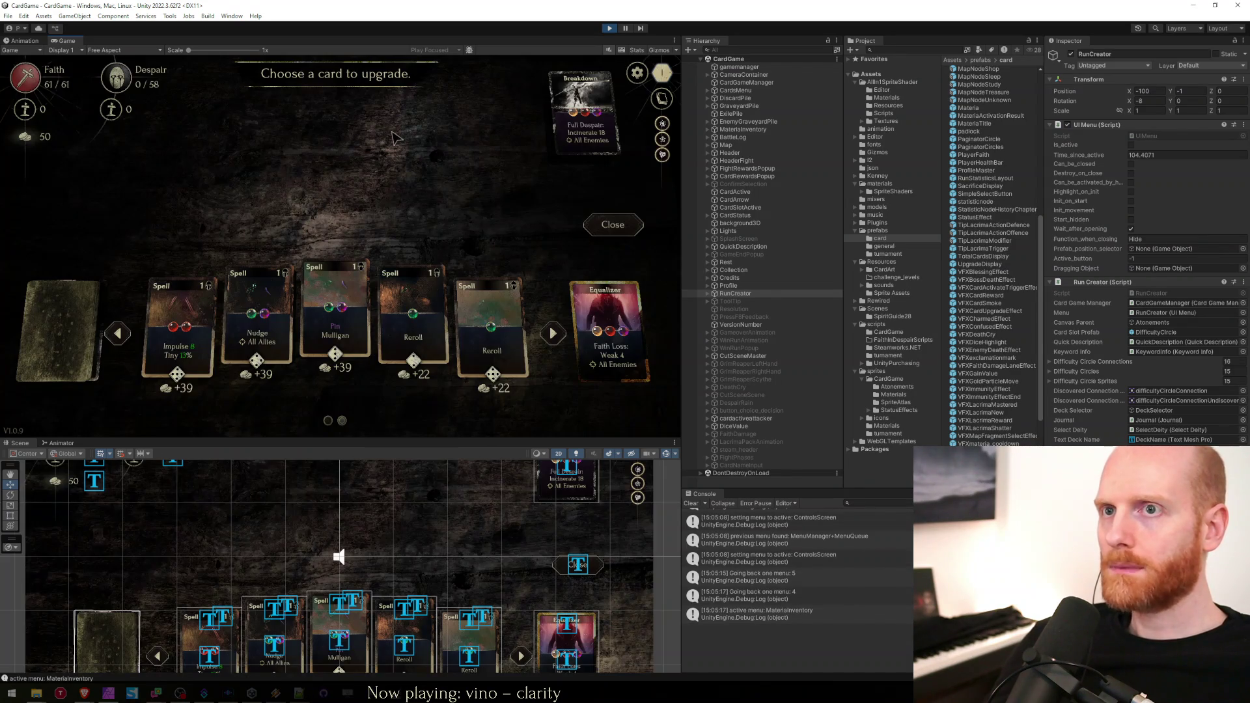
left_click(607, 29)
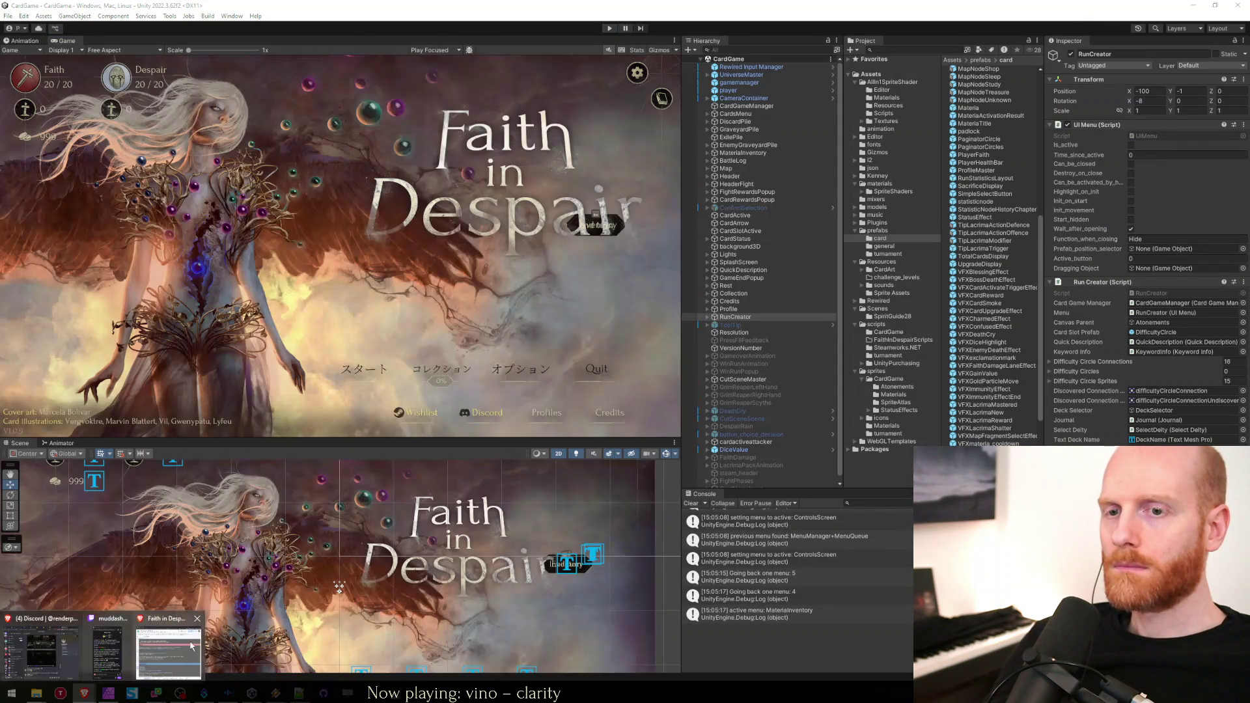
left_click(169, 644)
left_click(317, 393)
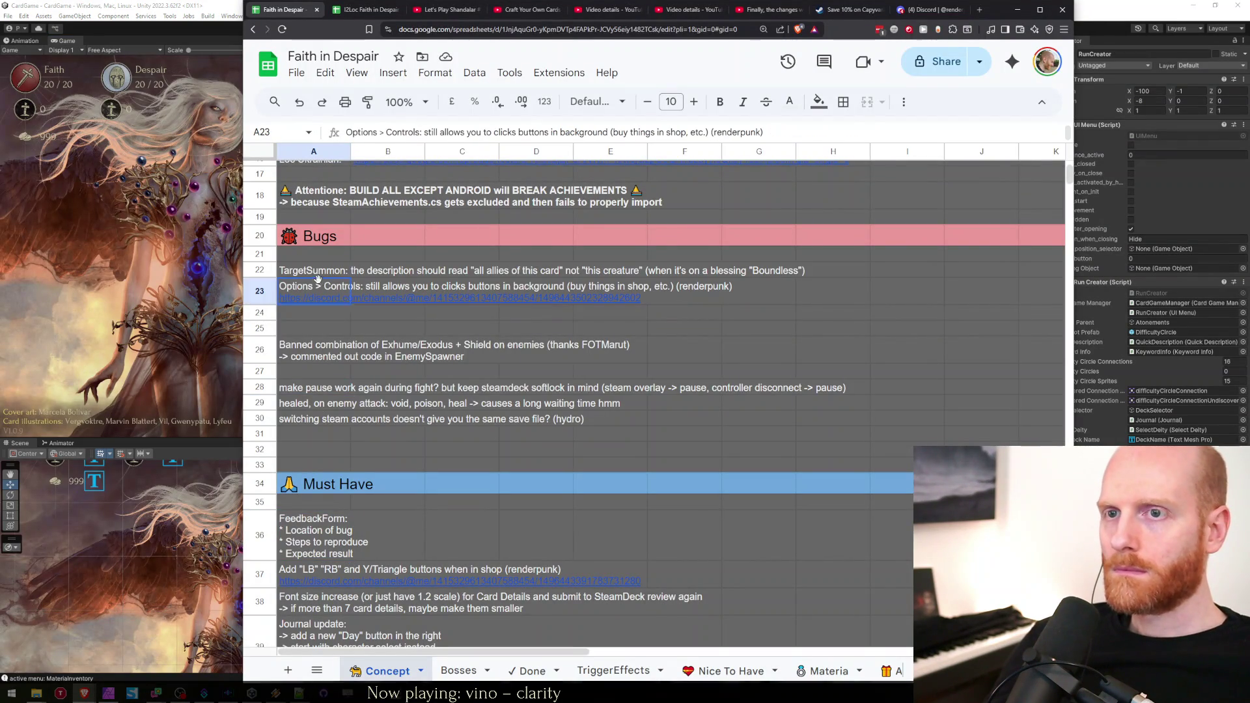
Paste the Options > Controls bug entry into the first empty row of the Done sheet.
left_click(524, 670)
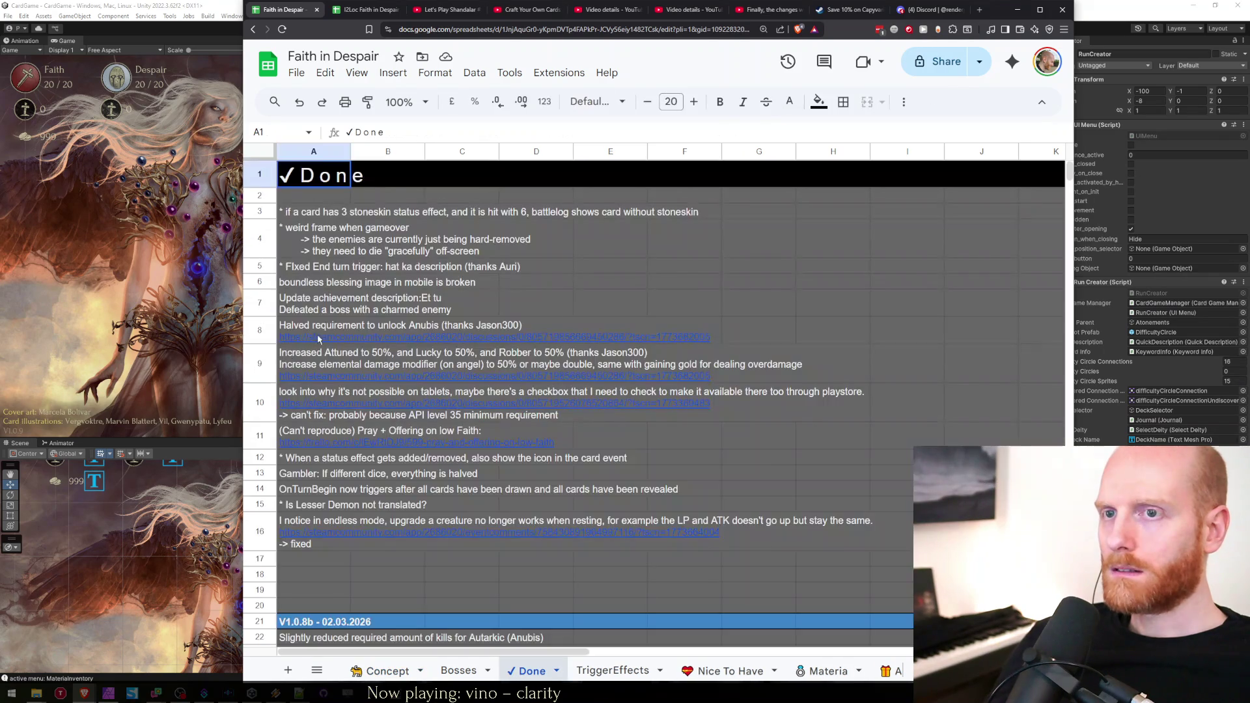
left_click(320, 559)
key("ctrl+v")
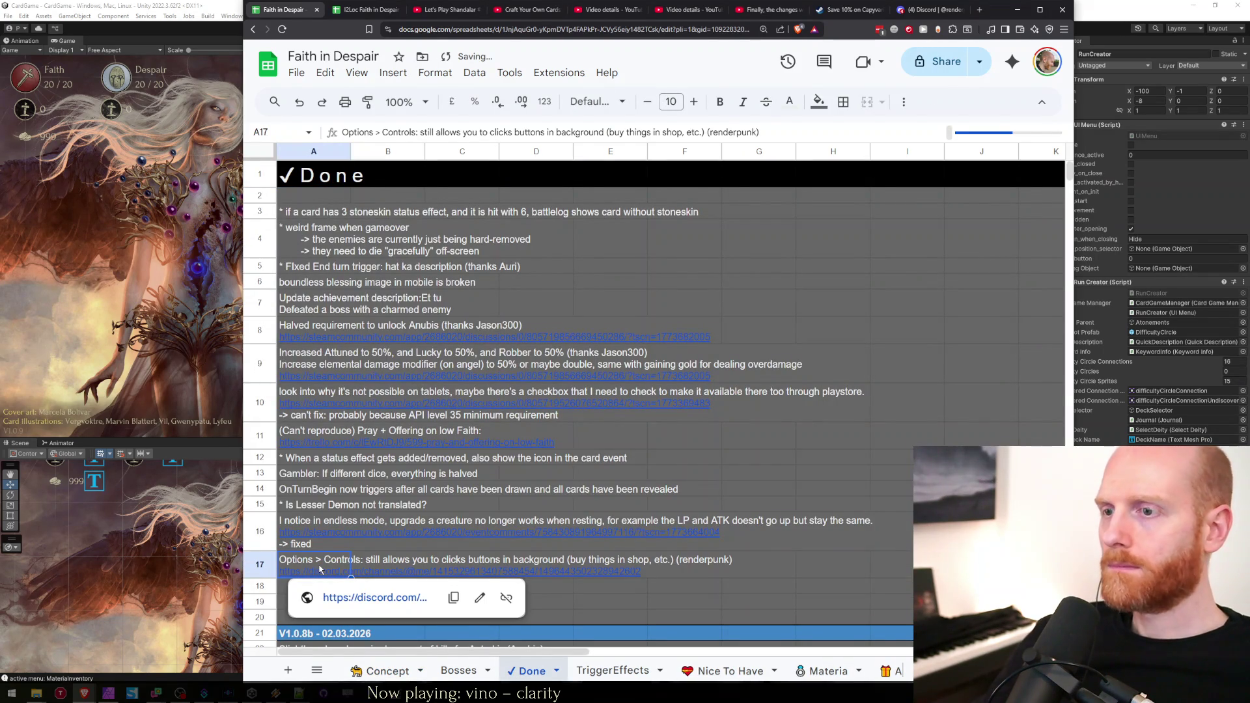
Check the FeedbackForm note in A36 on the Concept sheet, then return to Unity.
left_click(387, 671)
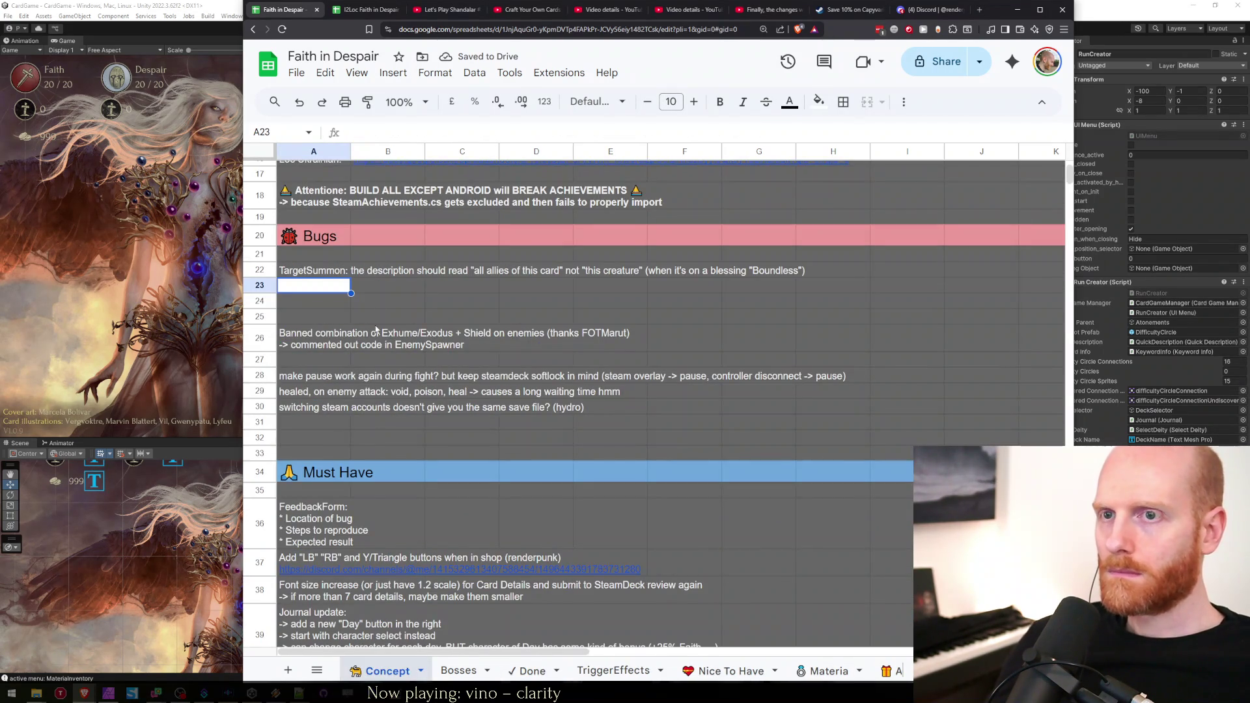
left_click(297, 319)
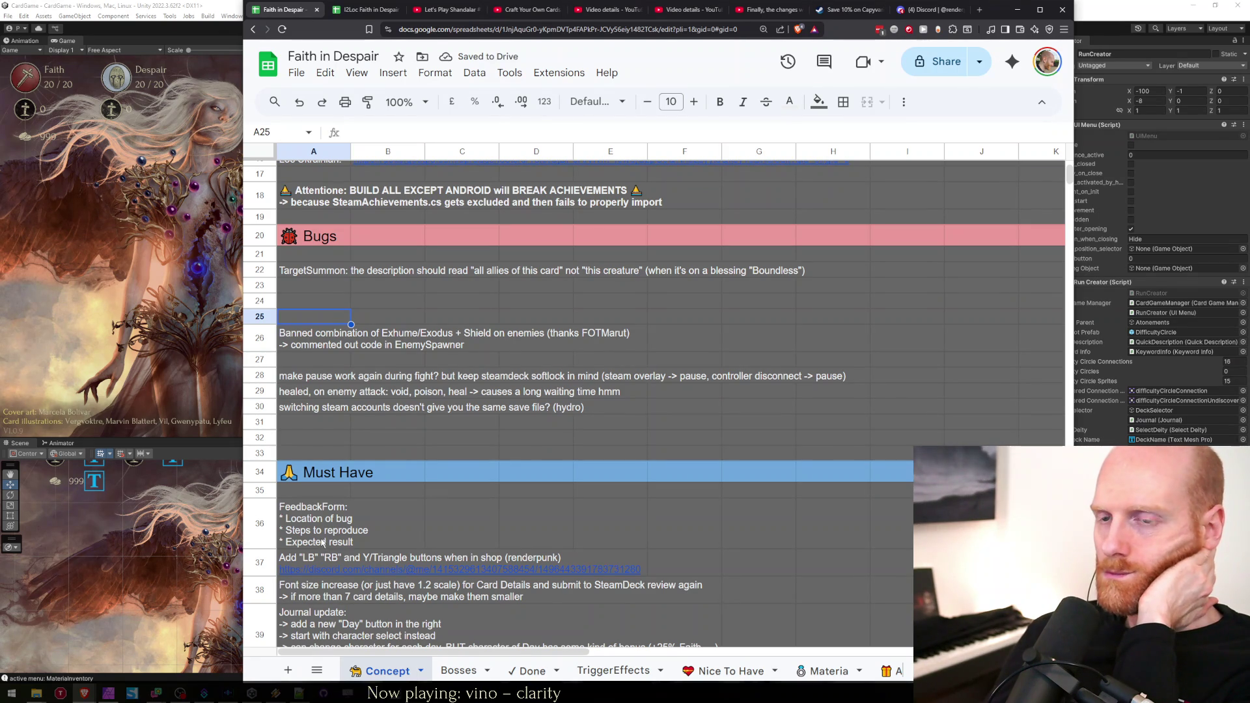
left_click(312, 540)
left_click(200, 230)
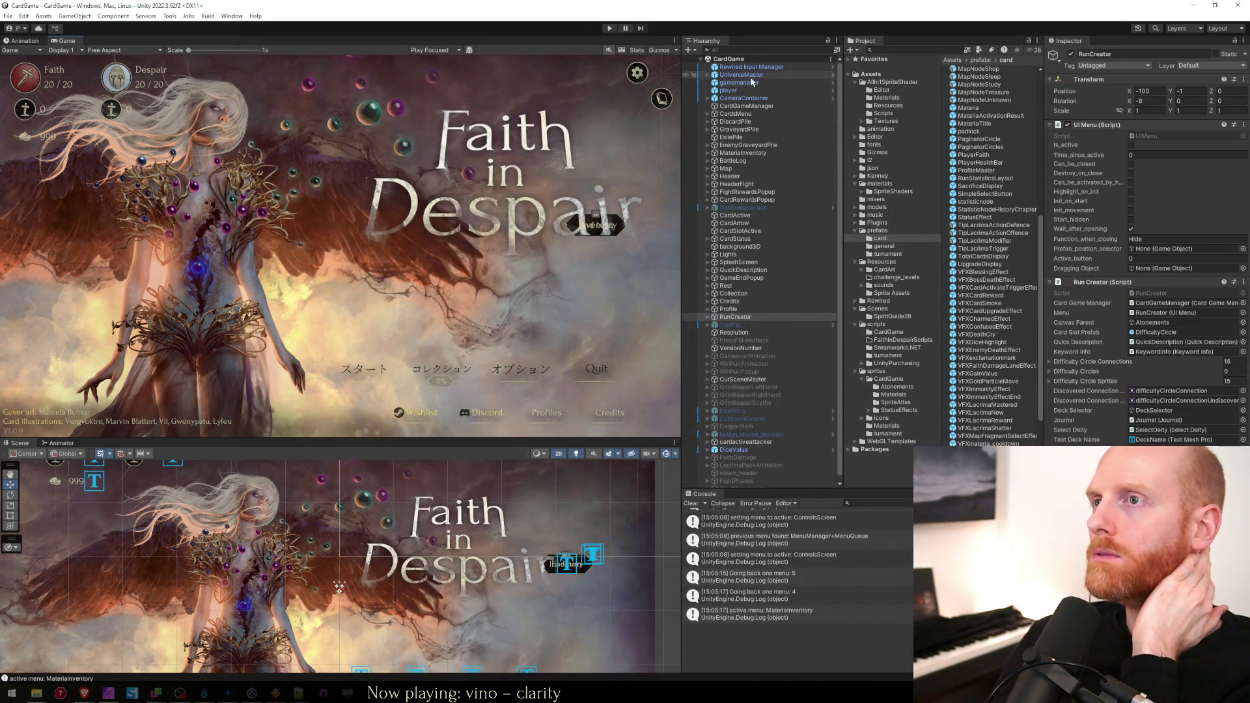
Relaunch play mode, move the import progress box aside, and open the Gambler deck run setup.
left_click(611, 28)
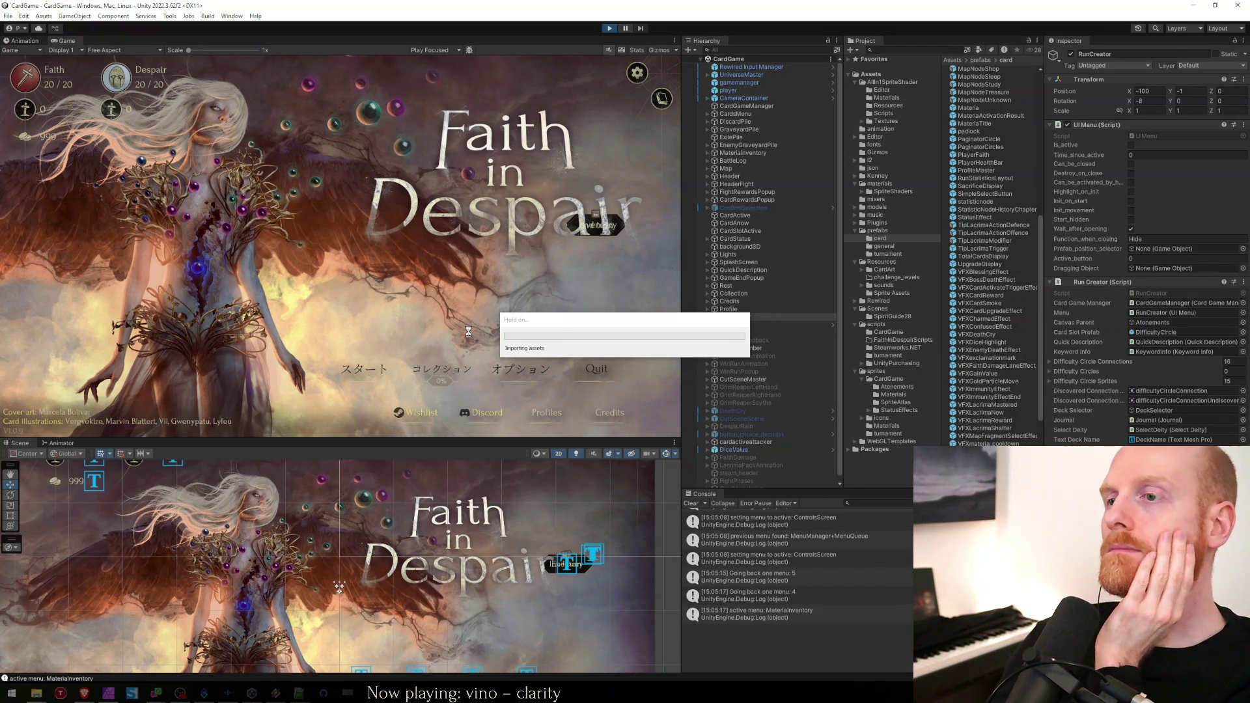
left_click_drag(609, 326, 442, 374)
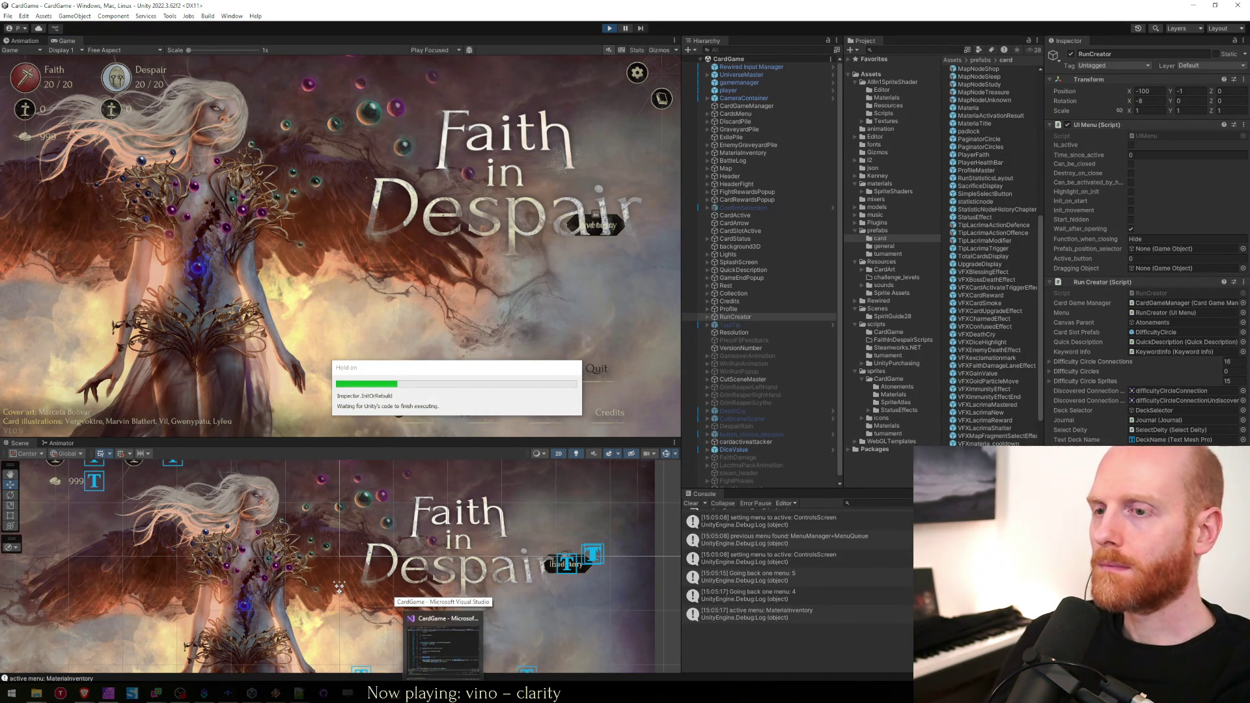
left_click(443, 645)
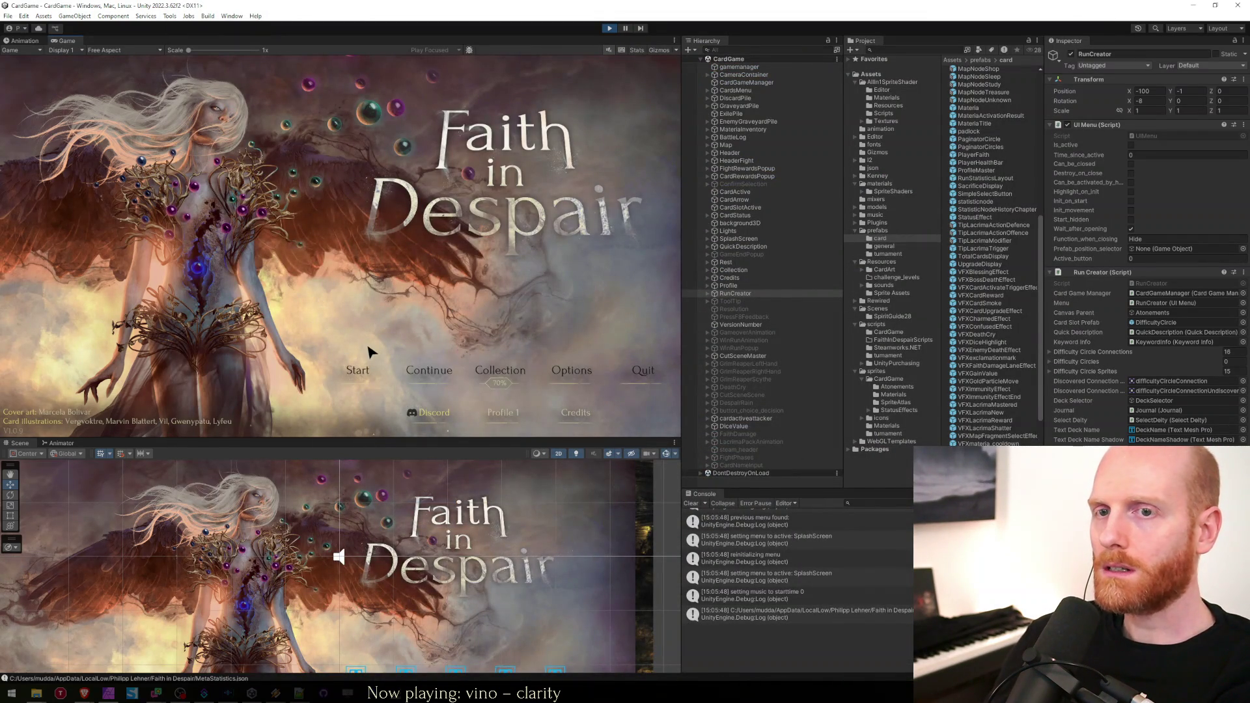
left_click(357, 370)
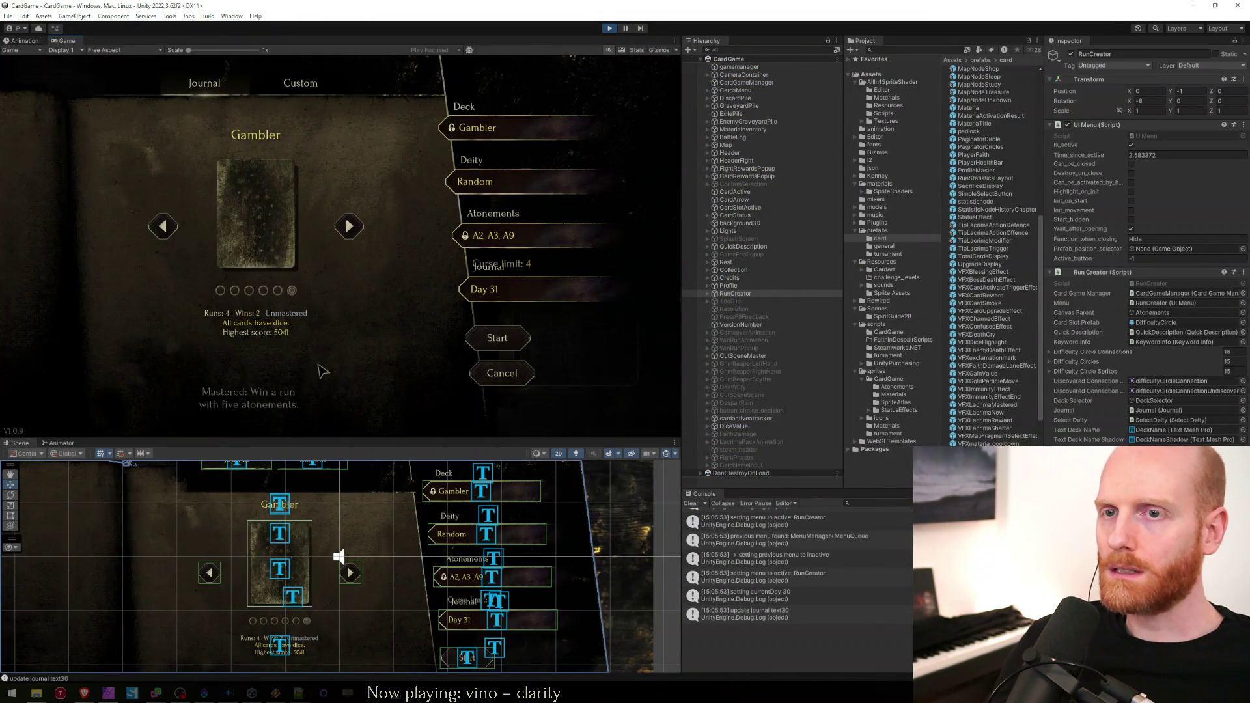
Back out of run setup, resume the last saved run and pick an event tile on the hex map.
left_click(493, 381)
left_click(439, 381)
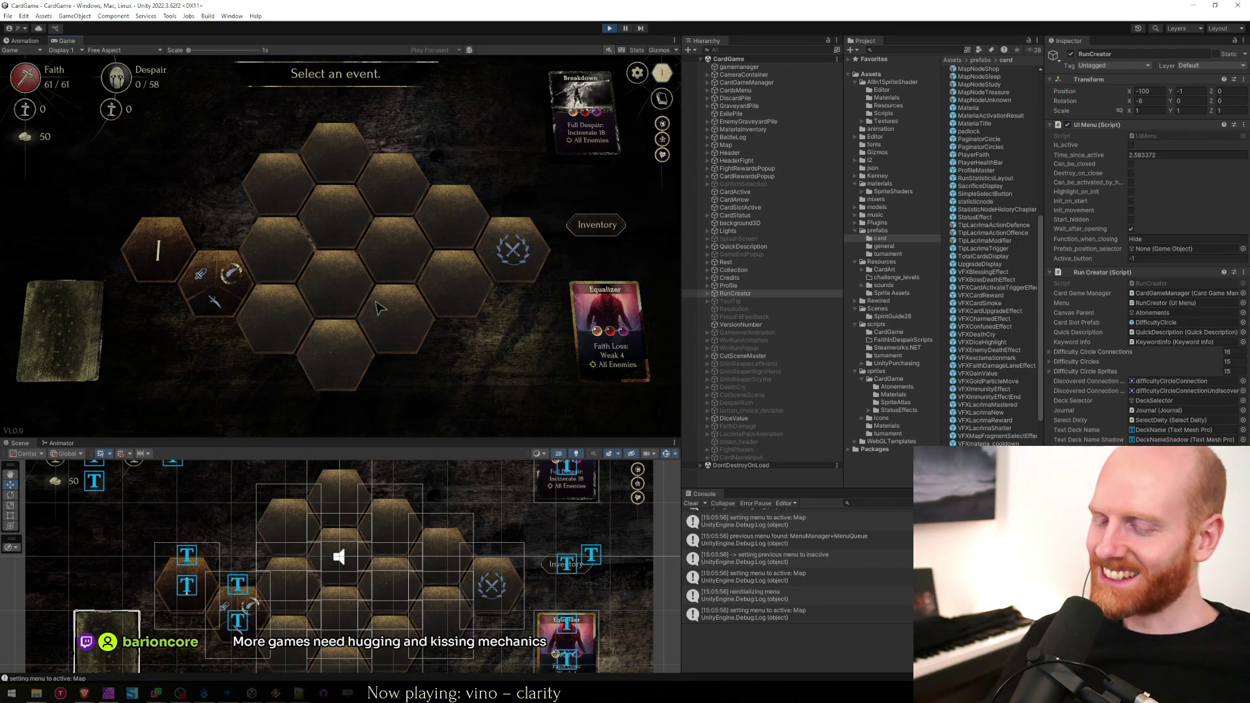
left_click(381, 307)
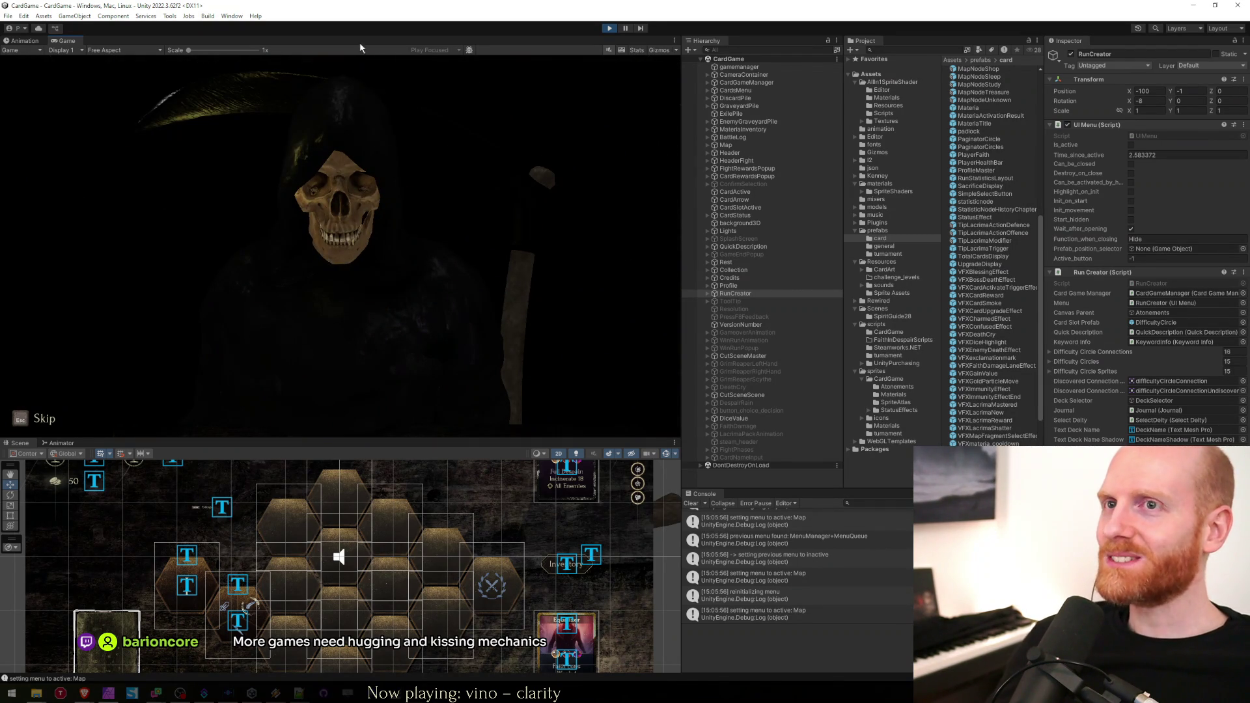
Toggle the maximized Game view and bring up the in-game Feedback form with F8.
double_click(361, 41)
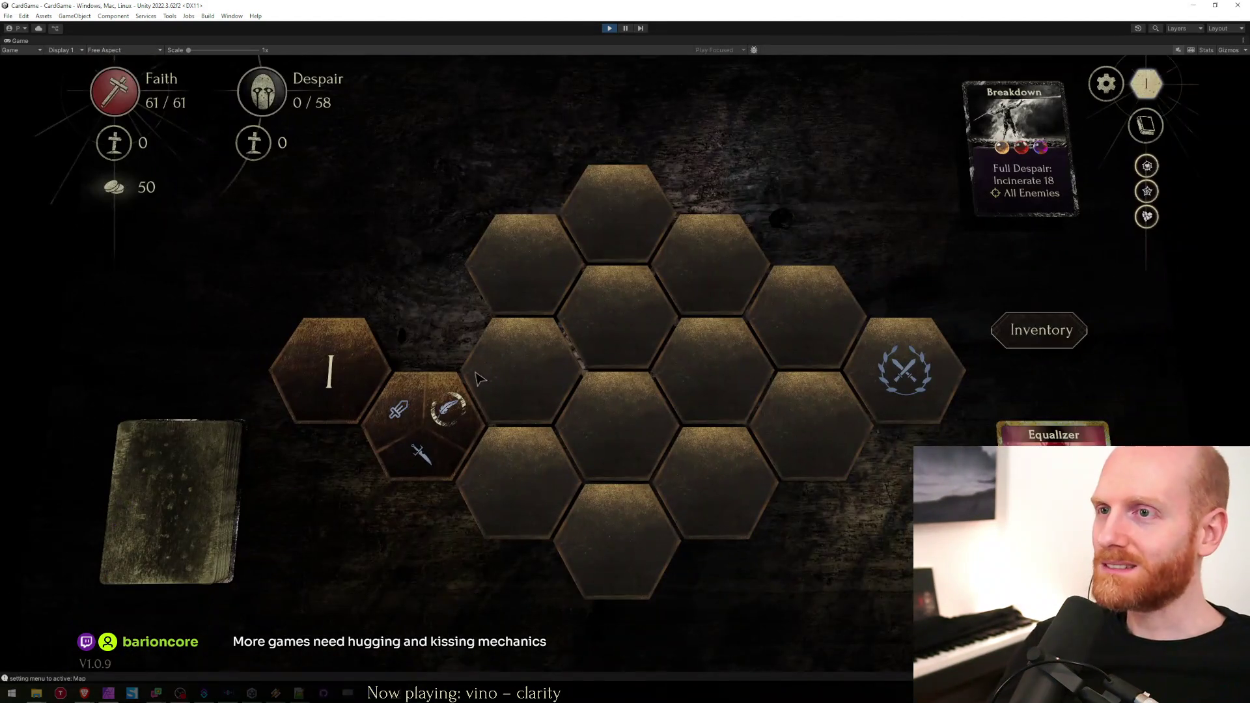
key("shift+space")
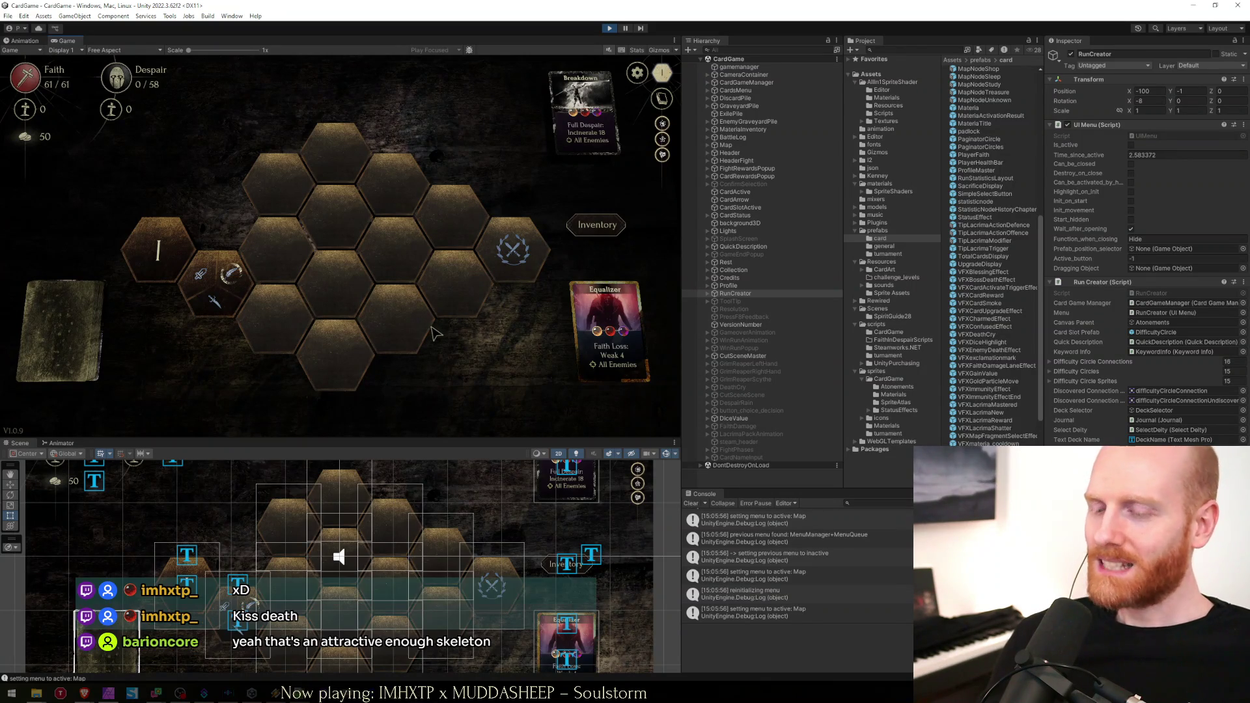
key("XF86AudioLowerVolume")
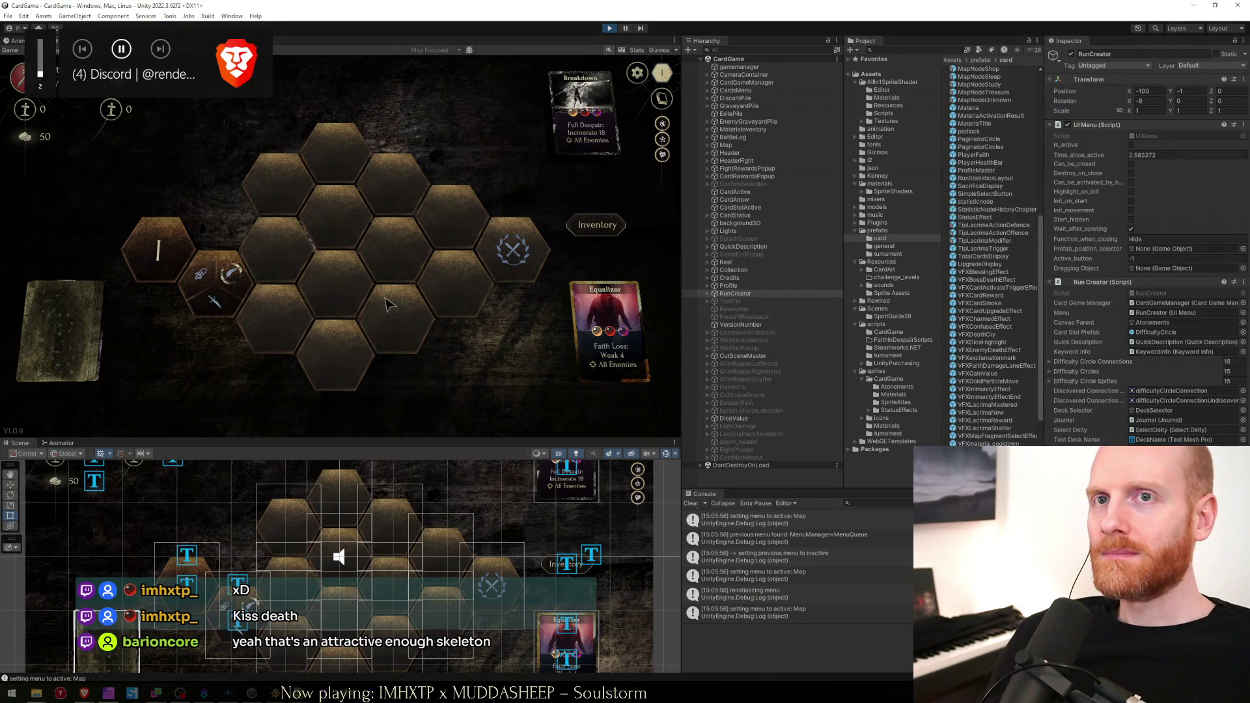
key("F8")
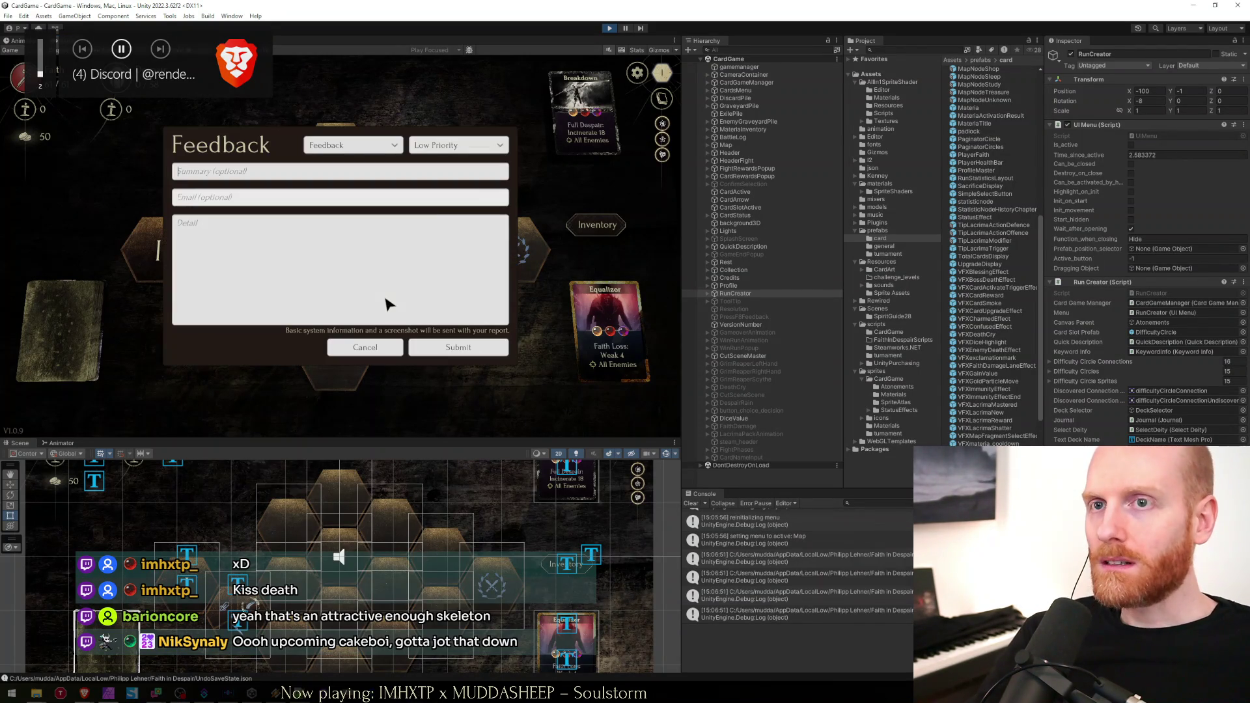
Search the Hierarchy for 'feedback' to find Easy Feedback (TMP), then clear the search to see it under UniverseMaster.
scroll(442, 627, "down", 10)
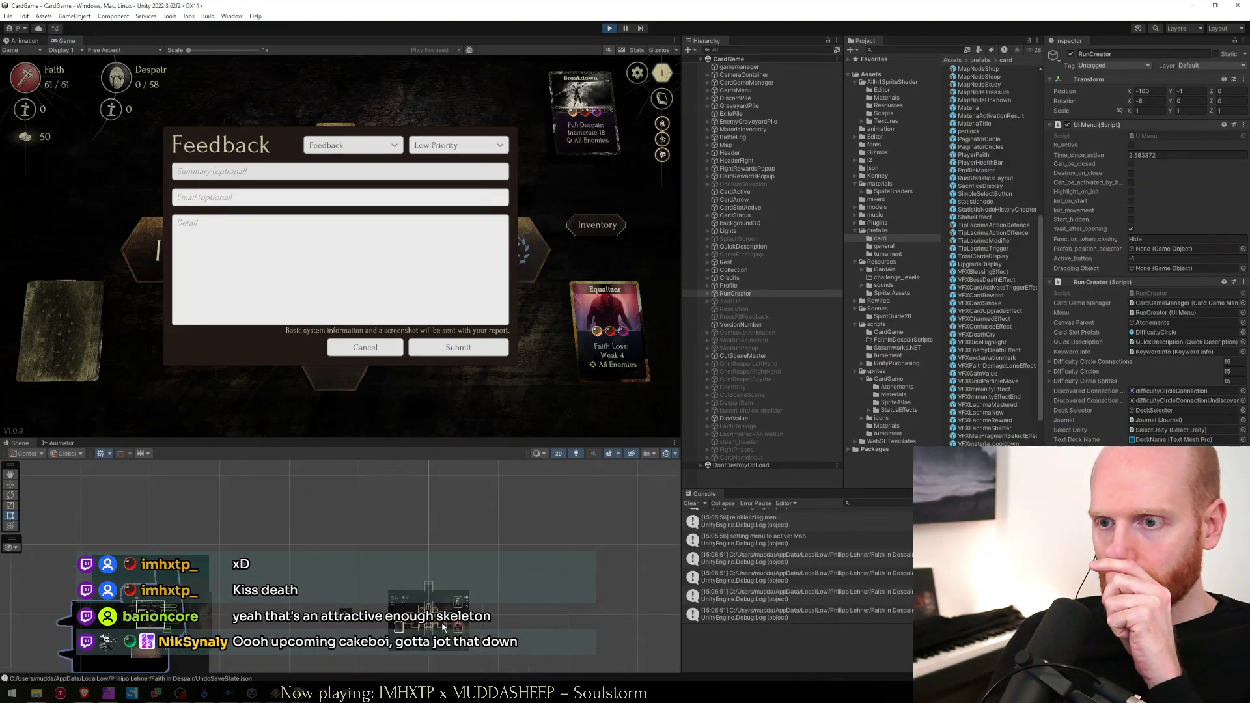
scroll(443, 627, "up", 10)
left_click(760, 50)
type("feedb")
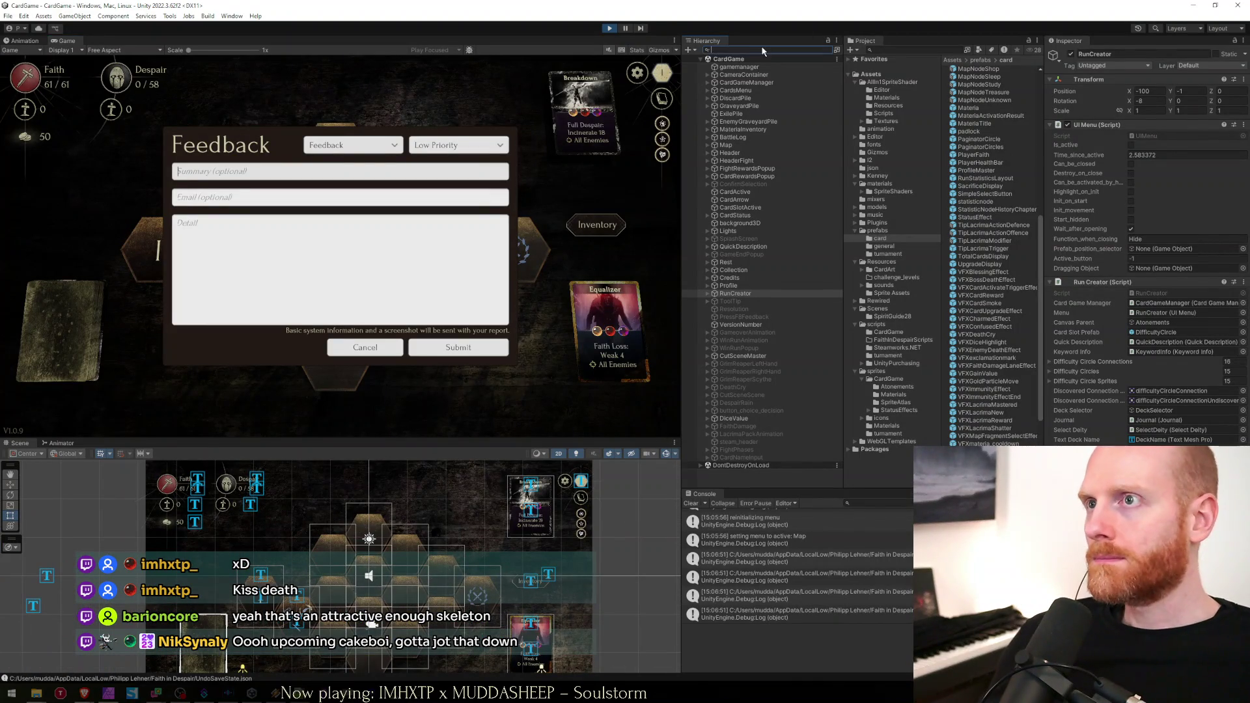
type("ack")
key("Down")
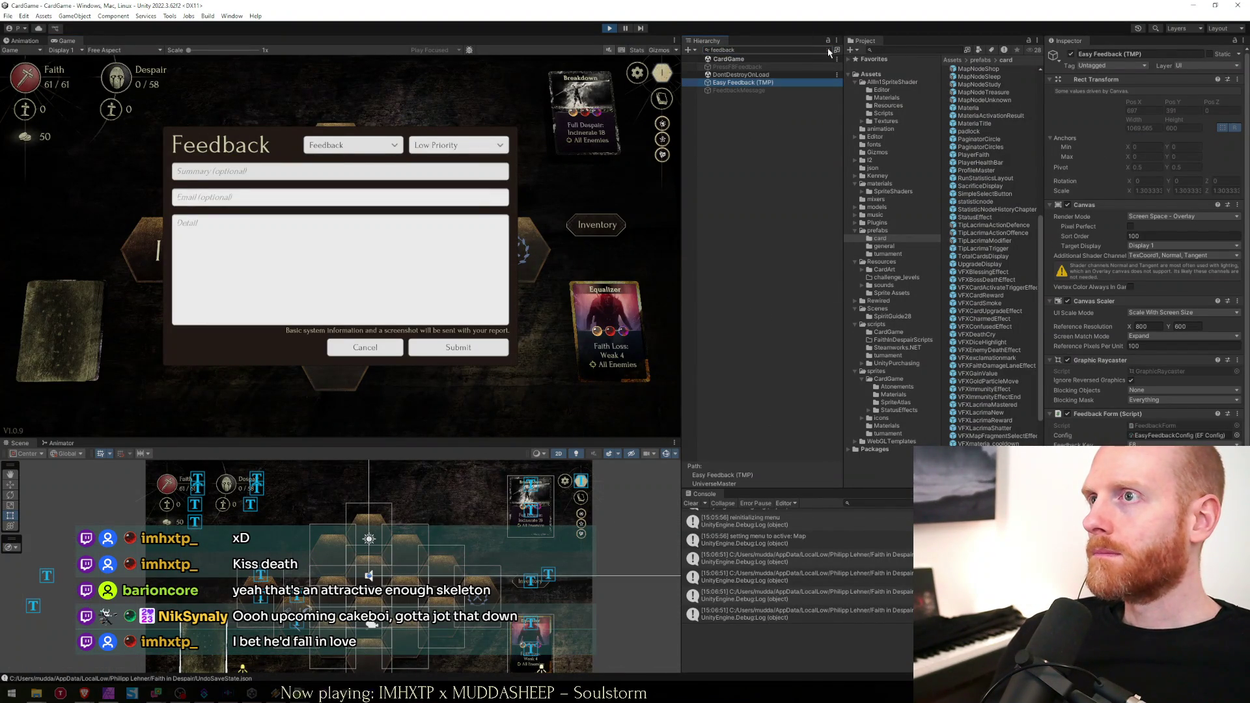
left_click(829, 50)
scroll(783, 369, "down", 1)
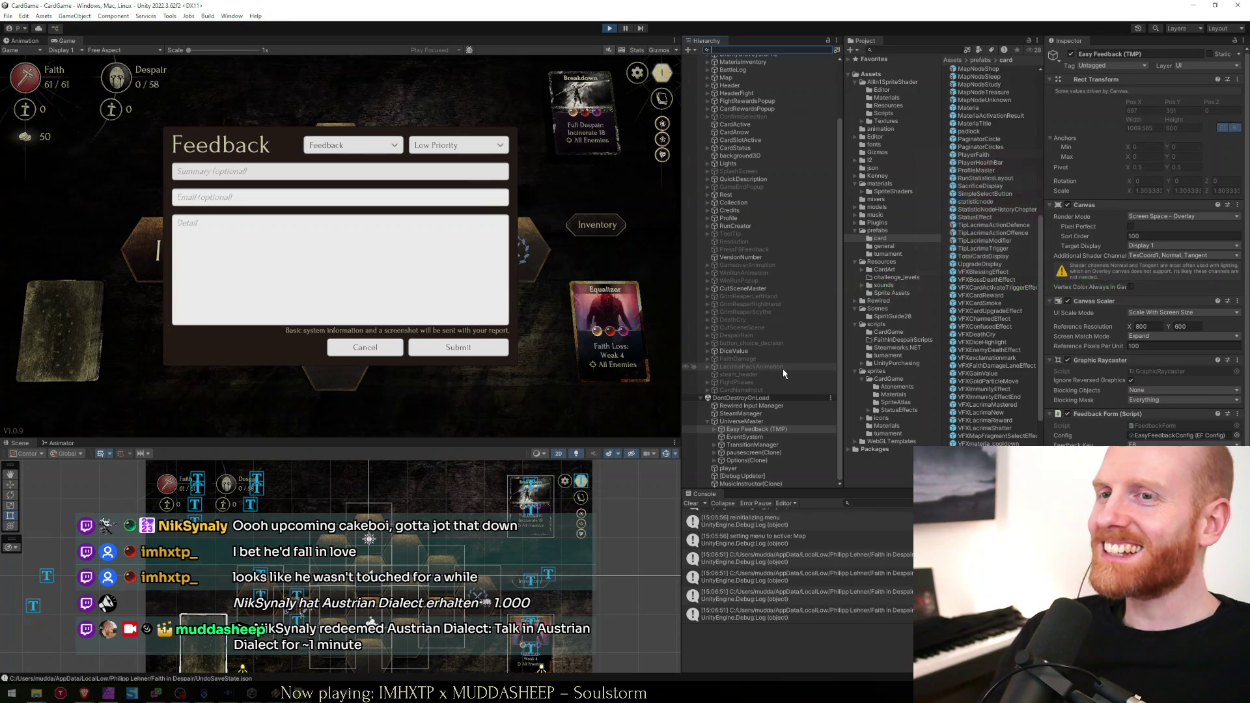
Expand Easy Feedback (TMP) in the Hierarchy and expand its Form object to list the fields.
left_click(748, 436)
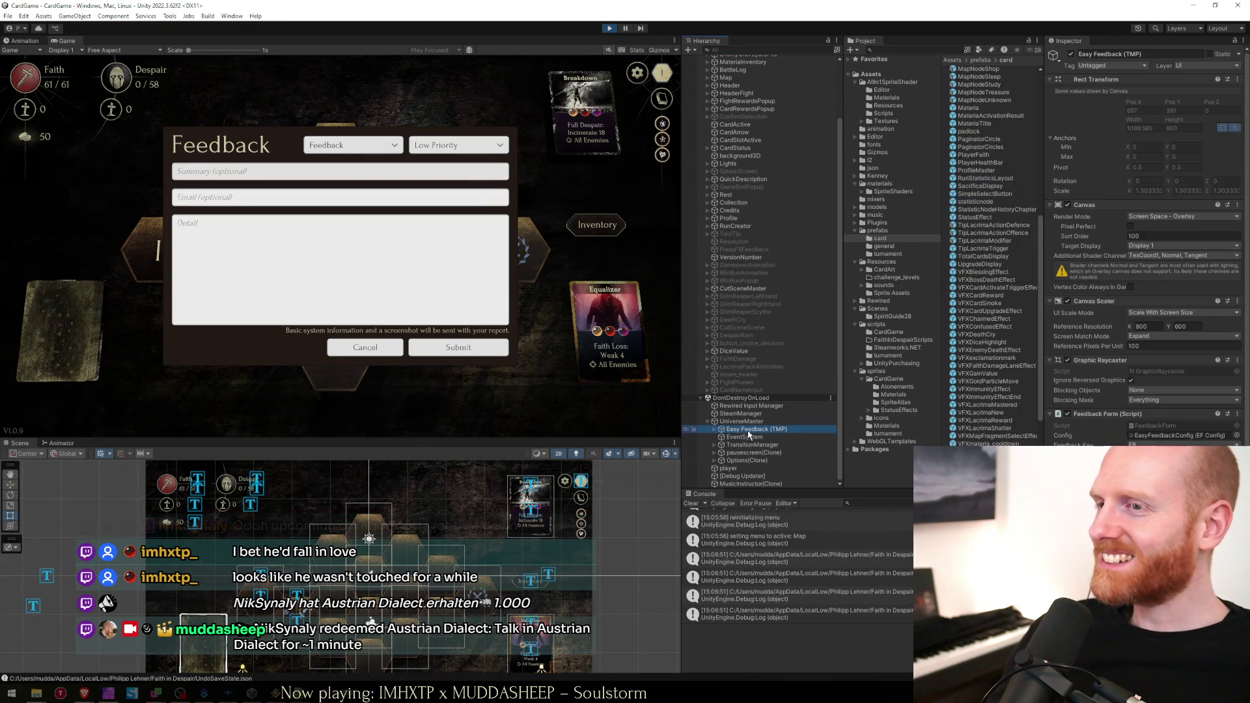
left_click(748, 430)
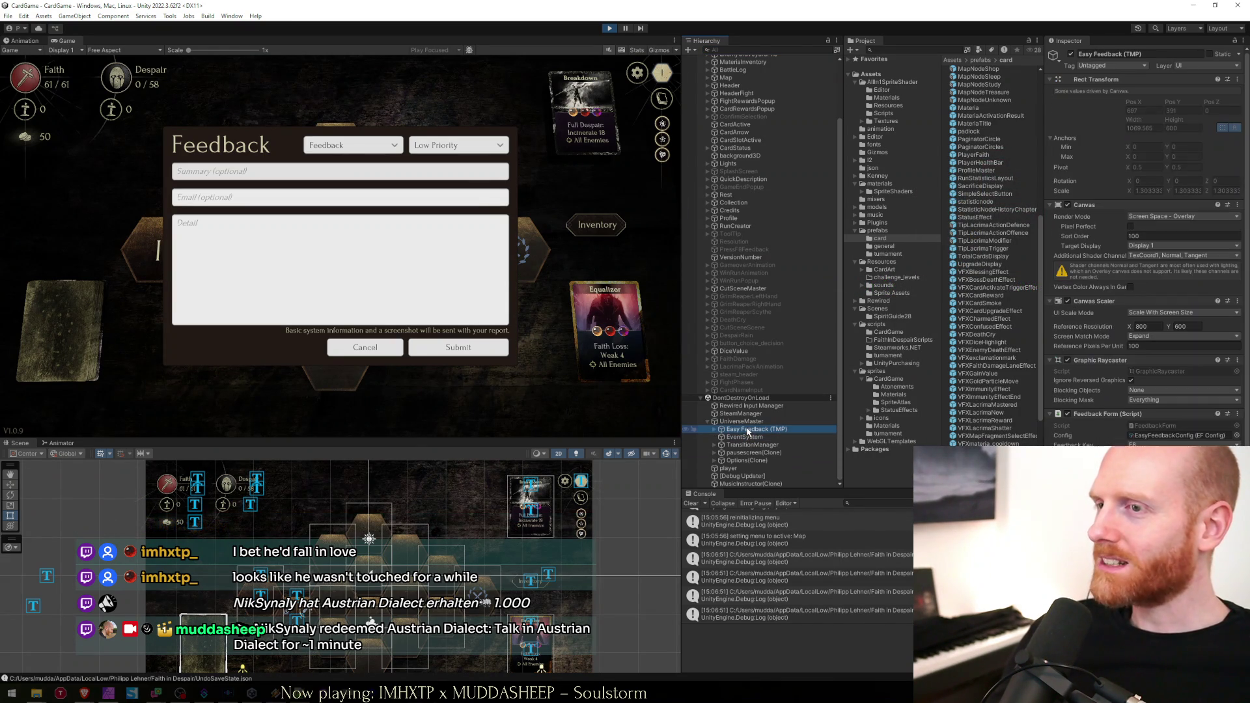
left_click(713, 429)
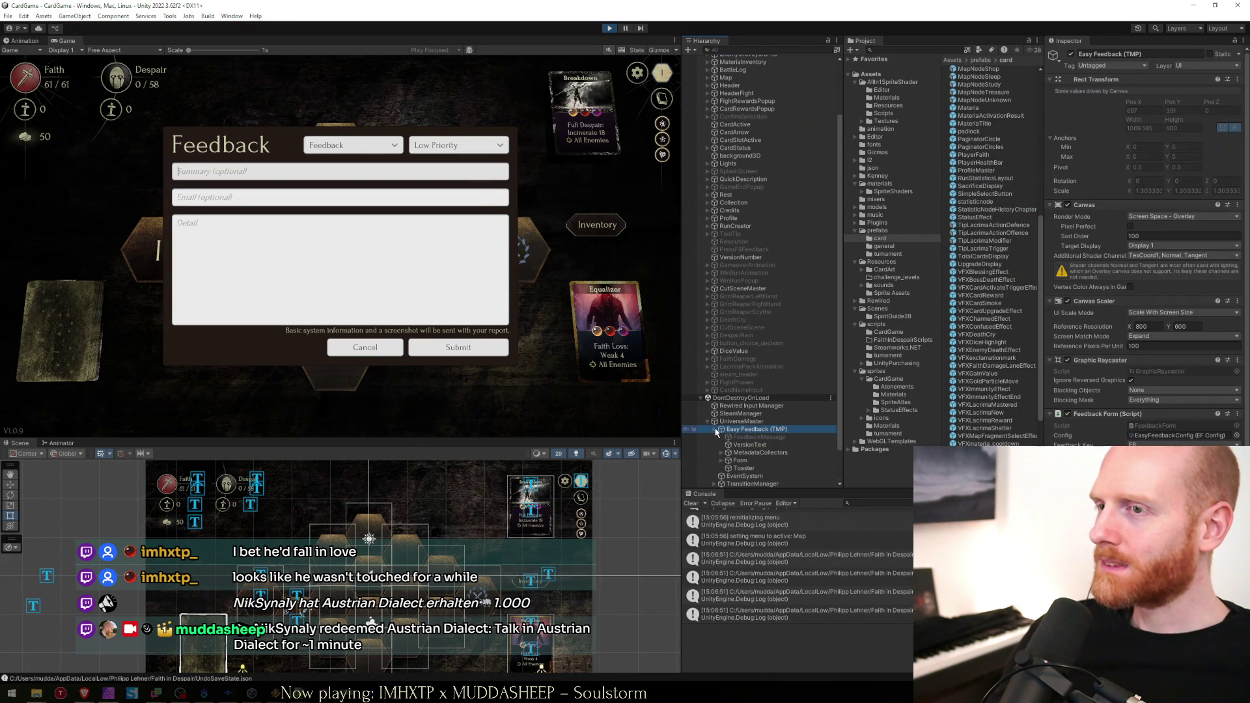
left_click(752, 445)
left_click(737, 460)
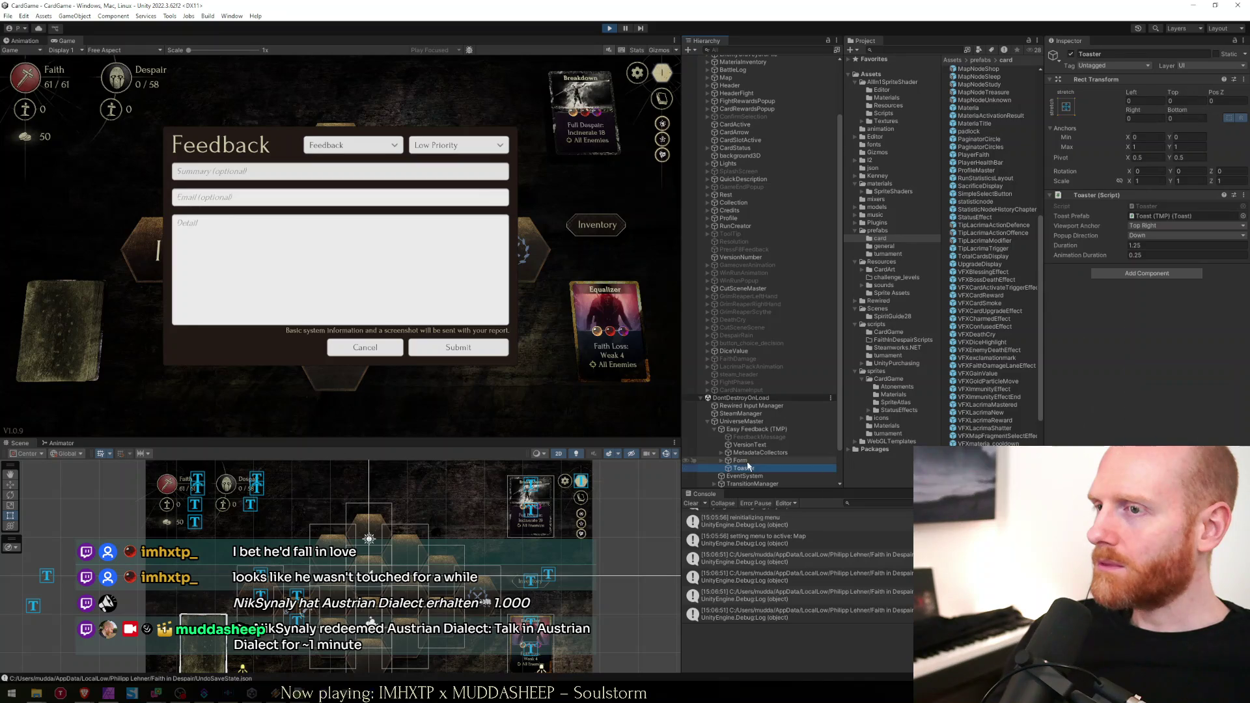
left_click(722, 460)
scroll(748, 459, "down", 3)
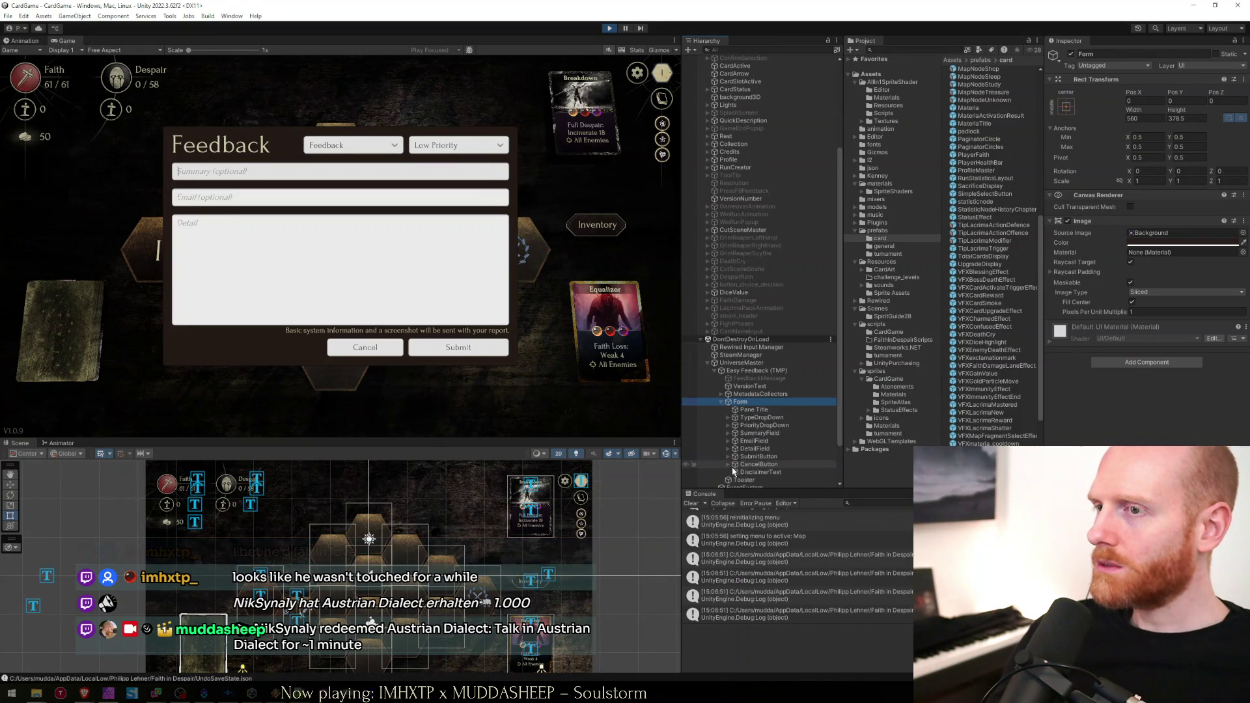
Expand DetailField and its Text Area to reveal the placeholder parts.
left_click(758, 433)
left_click(756, 441)
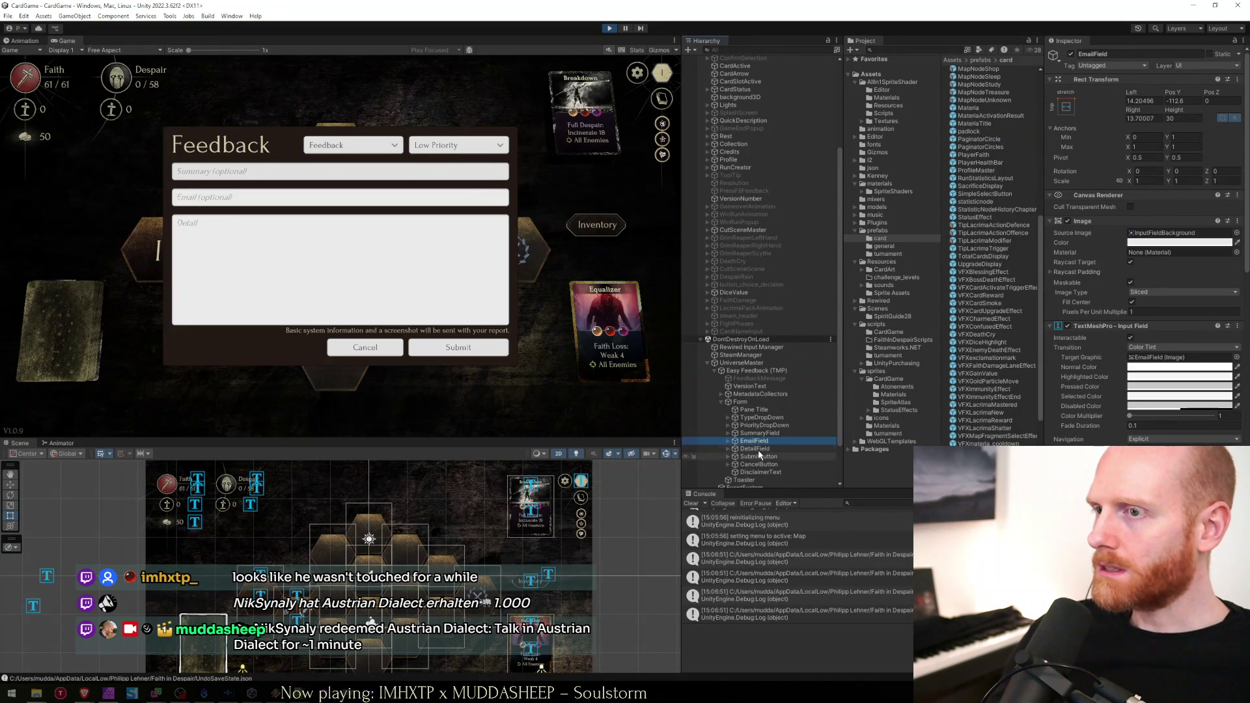
left_click(758, 449)
key("Right")
left_click(770, 458)
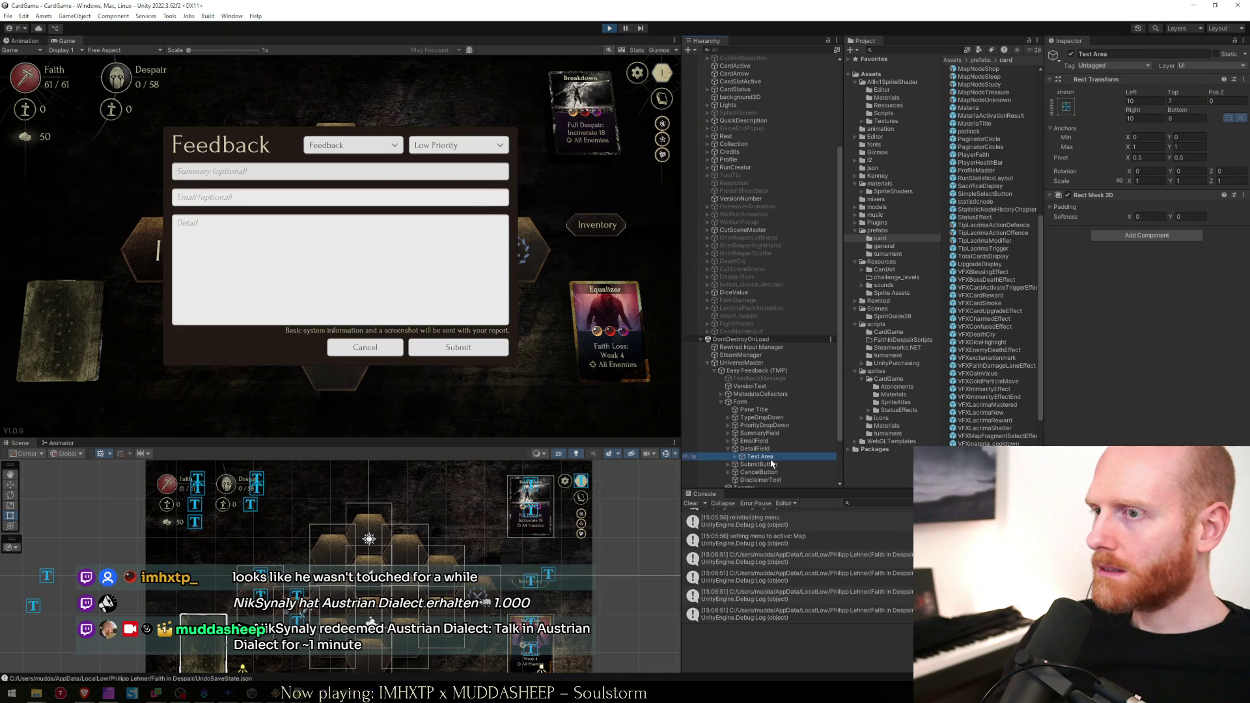
key("Right")
key("Down")
key("Down")
key("Down")
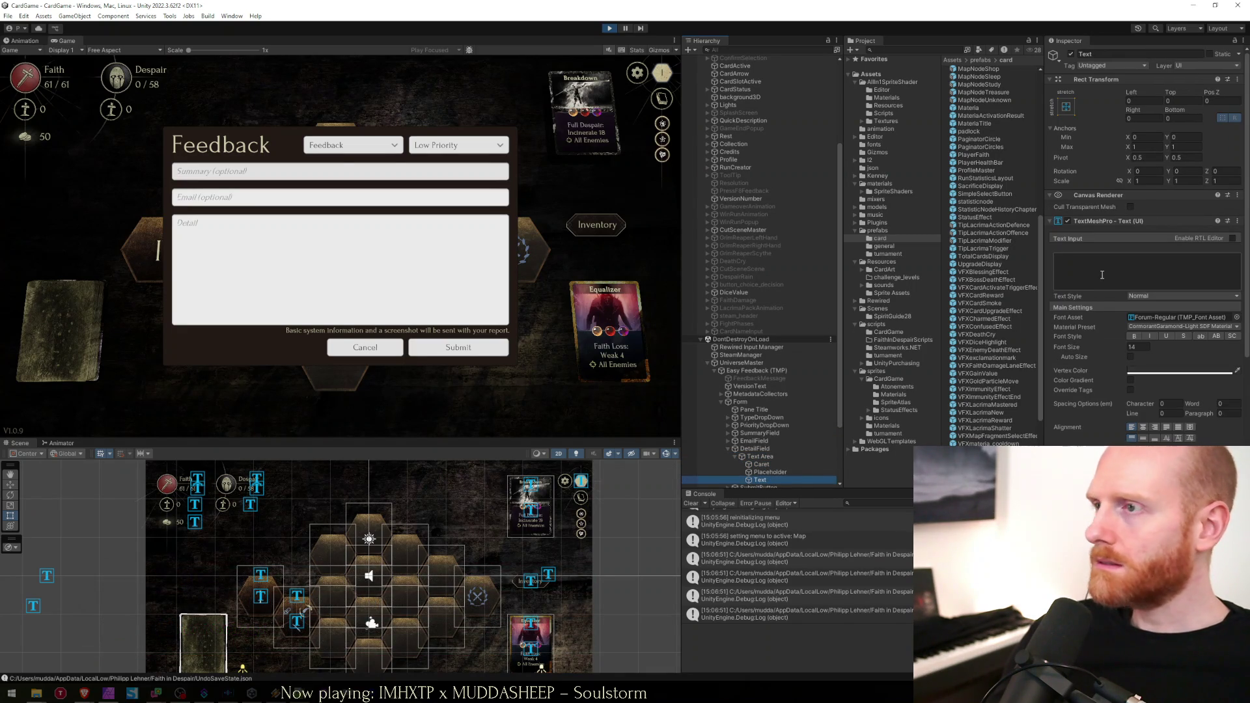
Select the Placeholder under Text Area and delete its 'Detail' text in the Inspector.
scroll(1102, 275, "down", 3)
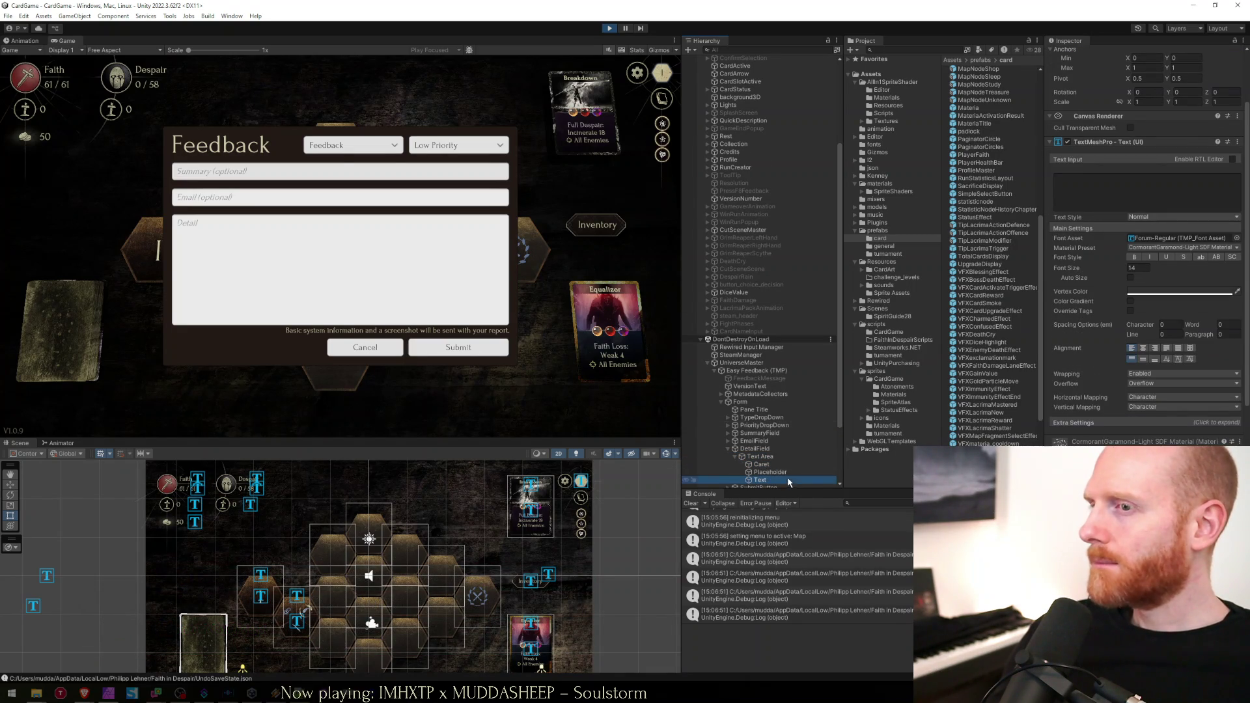
scroll(776, 453, "down", 1)
left_click(770, 443)
left_click(1084, 204)
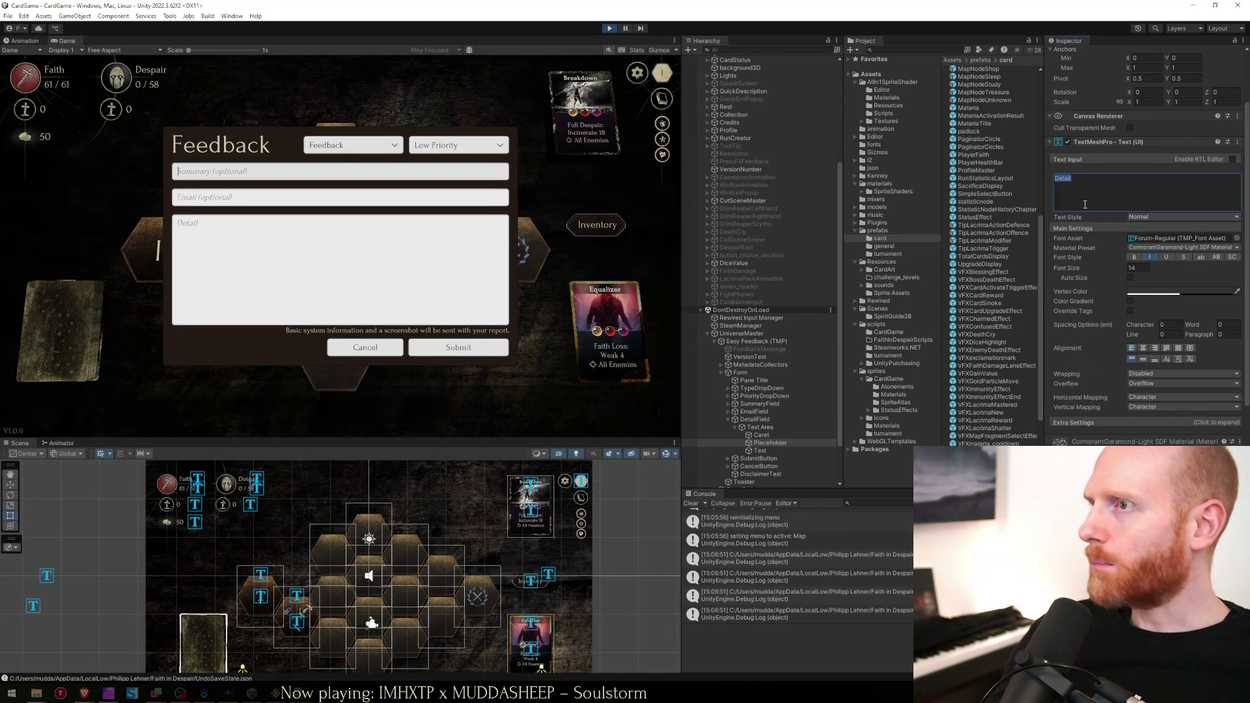
key("BackSpace")
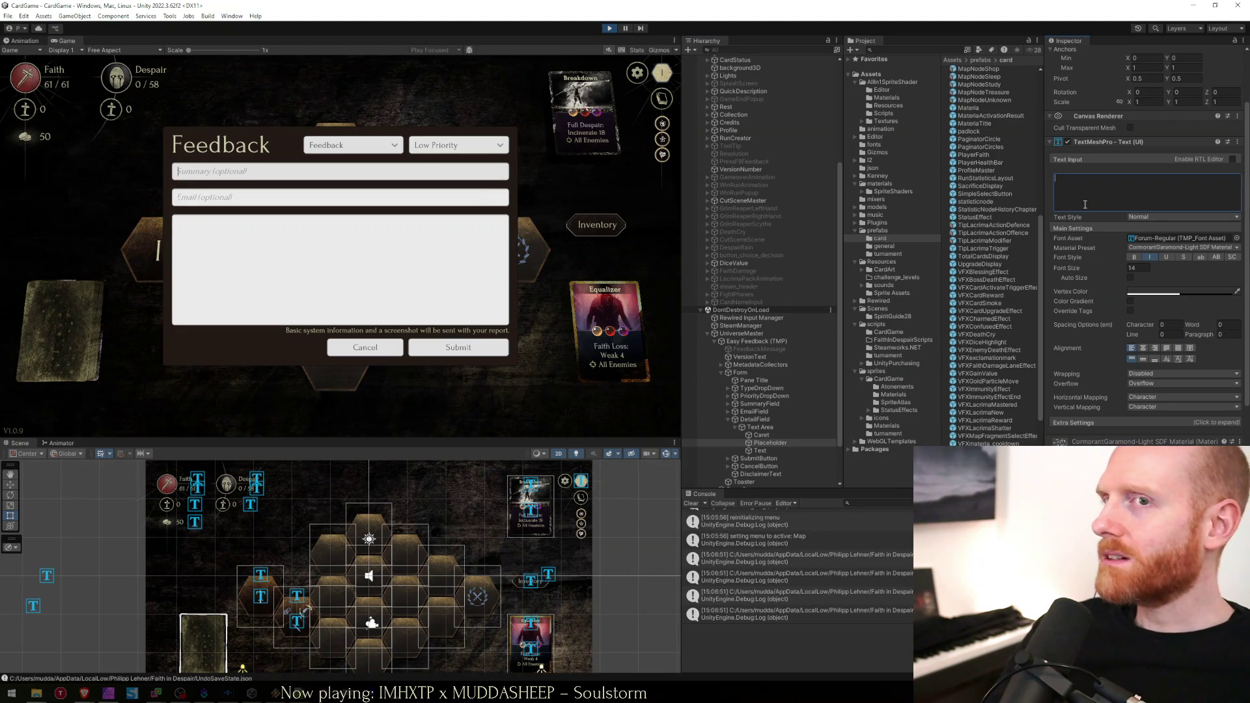
key("alt+Tab")
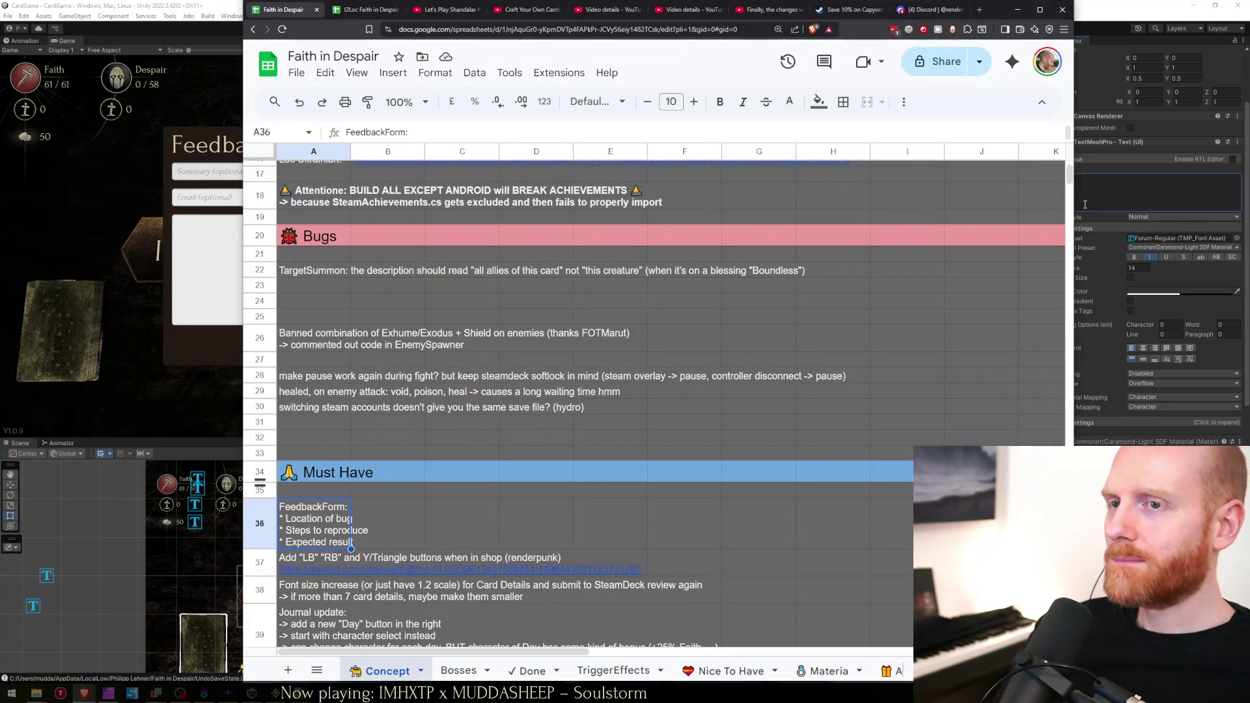
Type the prompt bullets 'here did the bug occur * Steps to reproduce' into the placeholder text and start a new line.
key("alt+Tab")
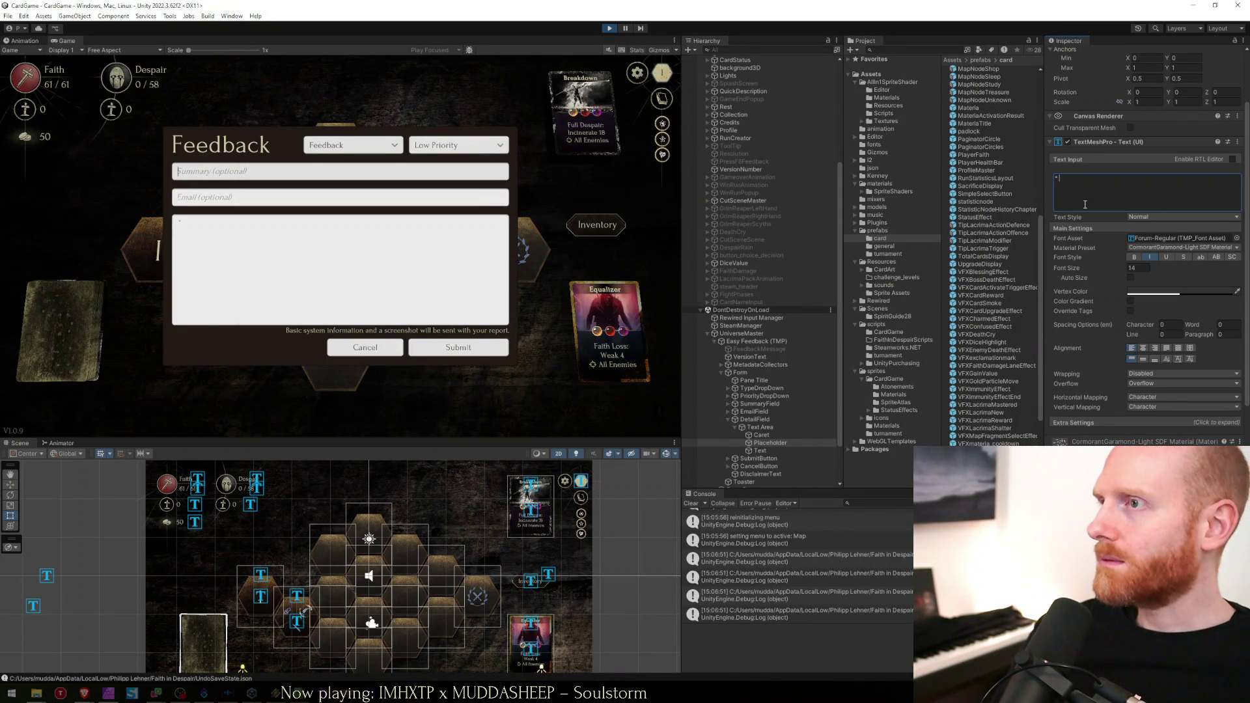
type("here did the bug occur * St")
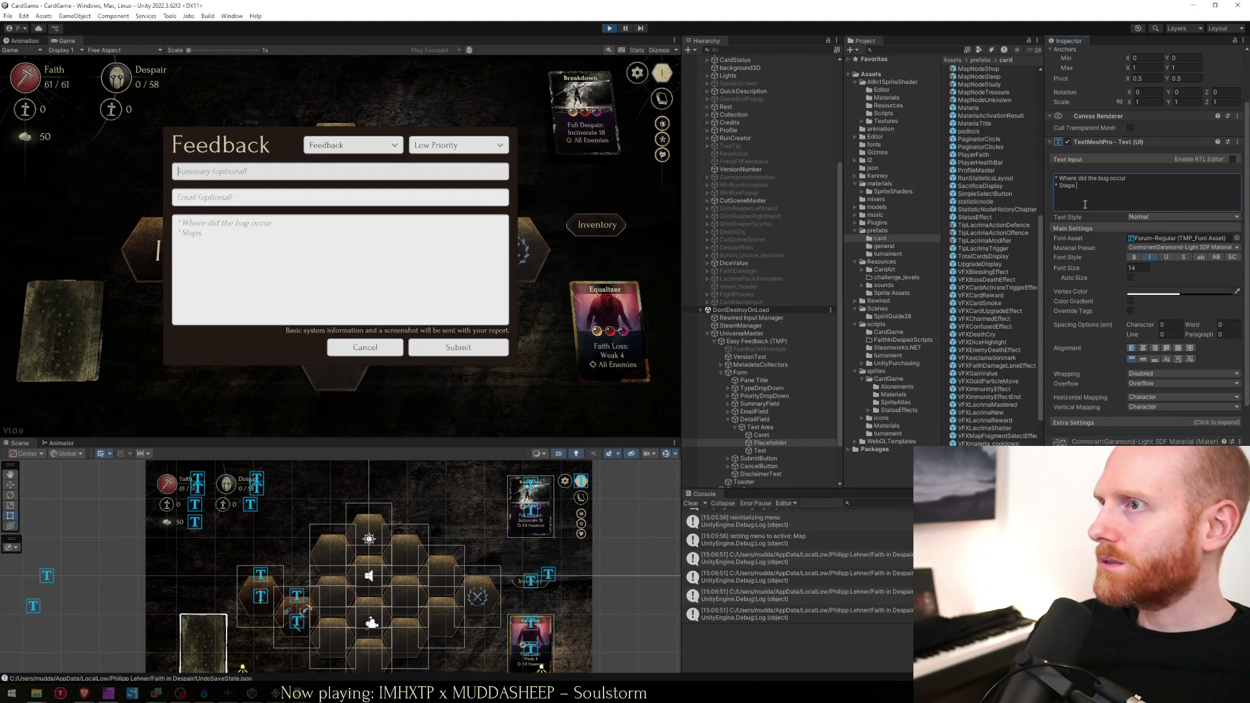
type("eps to reproduce")
key("Return")
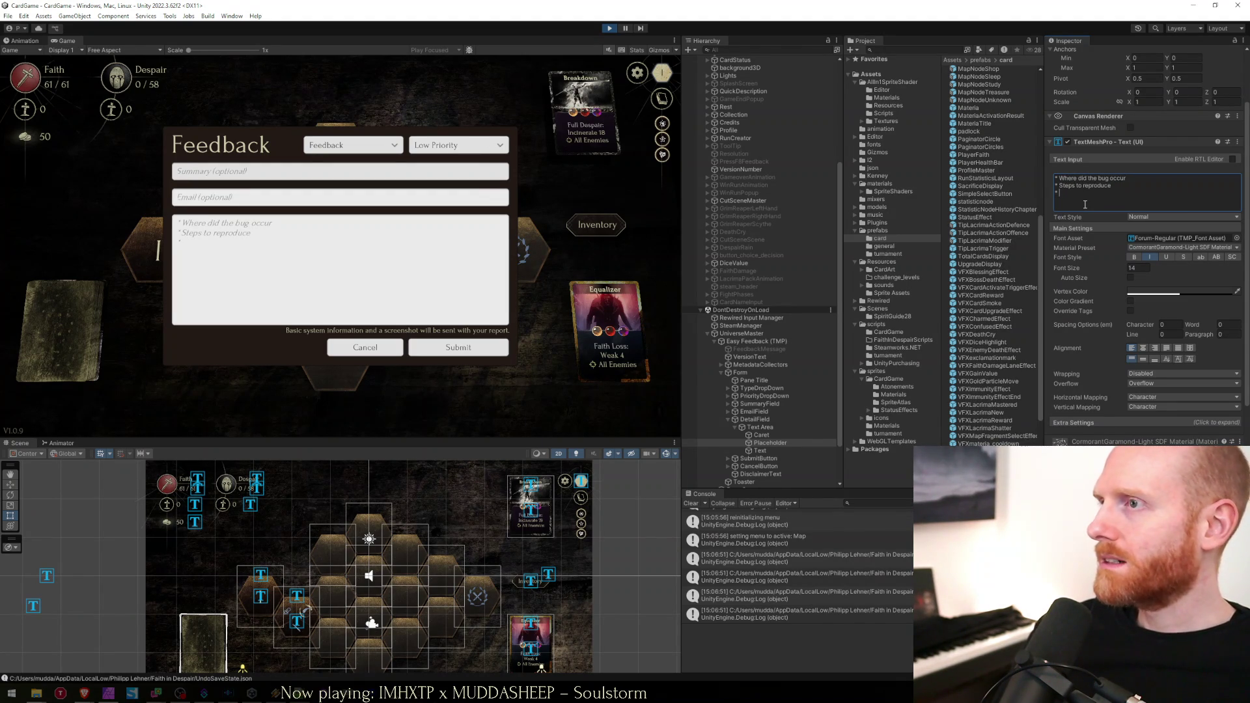
key("alt+Tab")
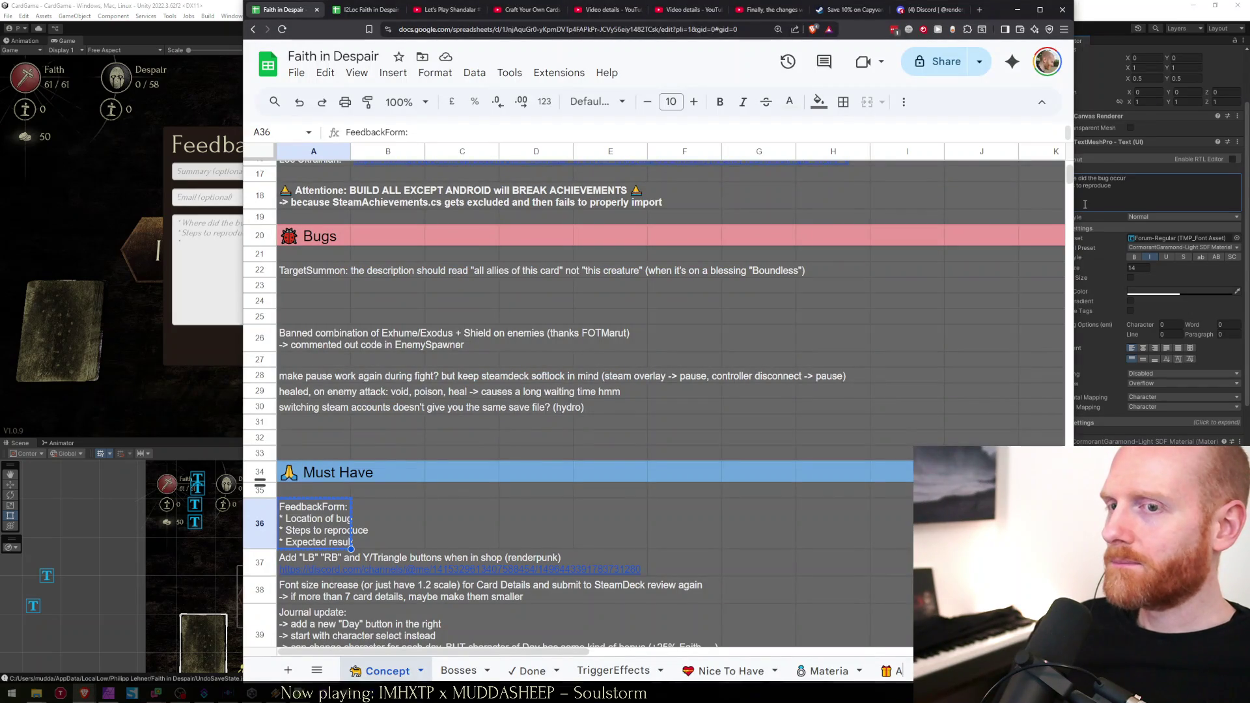
key("alt+Tab")
Add 'Expsult' after the third bullet and insert a 'you post a bug:' intro line above the bullets.
scroll(1085, 205, "up", 1)
left_click(1085, 205)
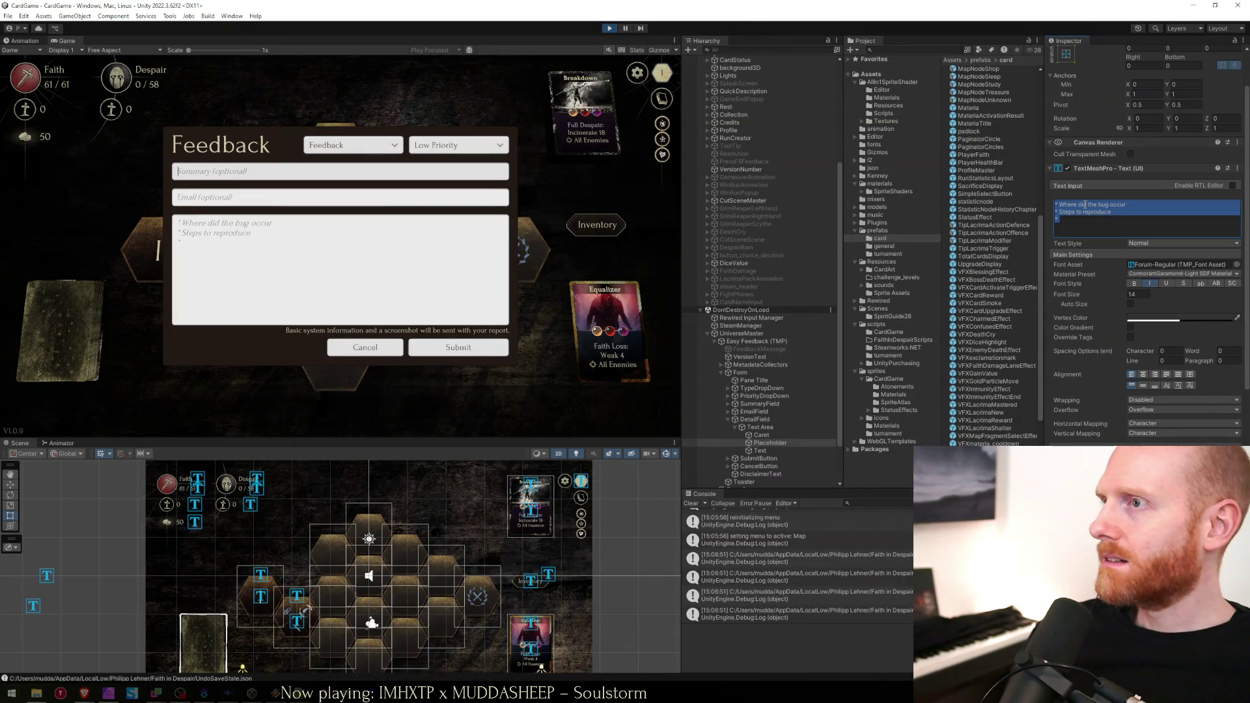
left_click(1122, 231)
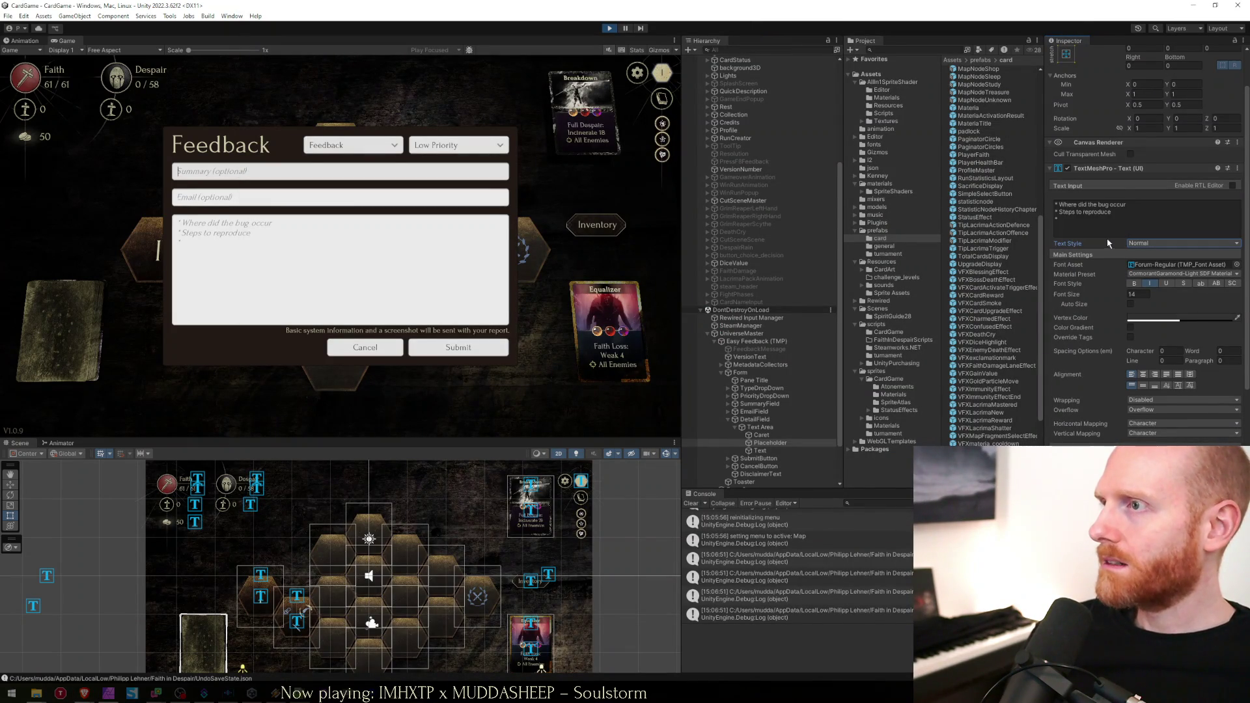
type("Exp")
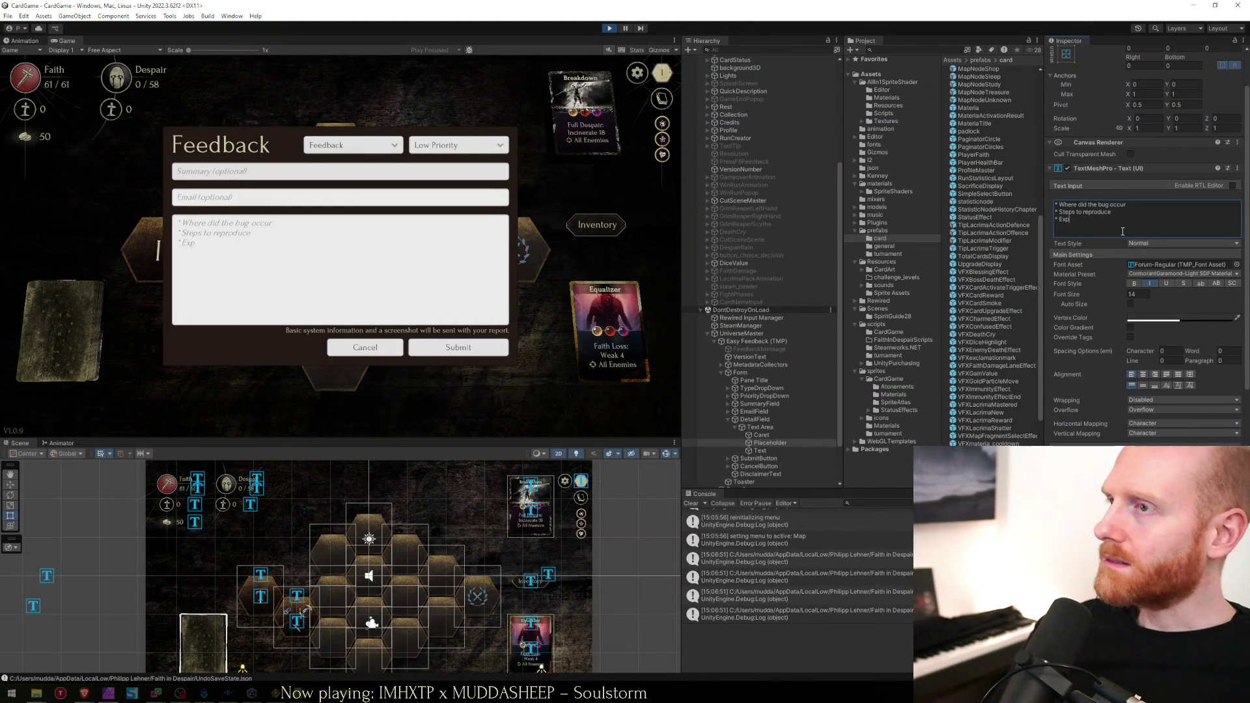
type("ected result")
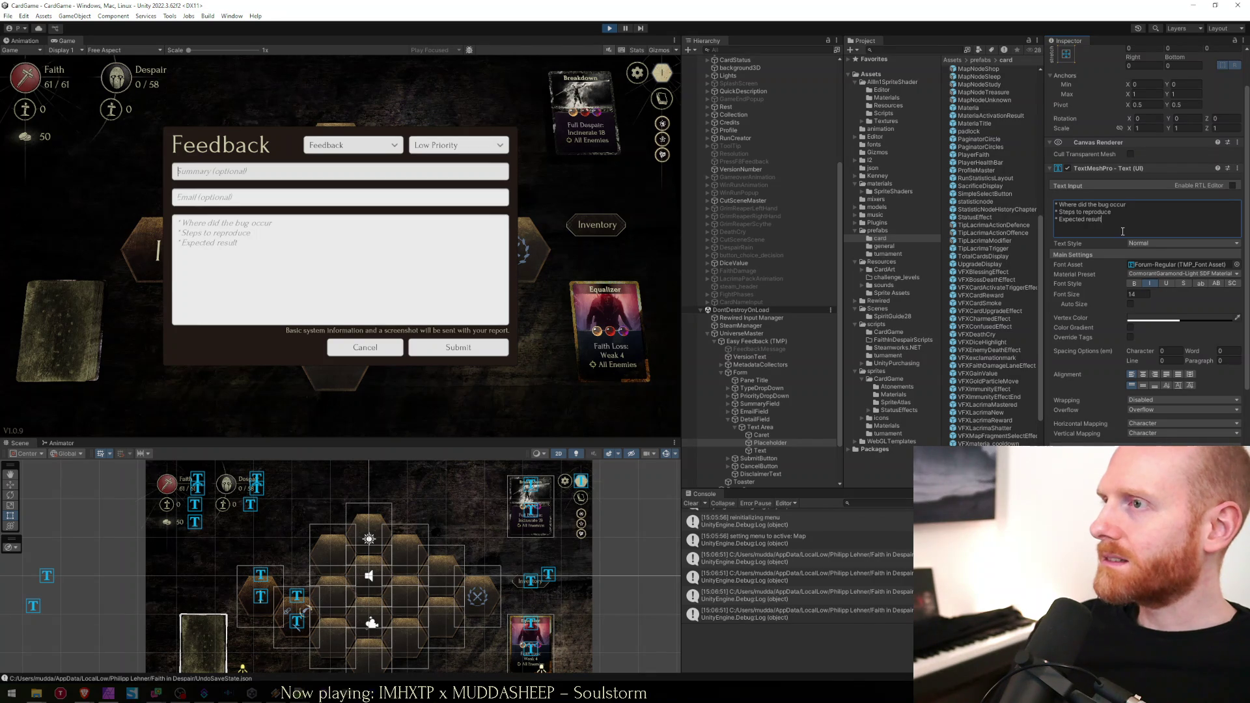
key("ctrl+Home")
key("Return")
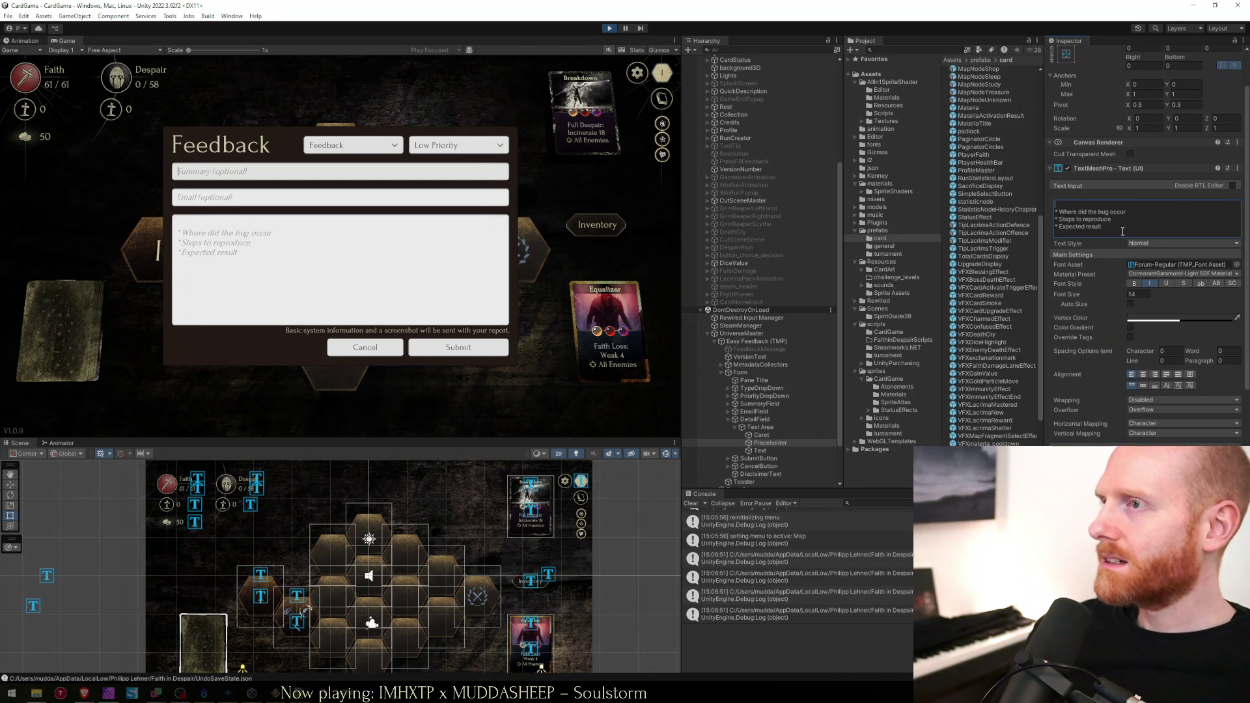
type("you post a bug:")
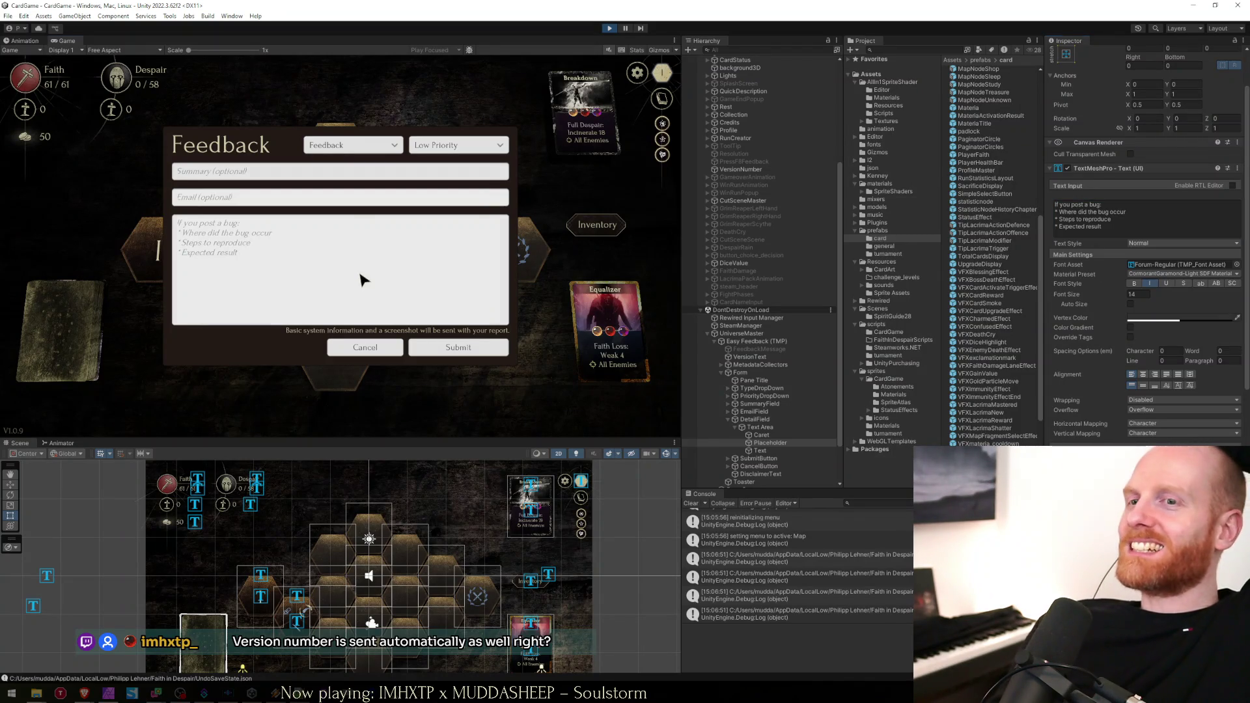
Select all the drafted prompt text and reselect the Placeholder text object.
left_click(1111, 217)
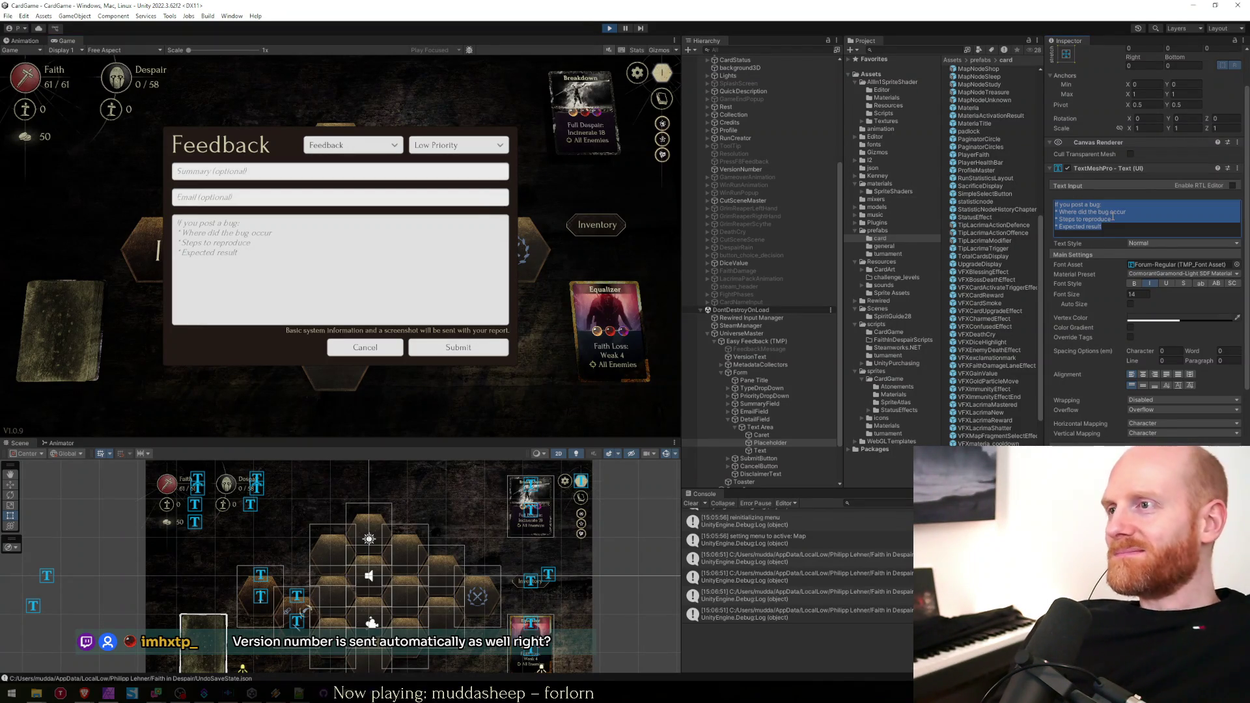
left_click(761, 435)
left_click(762, 443)
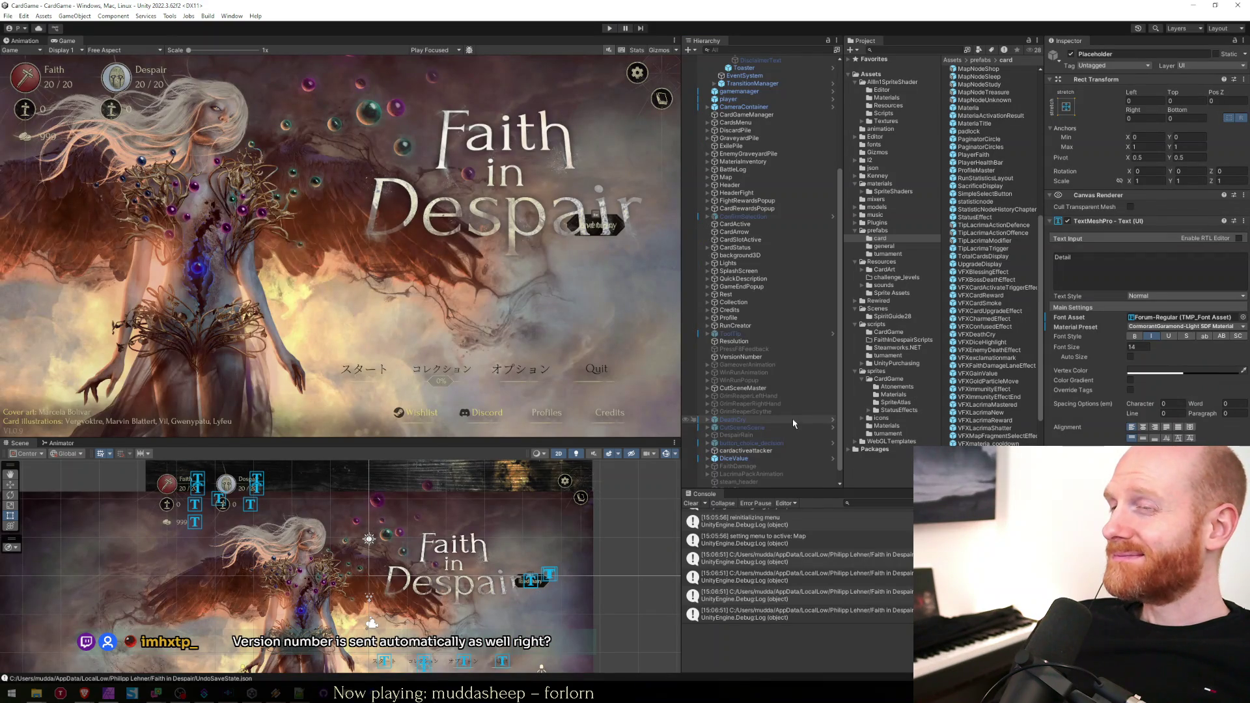
Paste the bug-report prompt list over 'Detail' in the Placeholder's Text Input and save the scene.
left_click(1096, 264)
key("ctrl+a")
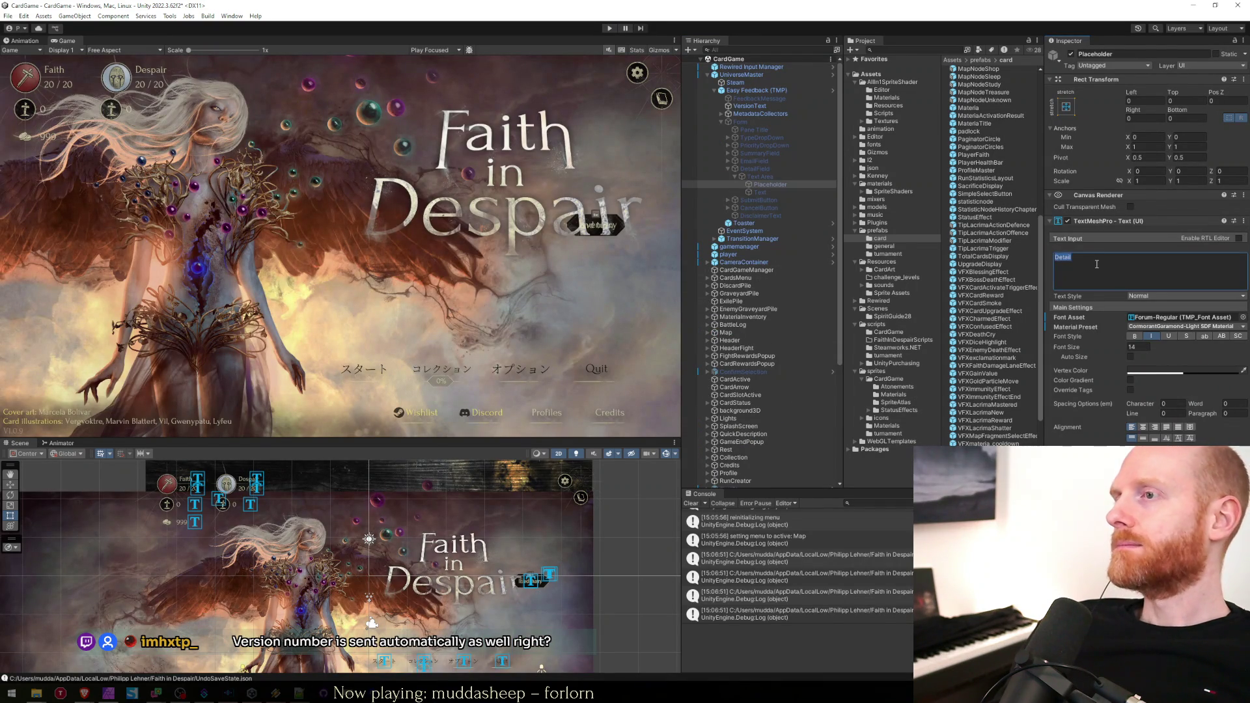
key("ctrl+v")
key("ctrl+s")
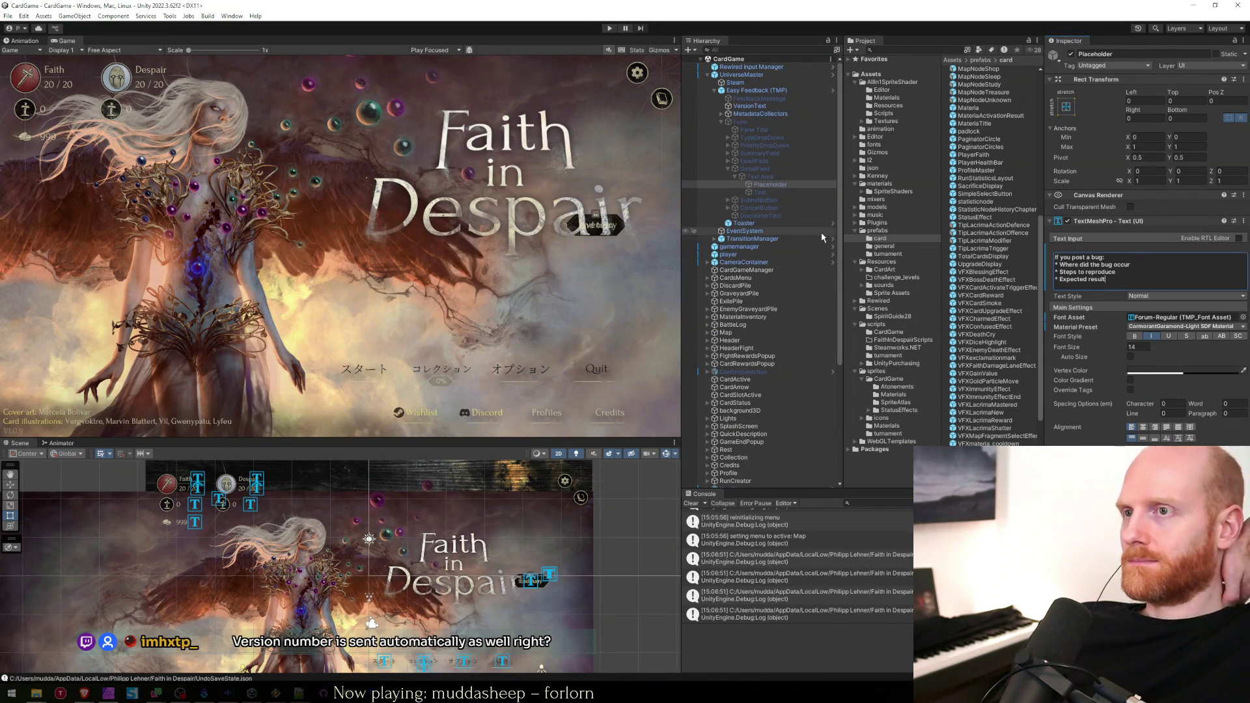
left_click(432, 430)
Glance at line 24 of the Notepad++ worksheet, then return to the Faith in Despair task sheet near row 36.
left_click(306, 696)
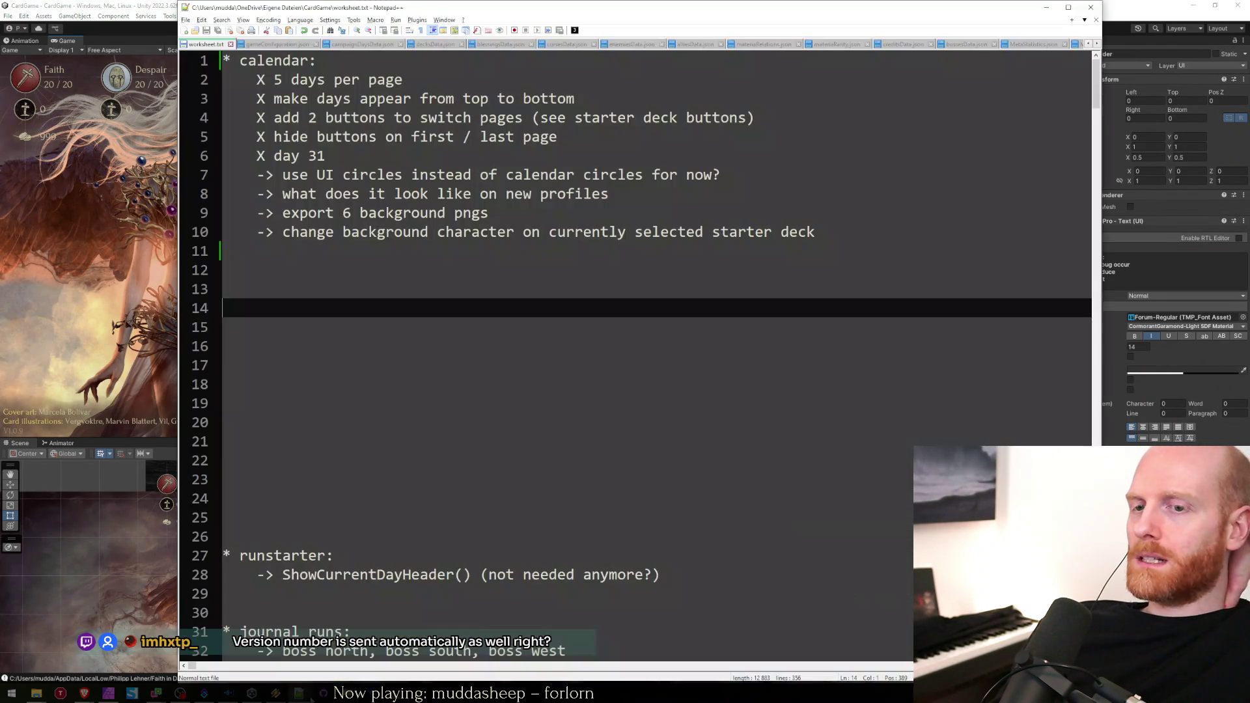
left_click(366, 496)
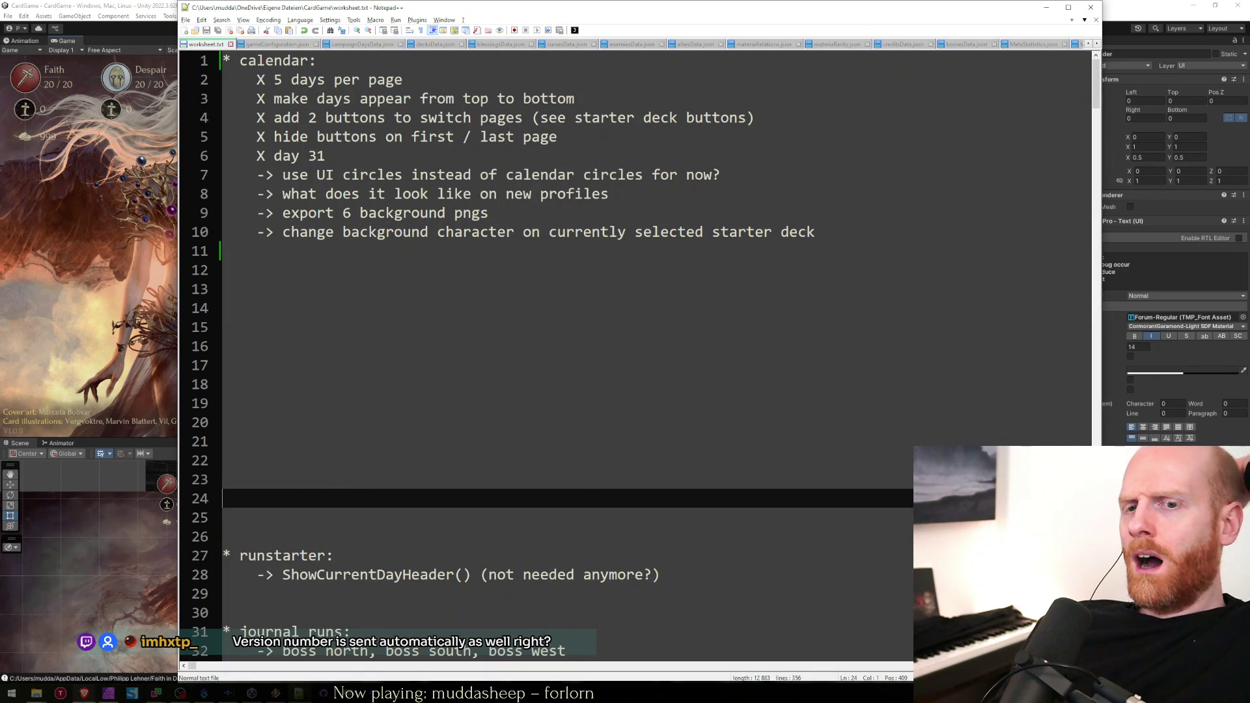
left_click(84, 694)
left_click(388, 513)
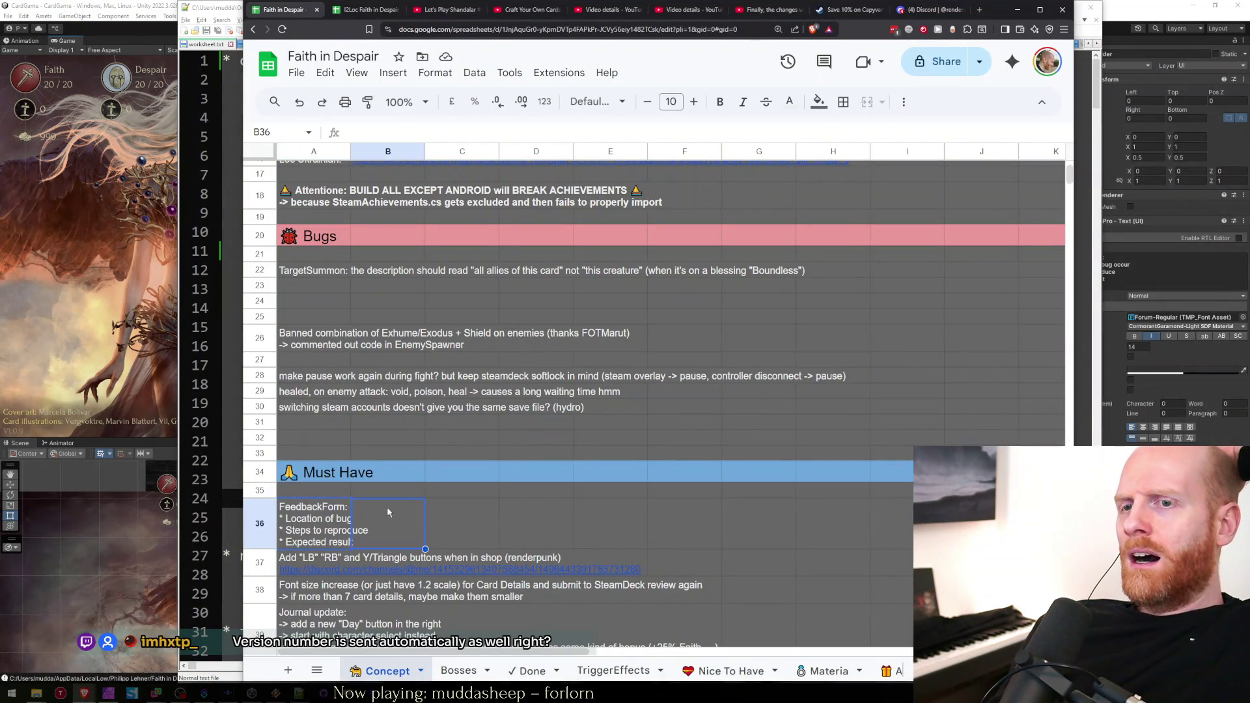
Delete the FeedbackForm note from cell A36, then bring the Notepad++ worksheet forward and shift it left.
left_click(340, 532)
key("Delete")
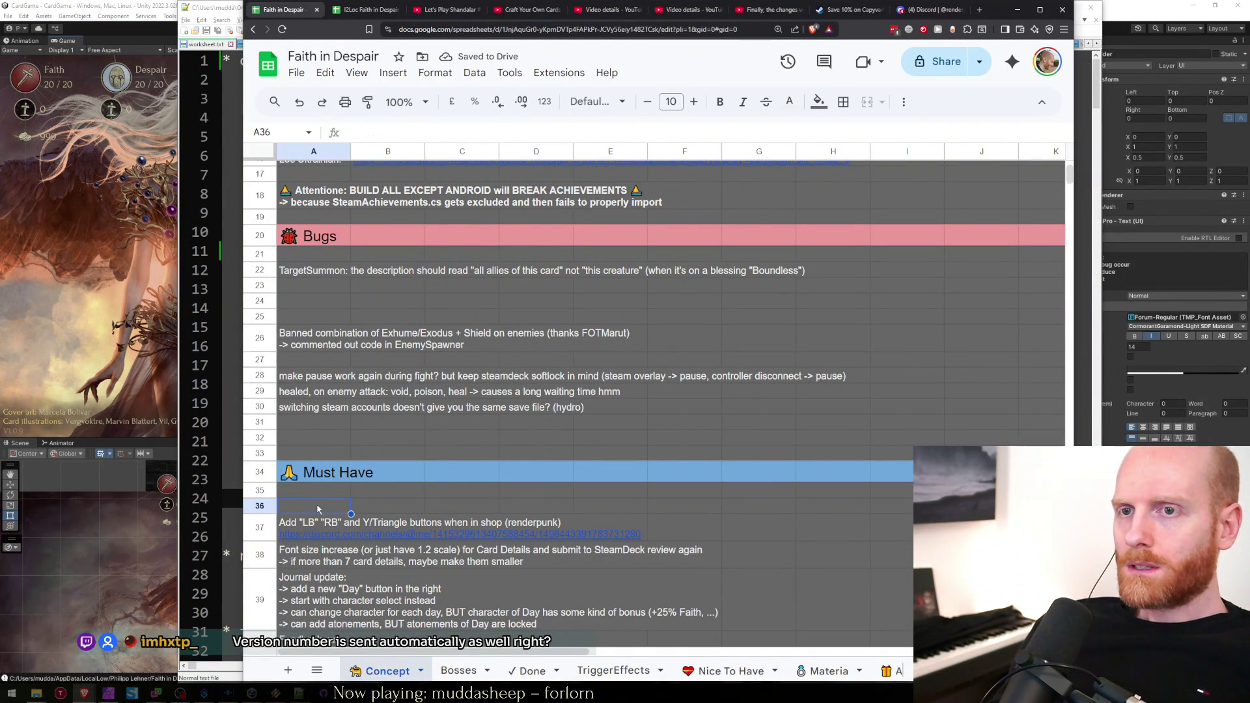
scroll(317, 508, "up", 3)
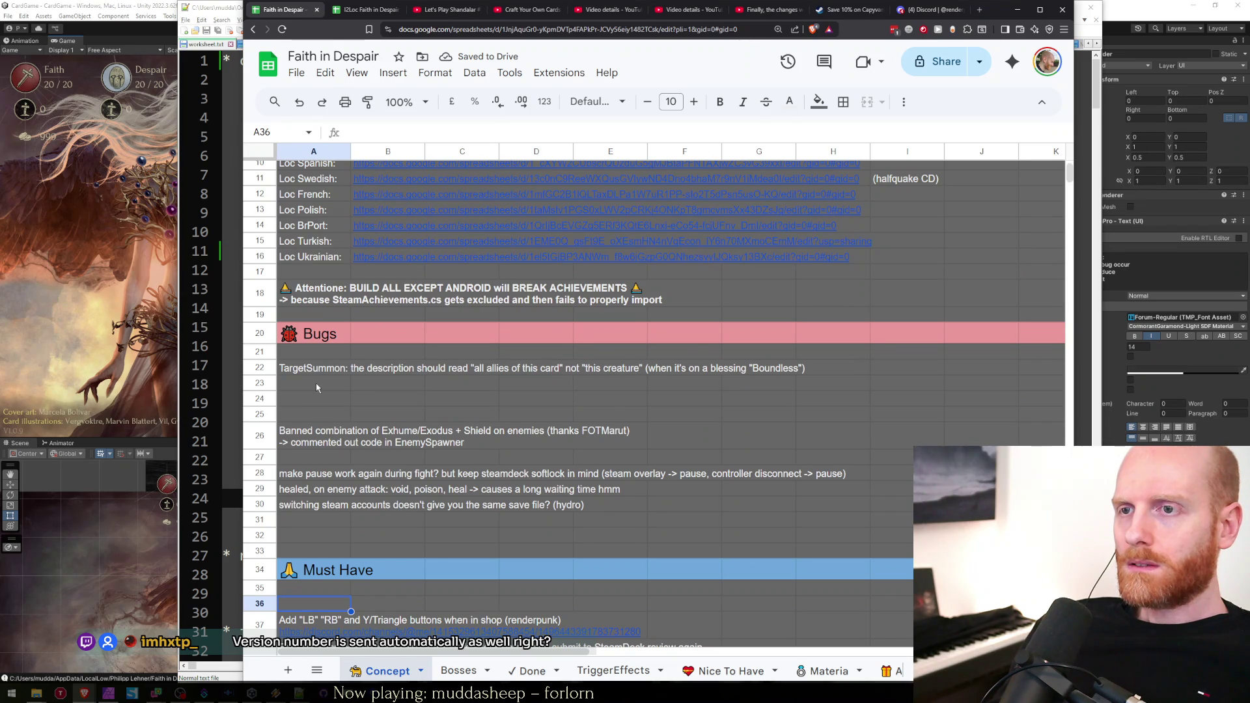
scroll(316, 387, "down", 3)
left_click(311, 528)
left_click(317, 506)
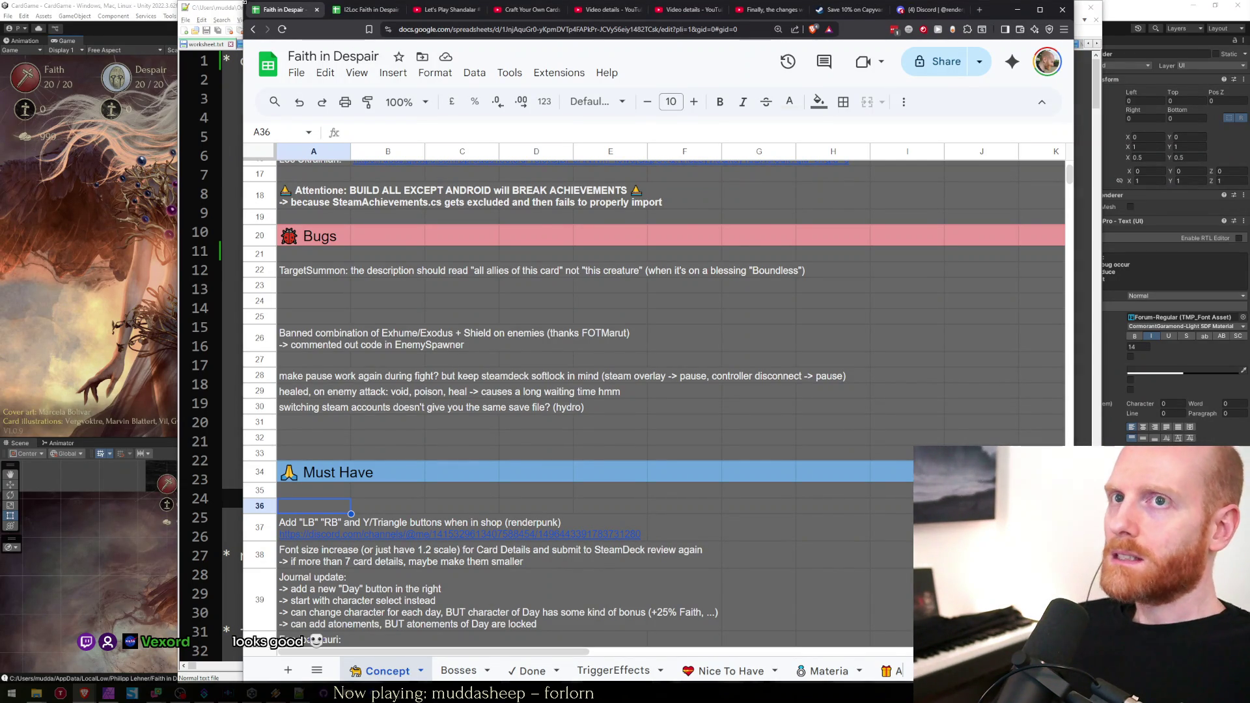
left_click(224, 8)
left_click_drag(289, 6, 223, 3)
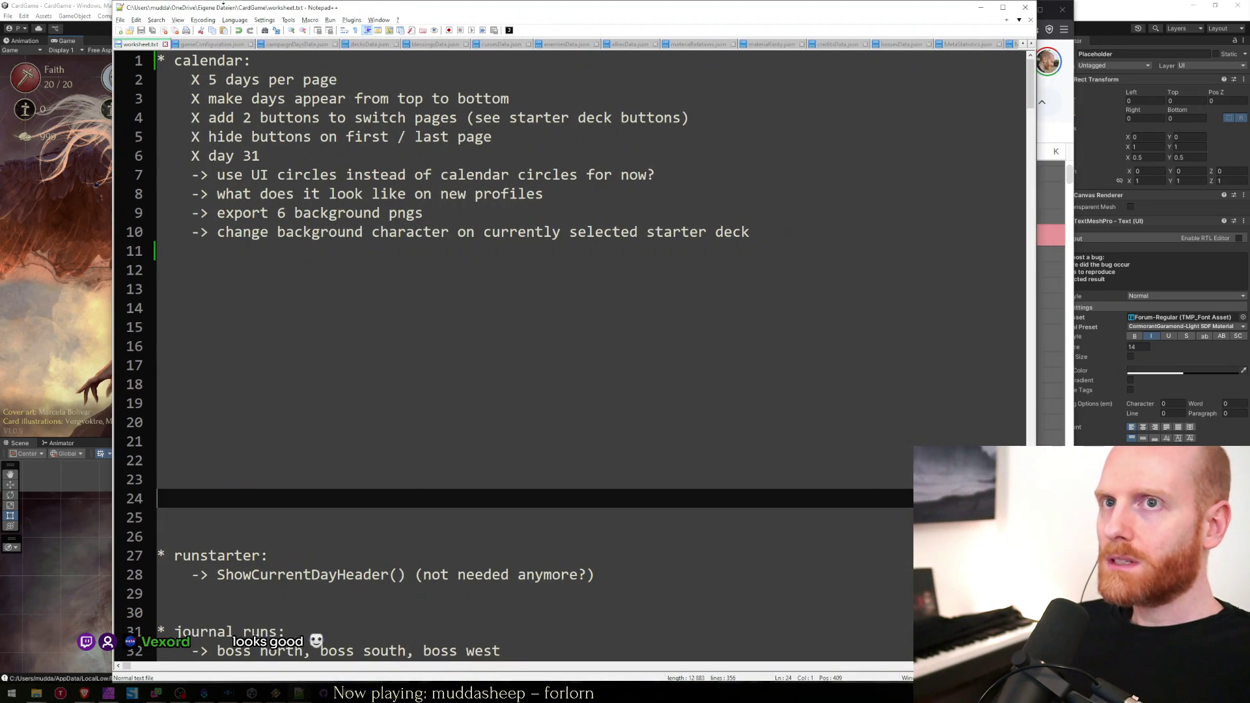
left_click(223, 254)
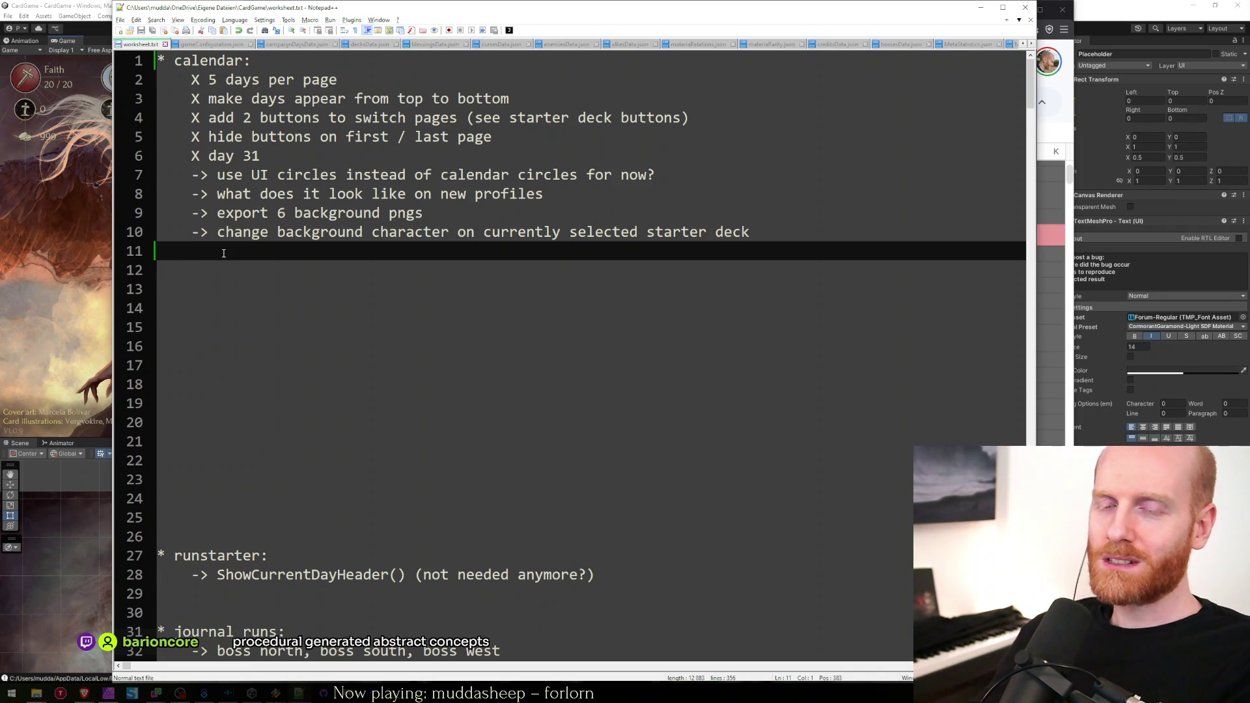
left_click(251, 269)
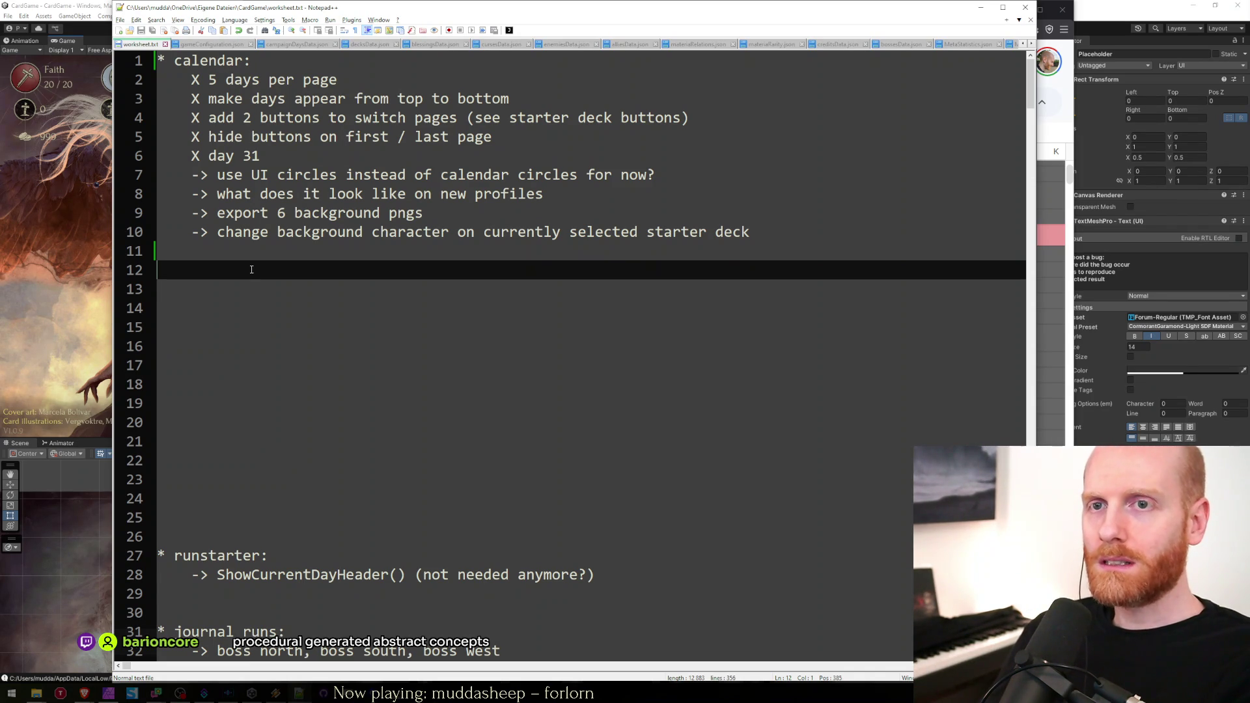